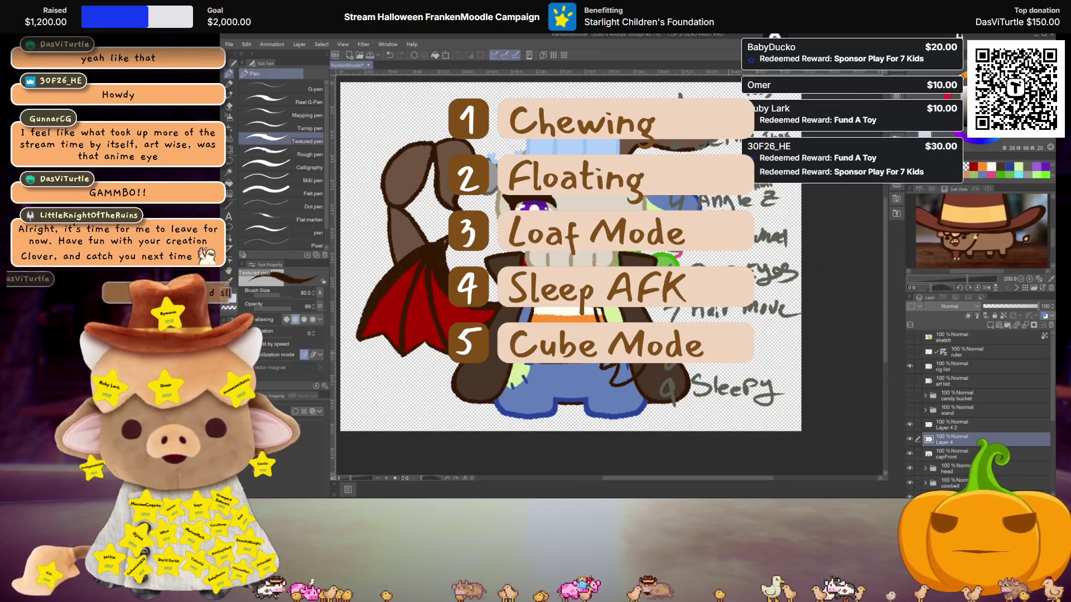
# Strike through items 3 'Loaf Mode' and 4 'Sleep AFK', then hide the rig list layer.
pyautogui.moveTo(734, 238); pyautogui.dragTo(459, 244)
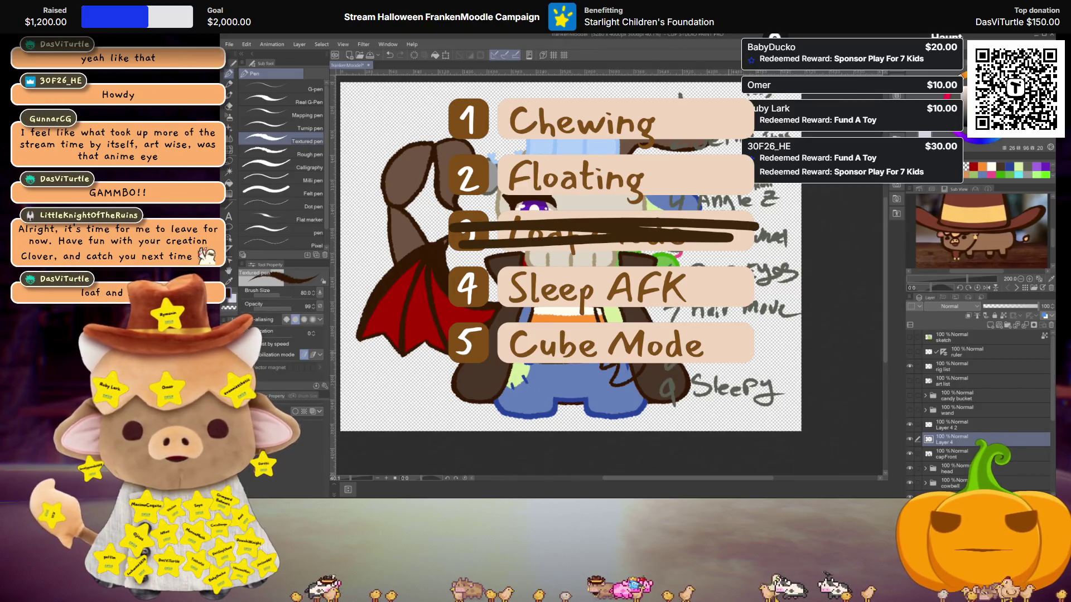
pyautogui.moveTo(449, 281); pyautogui.dragTo(751, 283)
pyautogui.moveTo(732, 292); pyautogui.dragTo(459, 294)
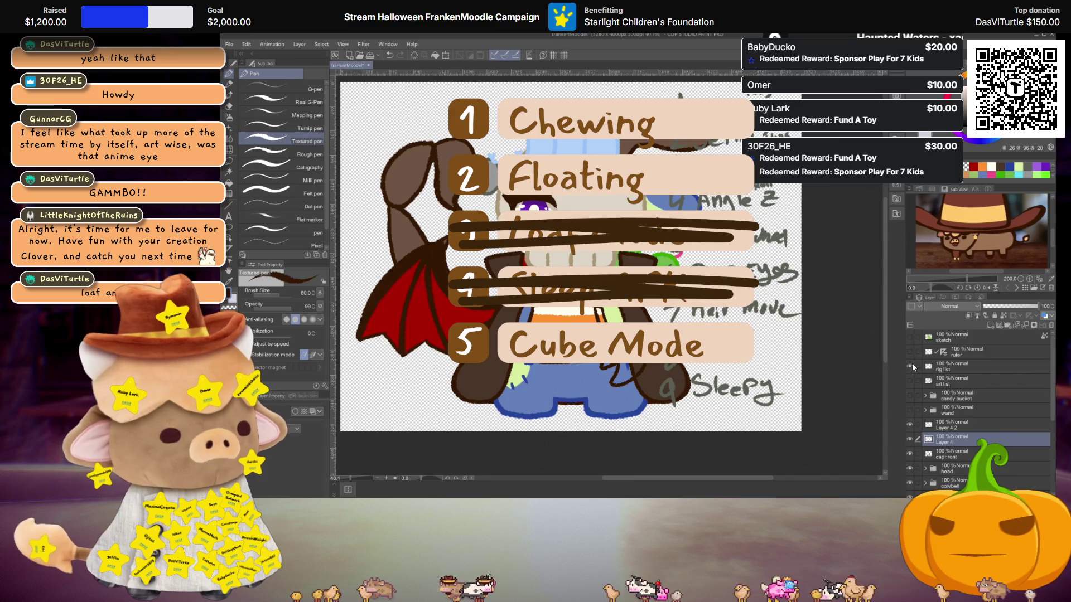
pyautogui.click(911, 366)
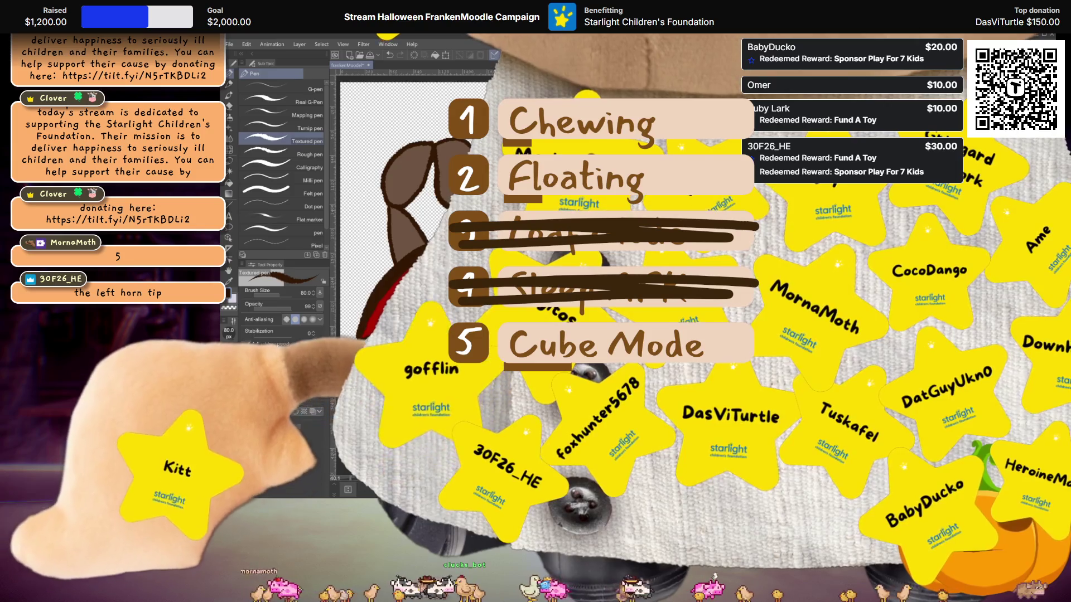
# Pick the Textured pen and make the rig list layer visible again.
pyautogui.click(279, 140)
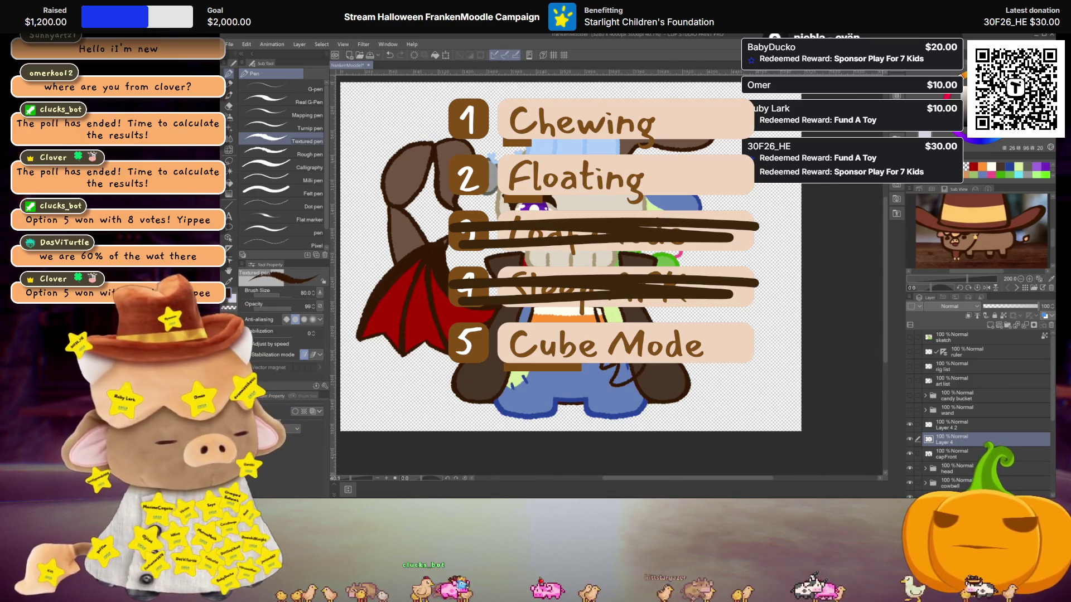
pyautogui.click(909, 366)
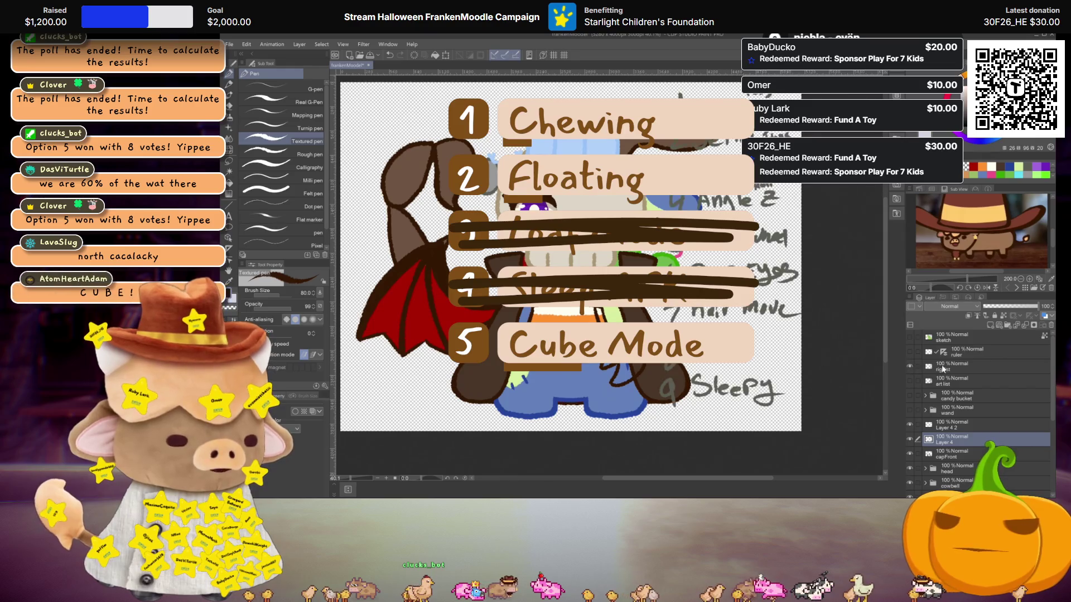
# Select the rig list layer, zoom in, and sample the ink colour for writing.
pyautogui.click(953, 367)
pyautogui.scroll(1, 567, 251)
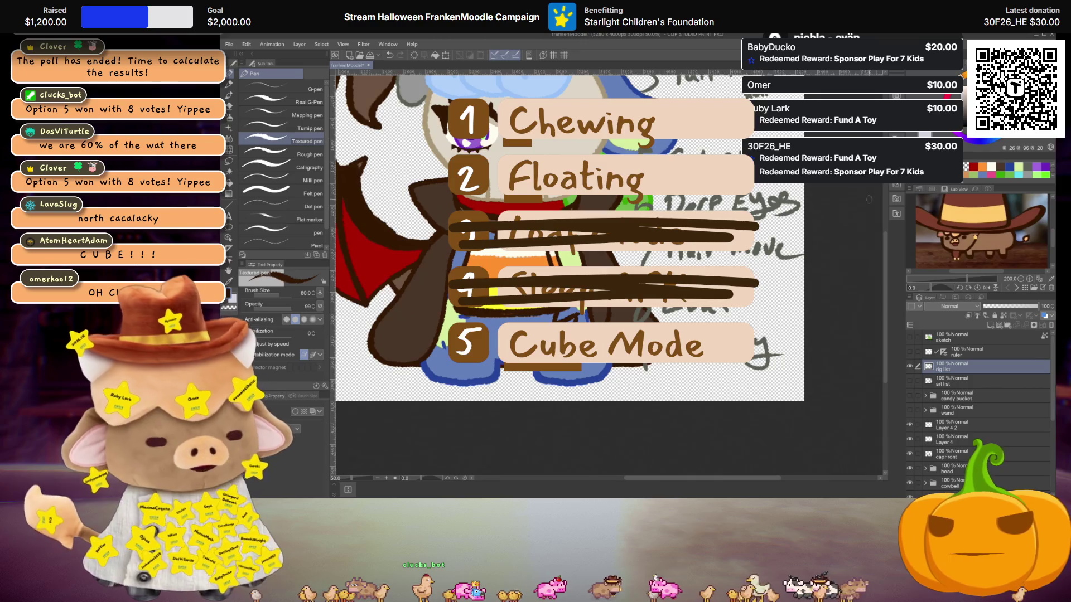
pyautogui.press('i')
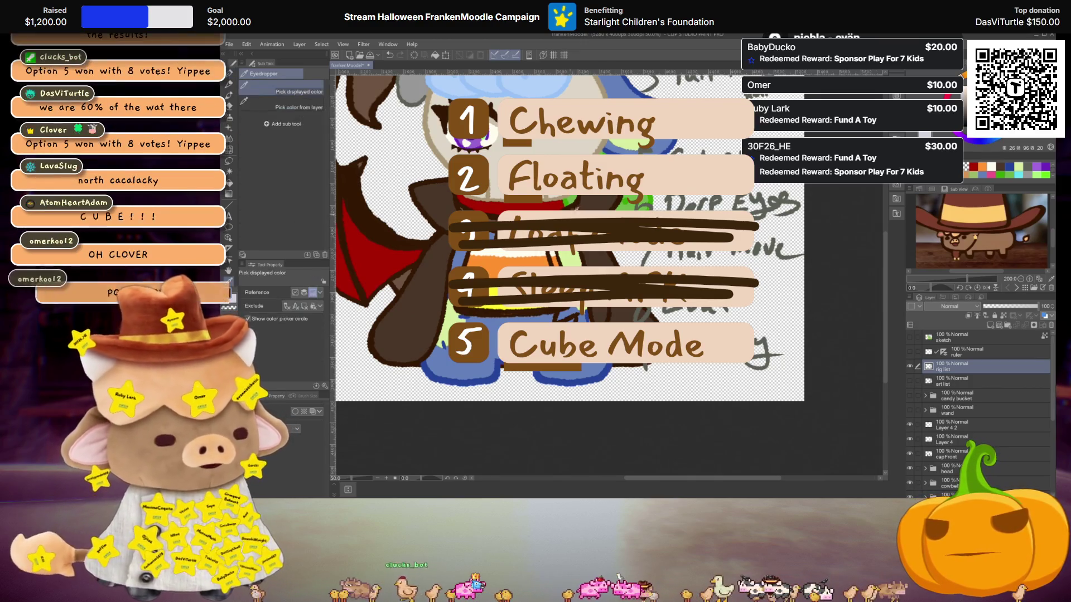
pyautogui.press('p')
pyautogui.scroll(2, 630, 316)
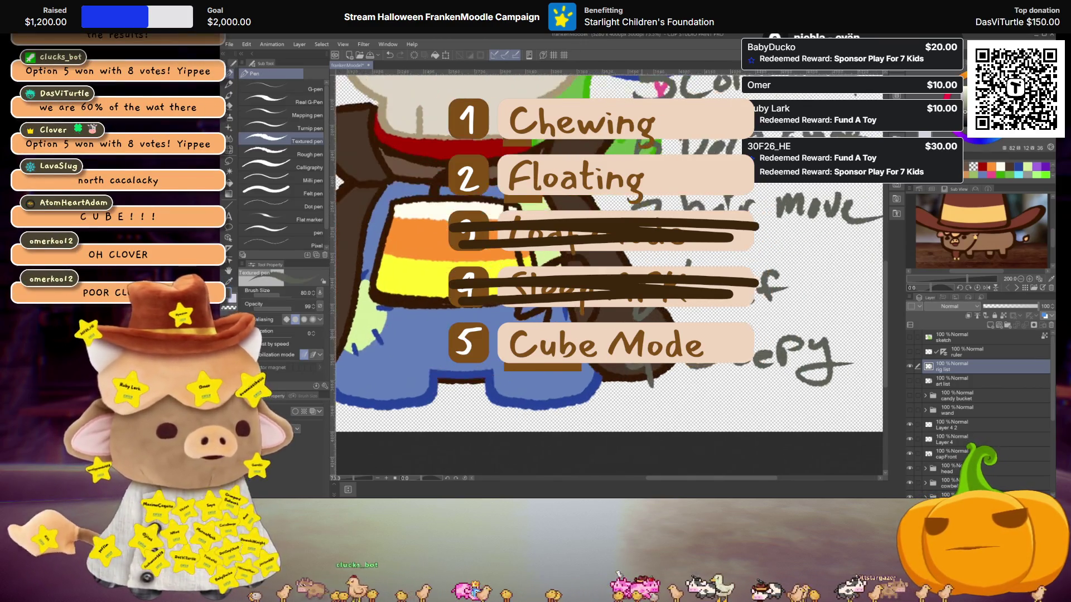
# Handwrite '10 Cube' under Sleepy, undo the stray strokes, then zoom out and hide the notes.
pyautogui.moveTo(619, 375)
pyautogui.mouseDown()
pyautogui.moveTo(624, 405)
pyautogui.moveTo(637, 385)
pyautogui.mouseUp()
pyautogui.moveTo(702, 374)
pyautogui.mouseDown()
pyautogui.moveTo(704, 400)
pyautogui.moveTo(728, 397)
pyautogui.mouseUp()
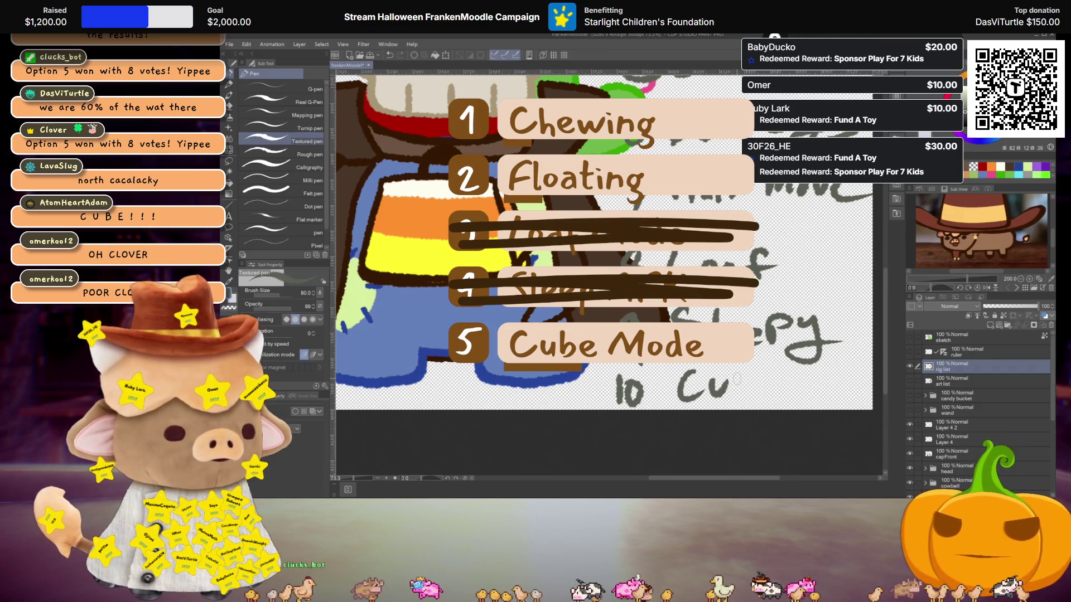
pyautogui.moveTo(737, 367)
pyautogui.mouseDown()
pyautogui.moveTo(739, 398)
pyautogui.moveTo(775, 379)
pyautogui.moveTo(792, 397)
pyautogui.moveTo(826, 355)
pyautogui.moveTo(830, 399)
pyautogui.moveTo(819, 398)
pyautogui.mouseUp()
pyautogui.hotkey('ctrl', 'z')
pyautogui.hotkey('ctrl', 'z')
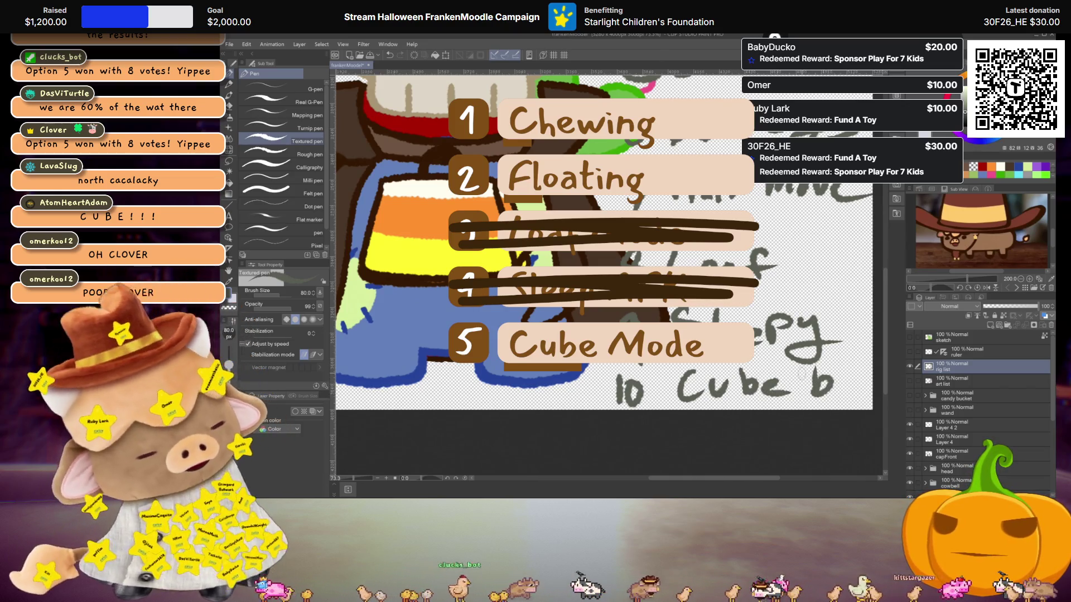
pyautogui.hotkey('ctrl', 'z')
pyautogui.hotkey('ctrl', 'z')
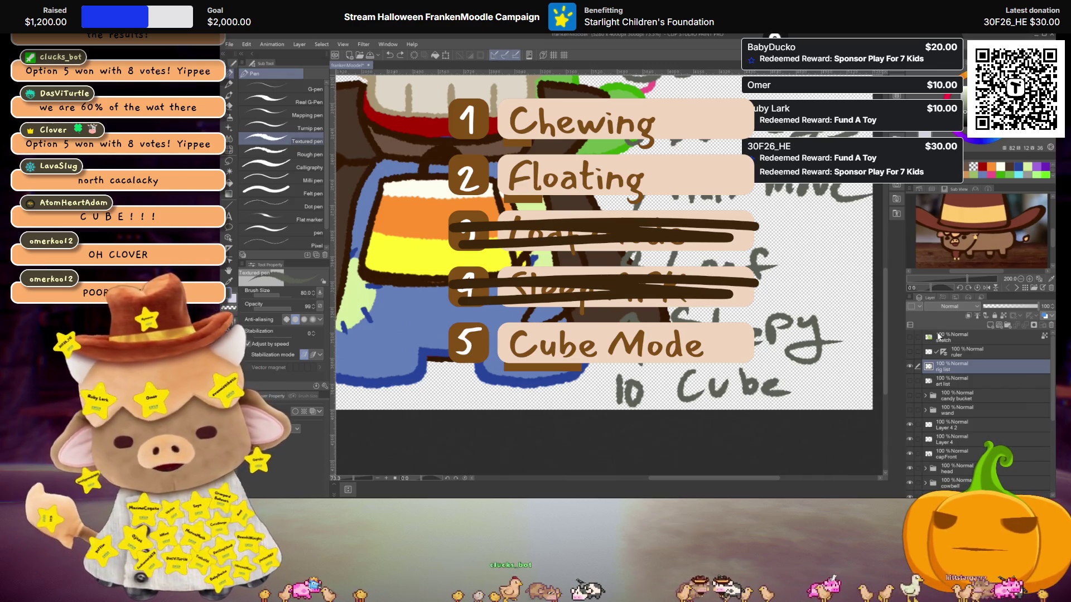
pyautogui.hotkey('ctrl', '-')
pyautogui.hotkey('ctrl', '-')
pyautogui.hotkey('ctrl', '-')
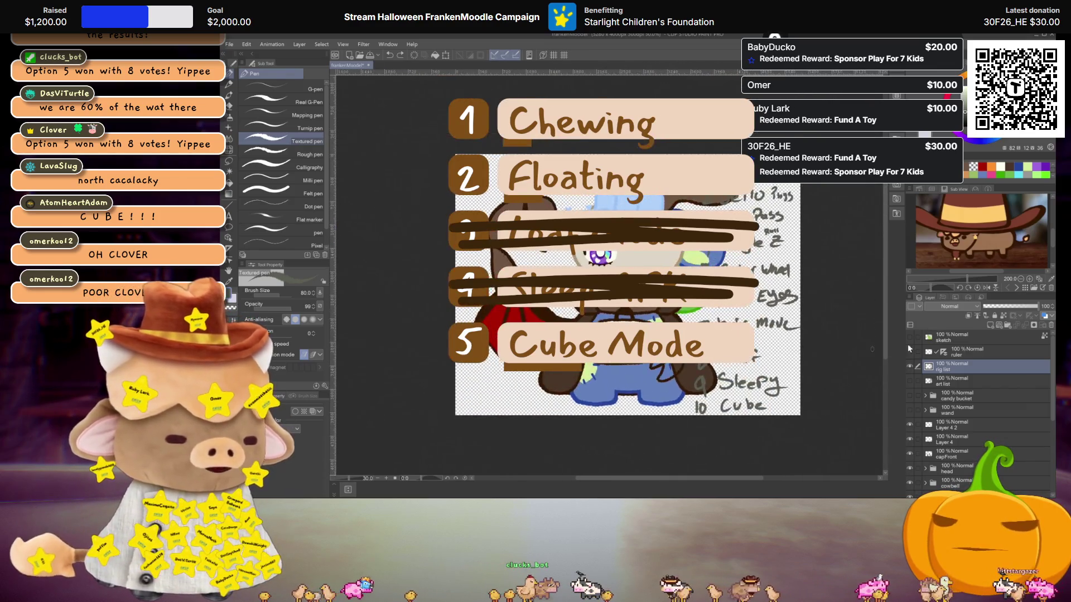
pyautogui.click(910, 366)
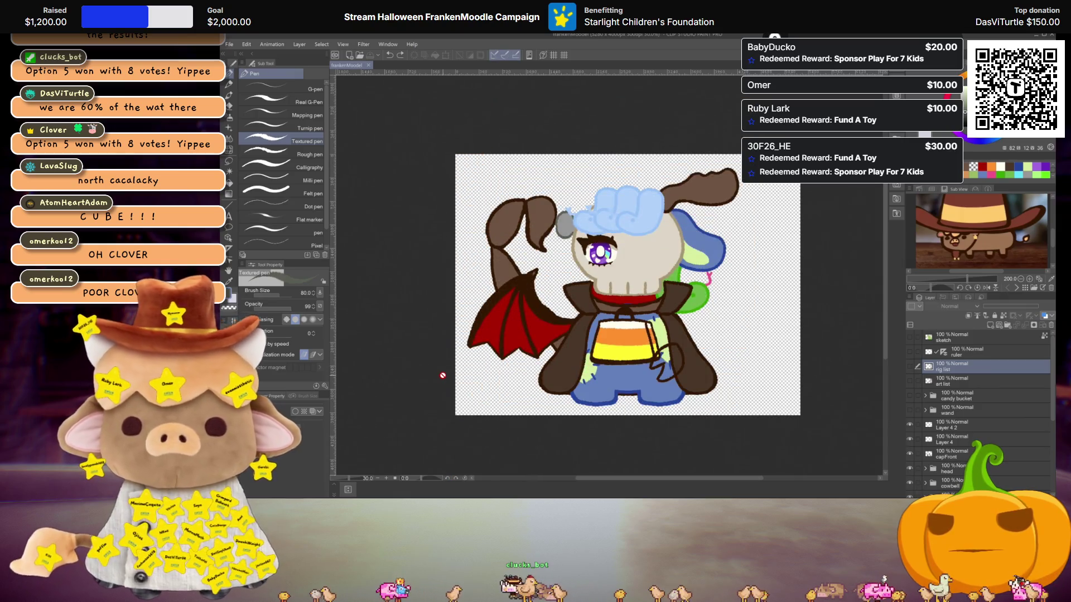
# Switch to the Object tool and select Layer 4 in the Layer panel.
pyautogui.scroll(3, 594, 286)
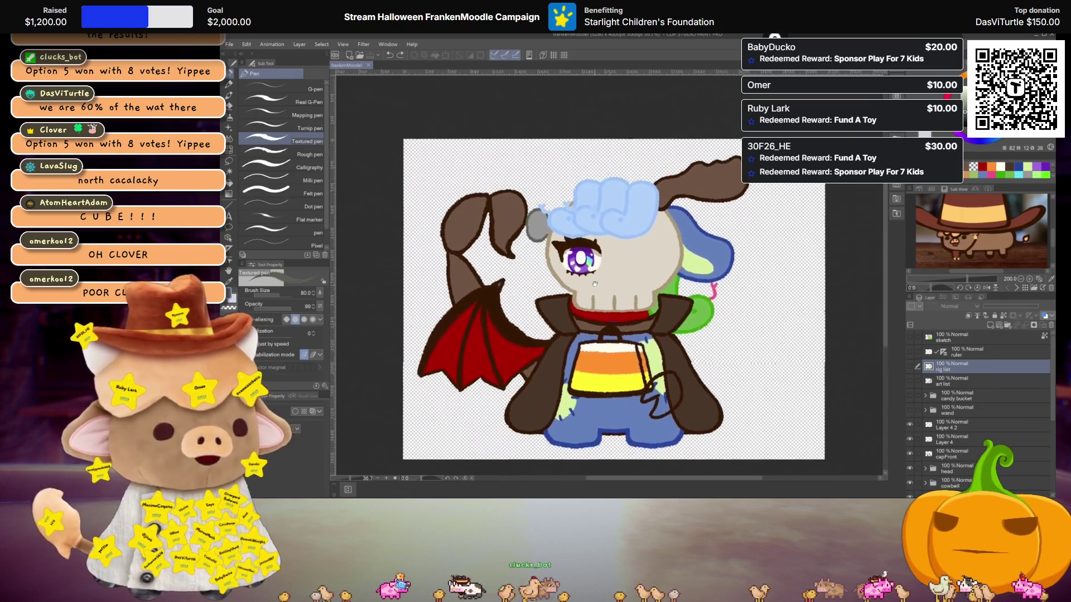
pyautogui.scroll(1, 594, 286)
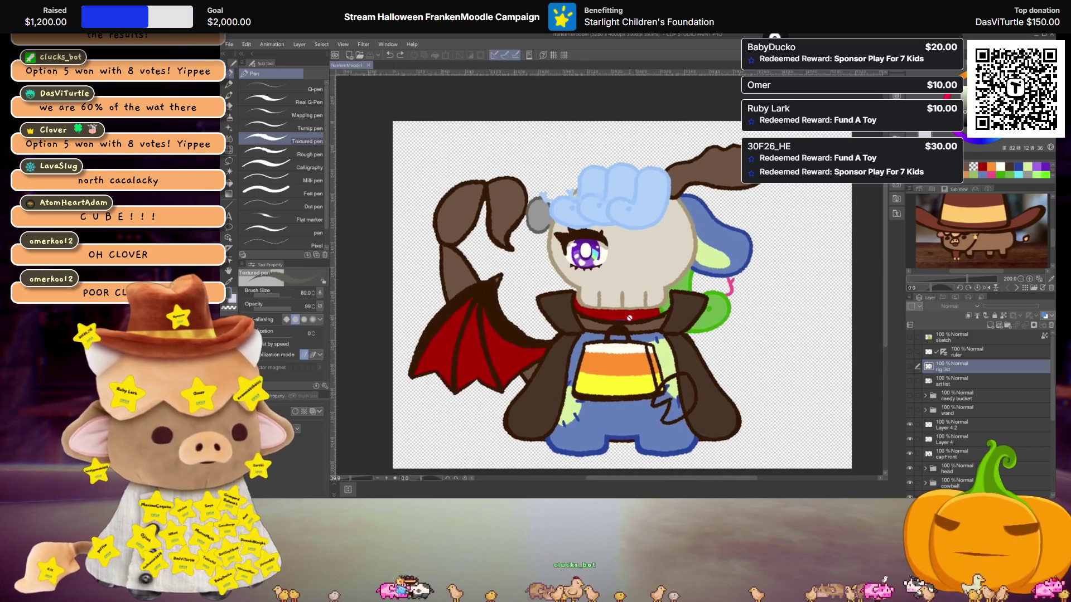
pyautogui.scroll(4, 629, 318)
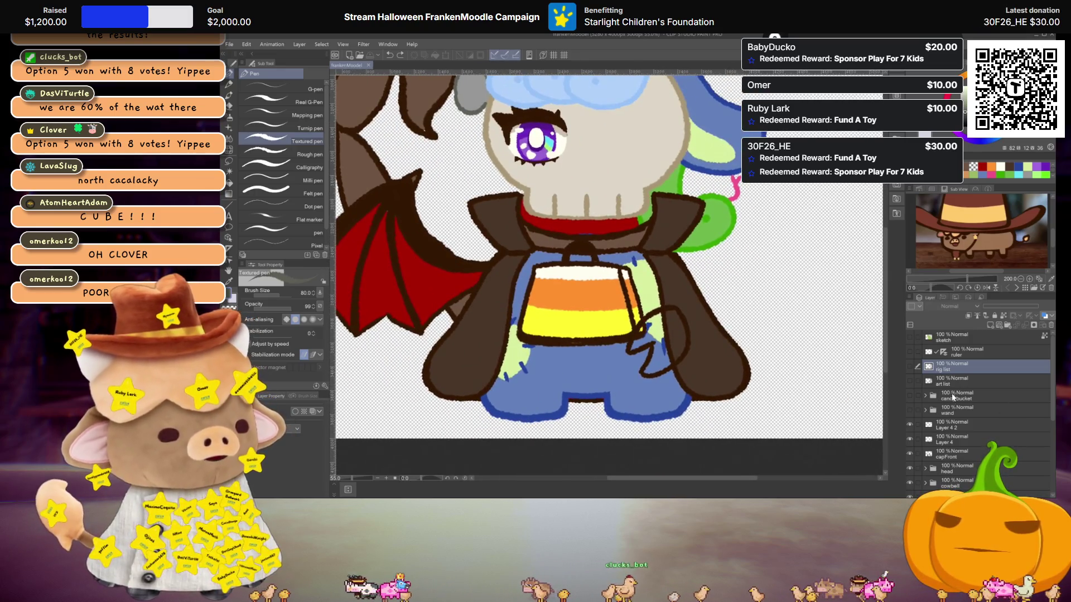
pyautogui.scroll(-5, 953, 396)
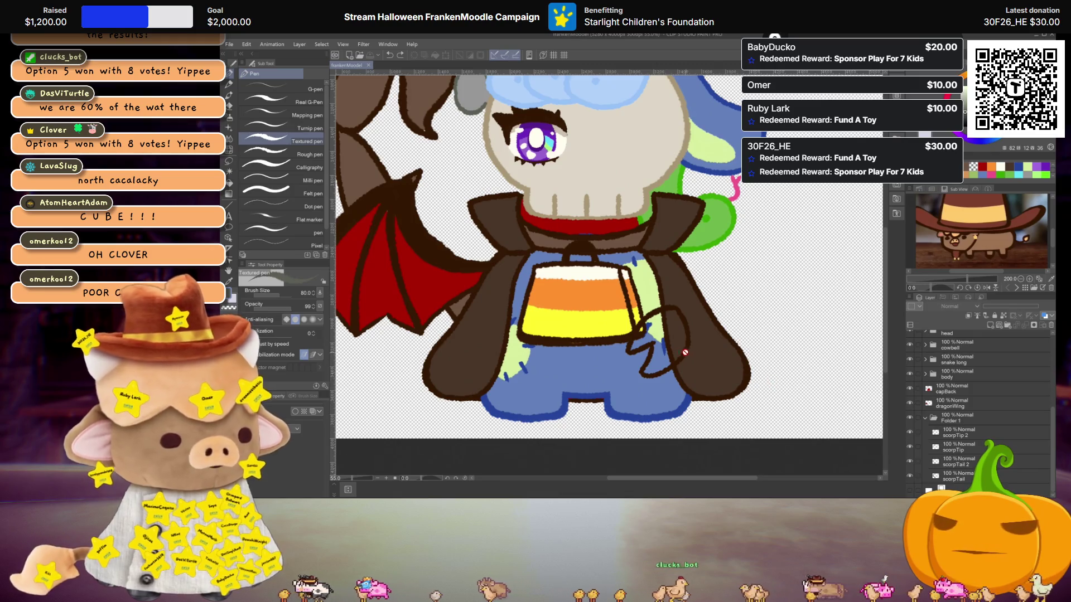
pyautogui.press('o')
pyautogui.click(644, 377)
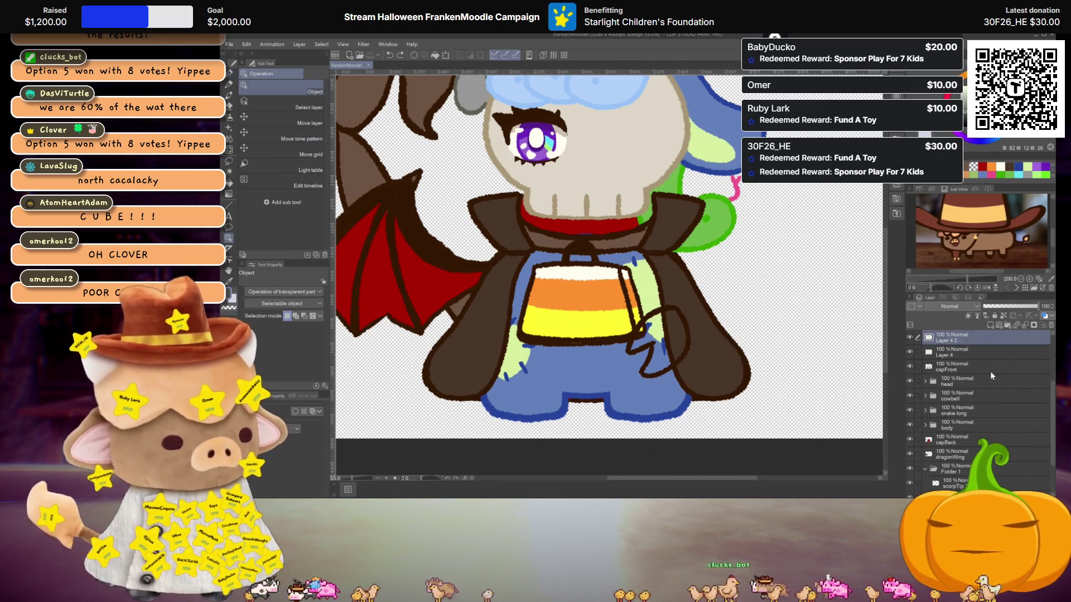
pyautogui.click(968, 354)
# Add Layer 4 2 to the selection and delete both Layer 4 layers.
pyautogui.scroll(-2, 667, 312)
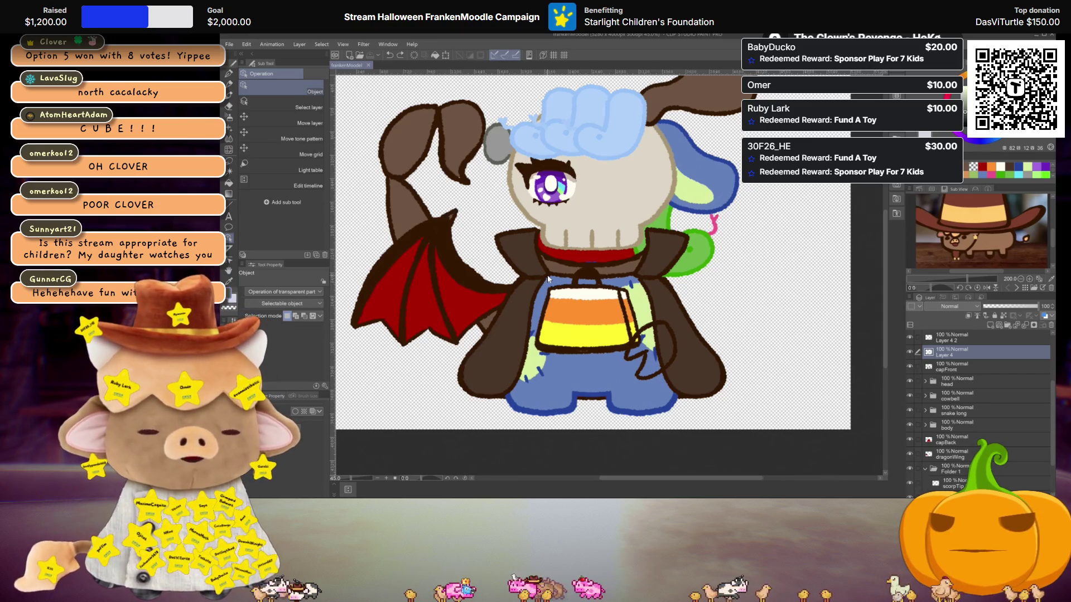
pyautogui.scroll(-2, 561, 311)
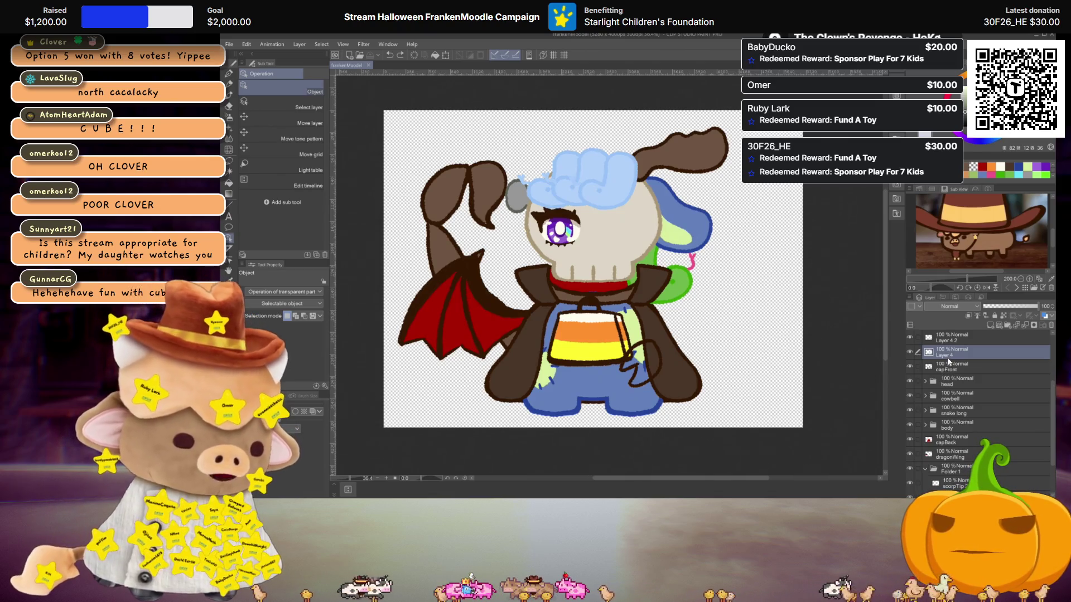
pyautogui.scroll(2, 961, 352)
pyautogui.keyDown('ctrl'); pyautogui.click(963, 378); pyautogui.keyUp('ctrl')
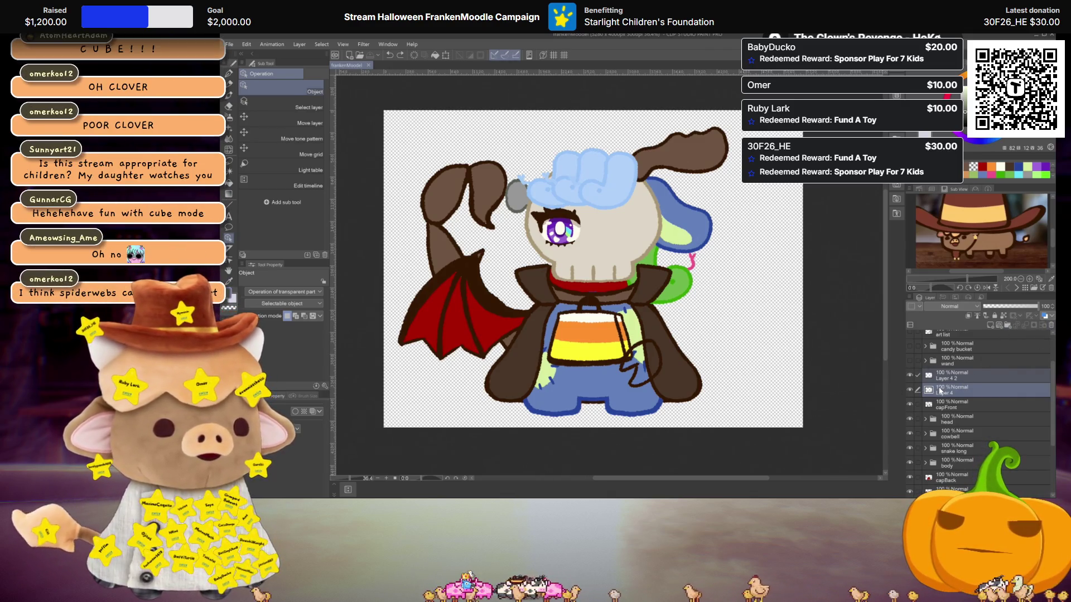
pyautogui.keyDown('ctrl'); pyautogui.click(938, 379); pyautogui.keyUp('ctrl')
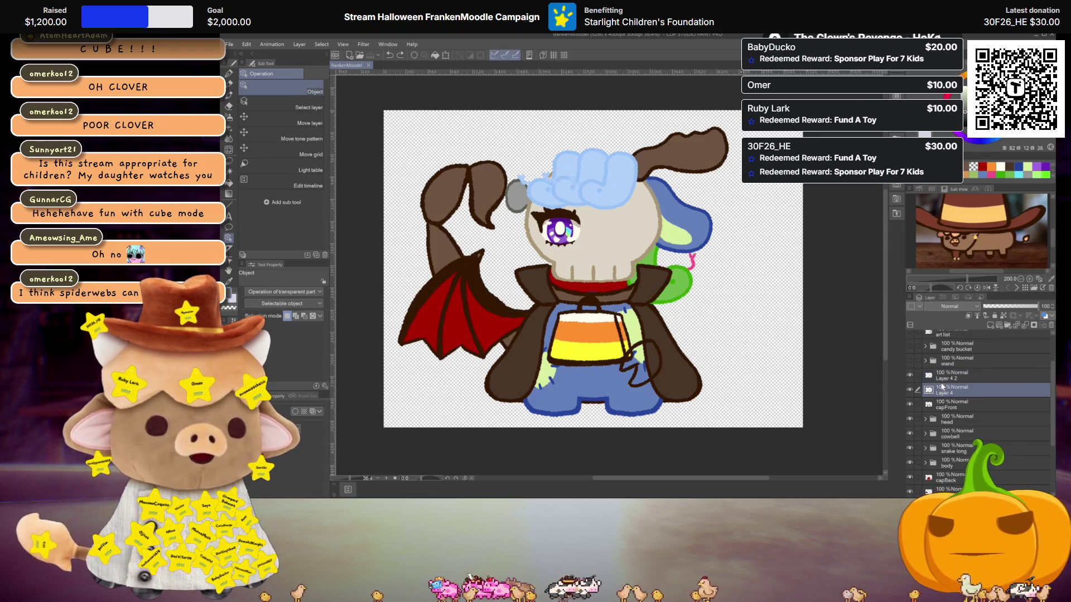
pyautogui.click(1051, 325)
pyautogui.click(1051, 325)
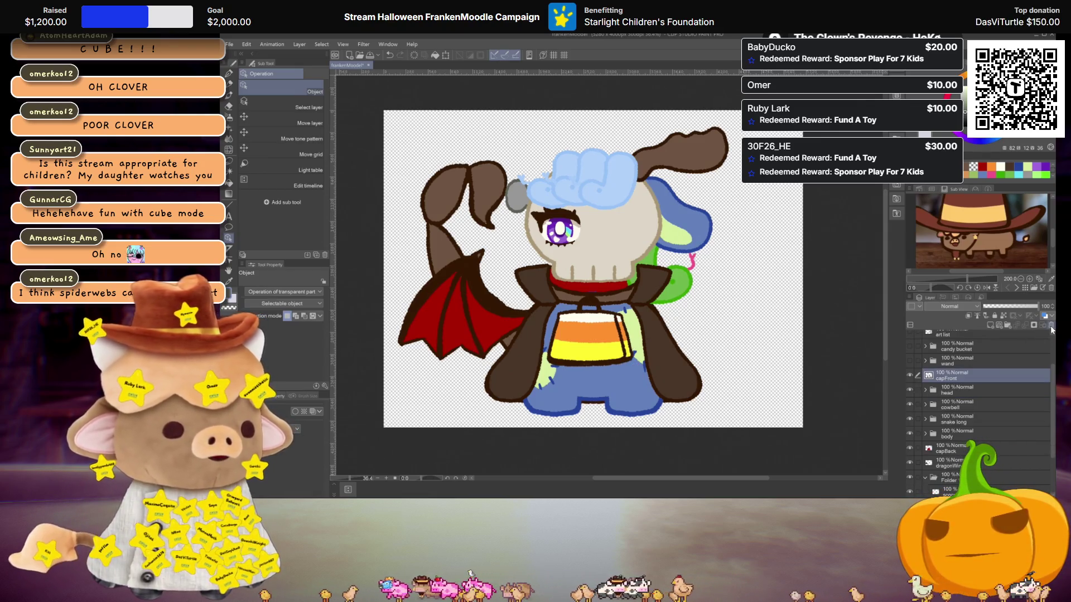
# Select the dragonWing layer together with Folder 1.
pyautogui.scroll(1, 539, 257)
pyautogui.scroll(1, 539, 257)
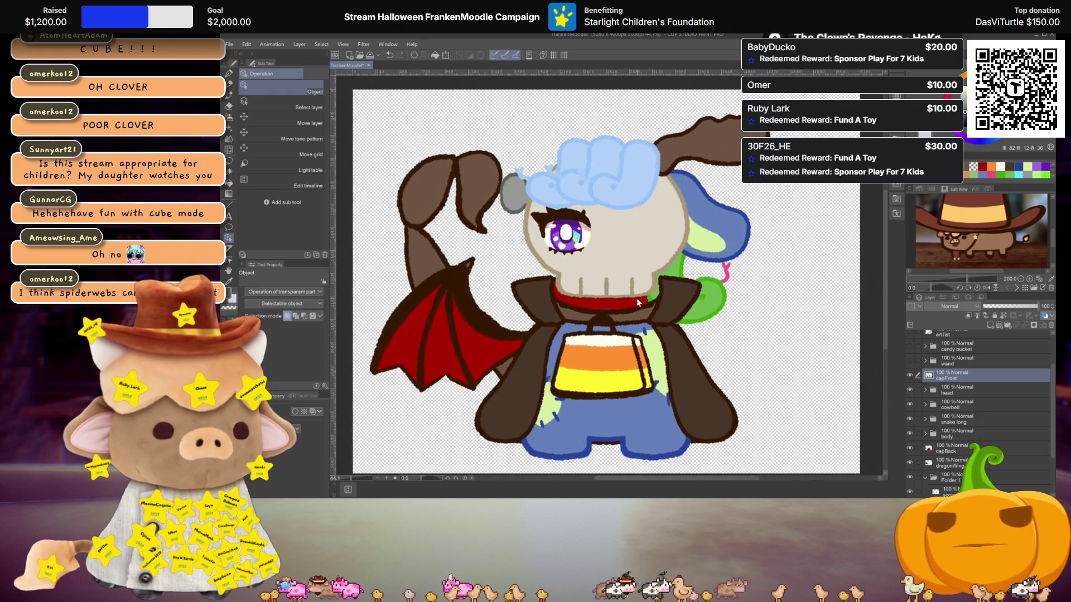
pyautogui.scroll(-1, 637, 298)
pyautogui.scroll(2, 588, 289)
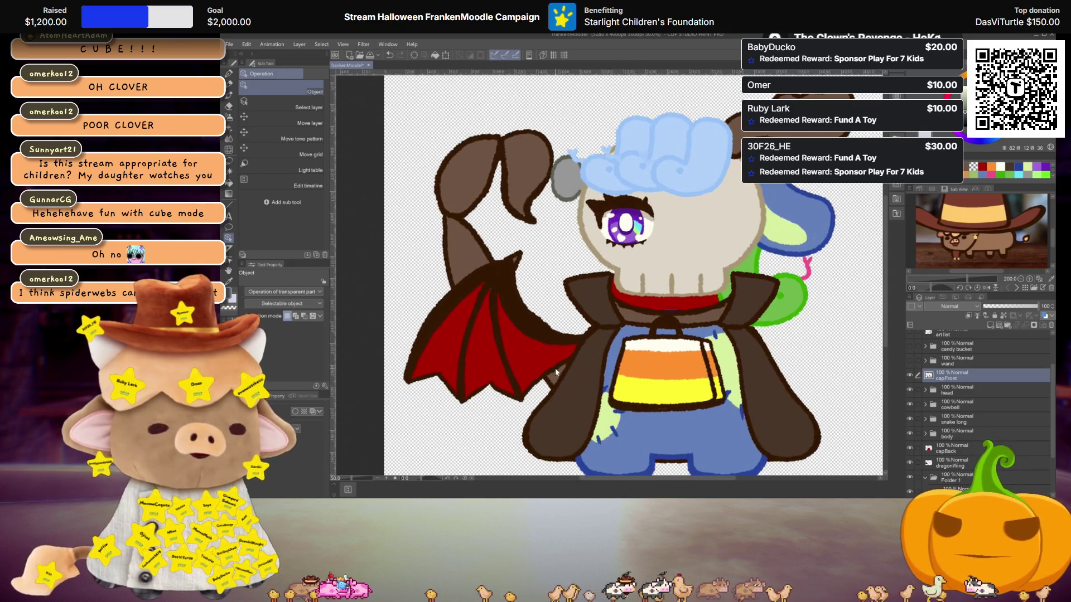
pyautogui.scroll(-2, 557, 366)
pyautogui.moveTo(705, 309); pyautogui.dragTo(654, 297)
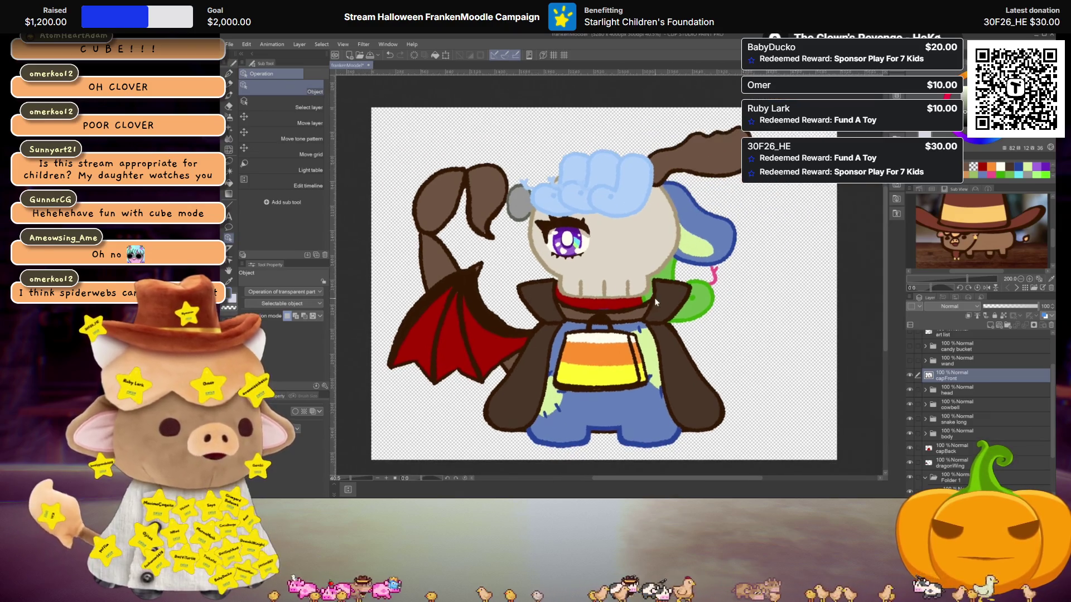
pyautogui.scroll(3, 964, 399)
pyautogui.scroll(-3, 965, 399)
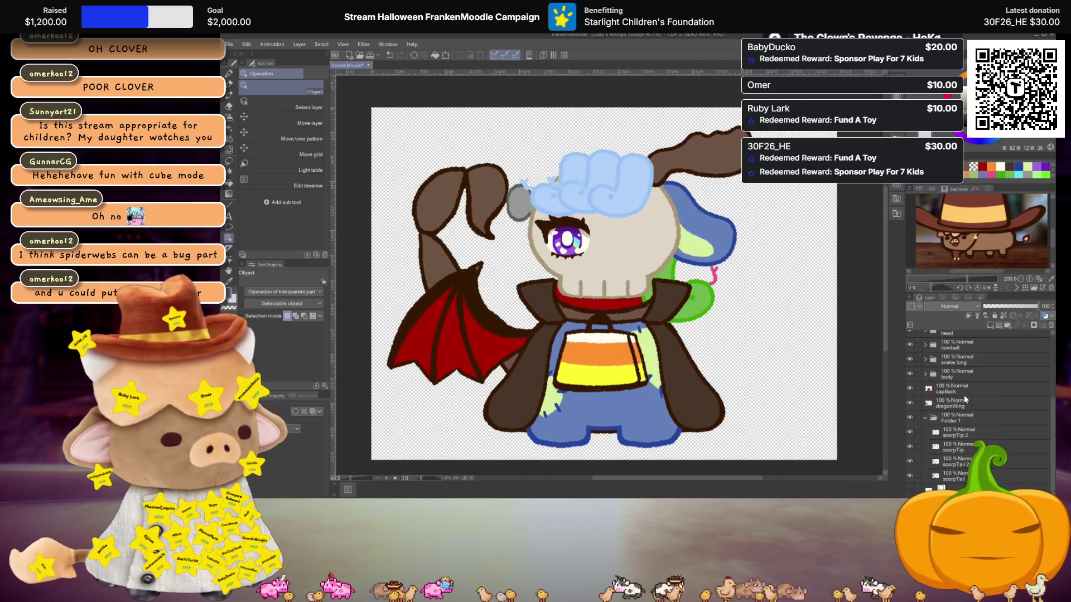
pyautogui.click(955, 404)
pyautogui.keyDown('ctrl'); pyautogui.click(955, 417); pyautogui.keyUp('ctrl')
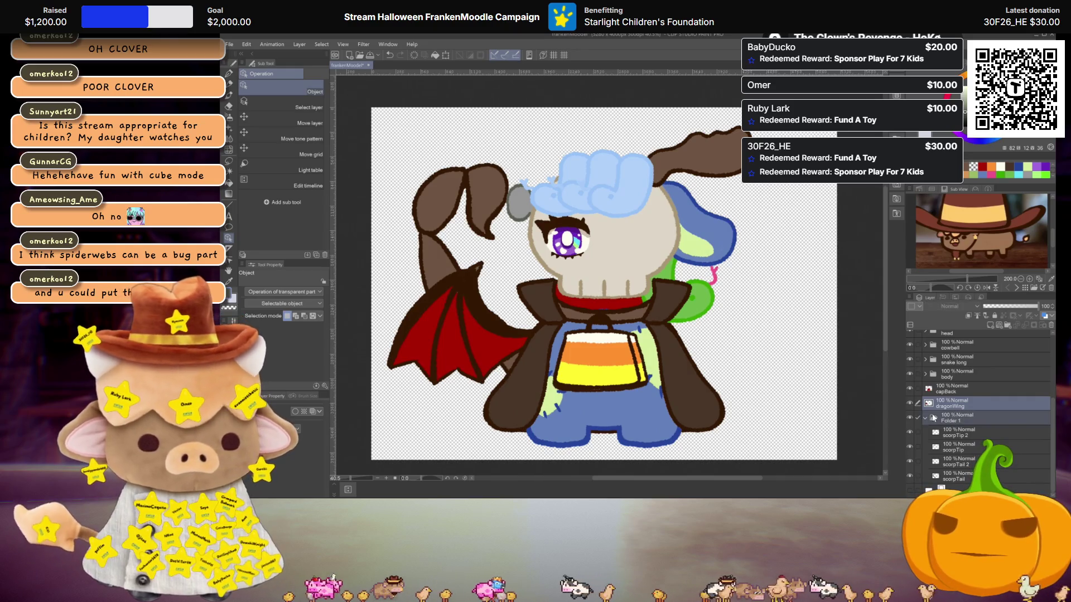
# Transform the wing and scorpion tail together and commit the placement.
pyautogui.hotkey('ctrl', 't')
pyautogui.click(269, 292)
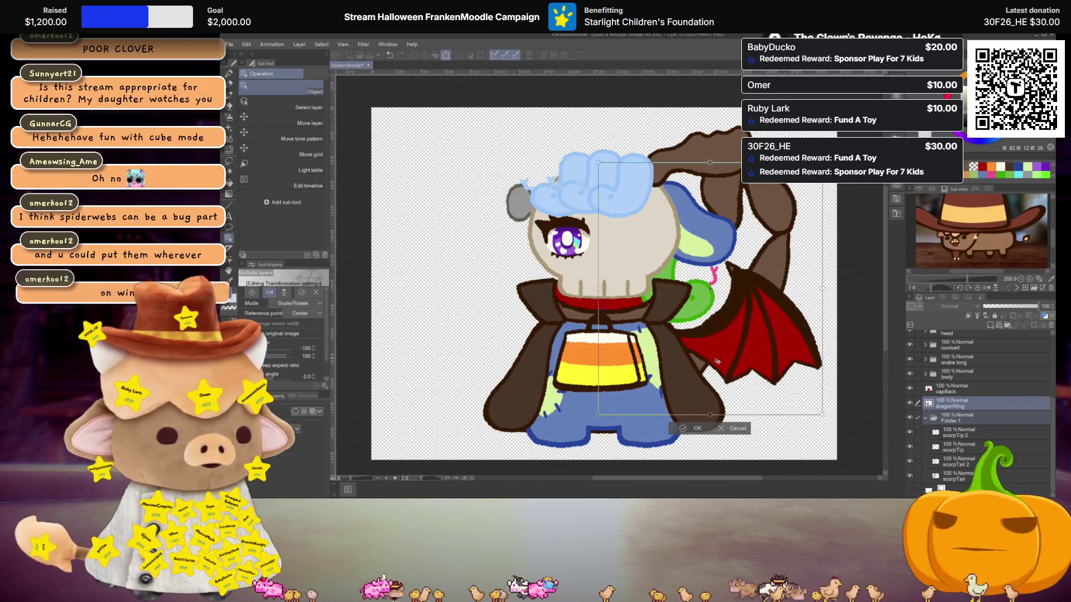
pyautogui.scroll(-3, 716, 361)
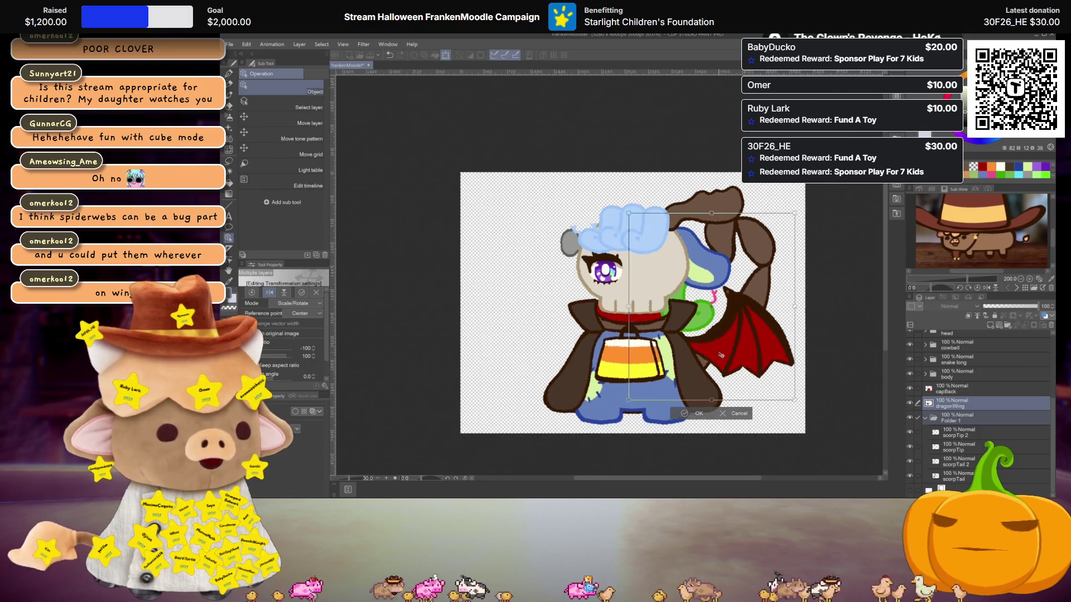
pyautogui.press('Return')
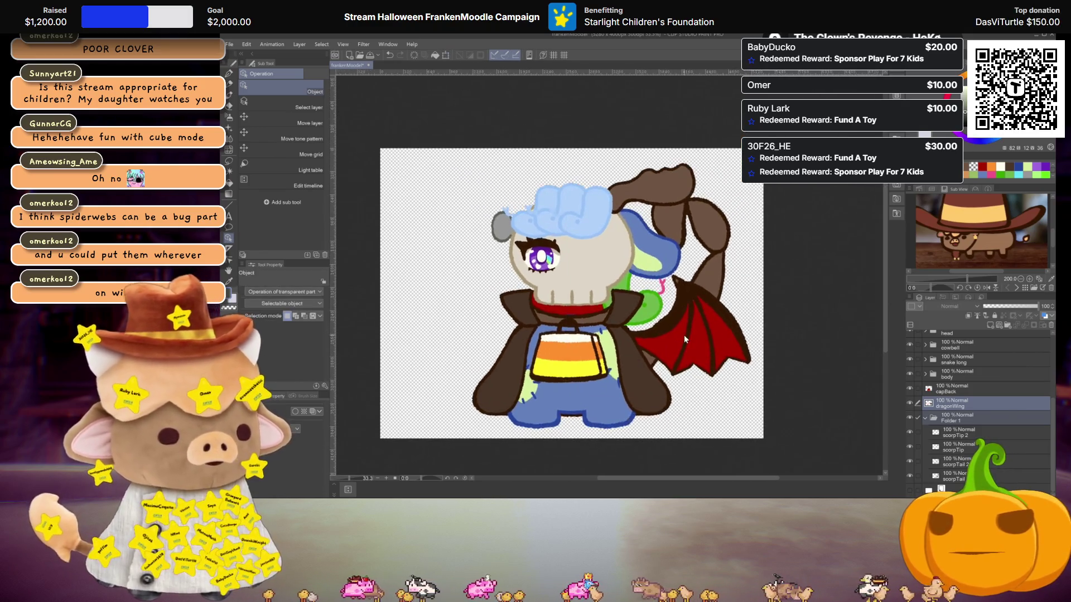
pyautogui.scroll(3, 694, 324)
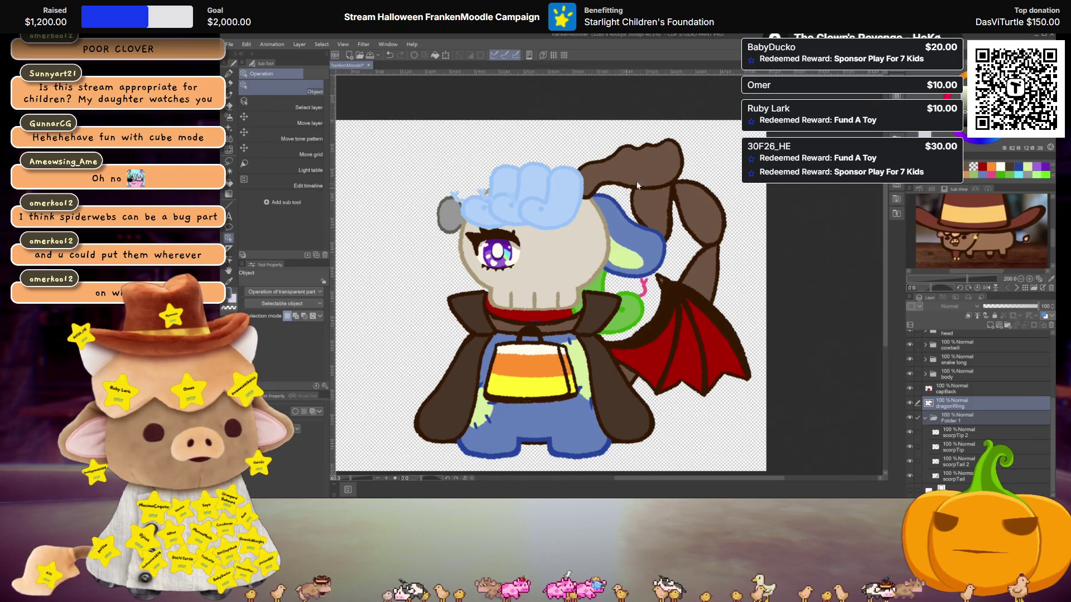
# Toggle the scorpion tail's visibility to compare, then flip the wing horizontally.
pyautogui.click(910, 417)
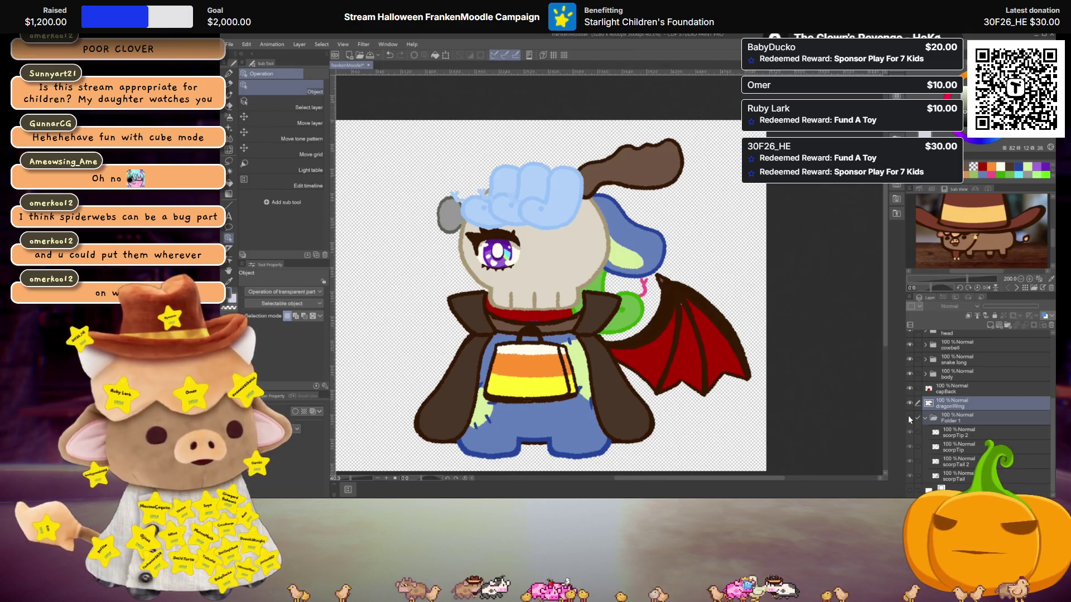
pyautogui.click(908, 416)
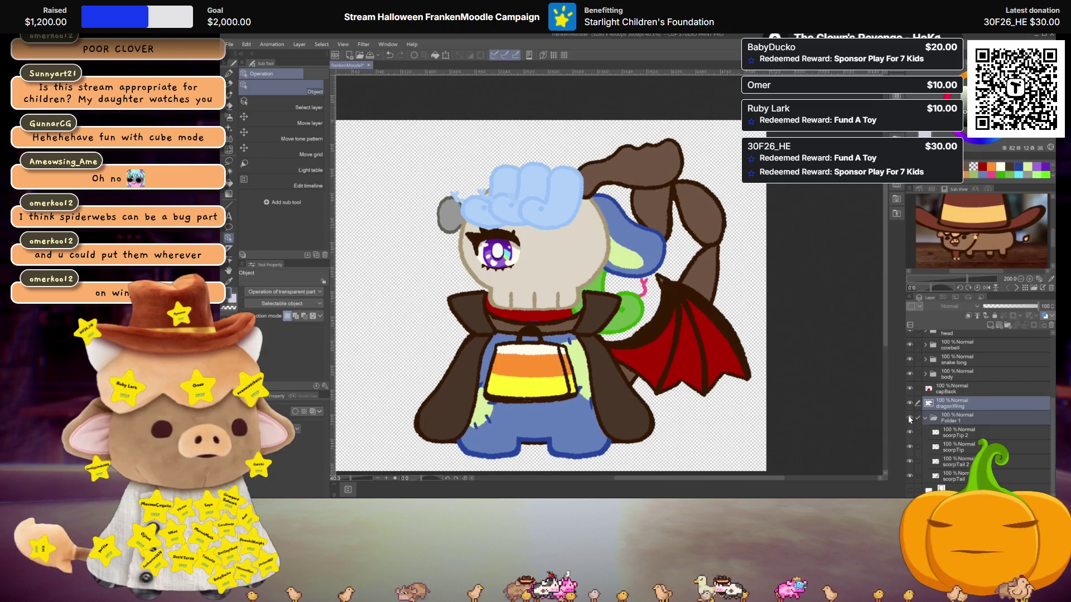
pyautogui.click(908, 415)
pyautogui.click(908, 416)
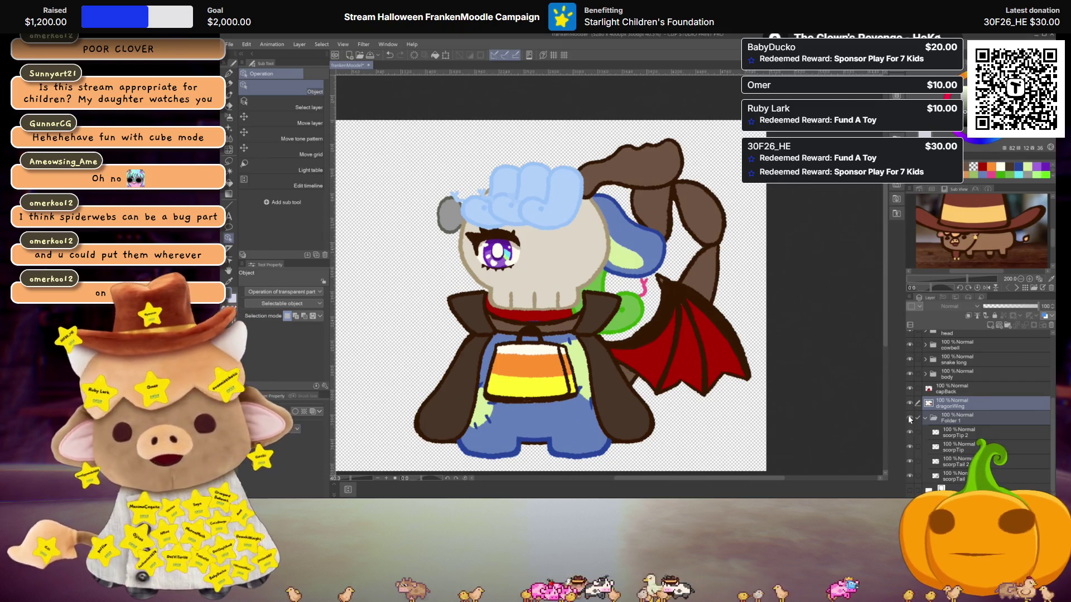
pyautogui.hotkey('ctrl', 'shift', 'h')
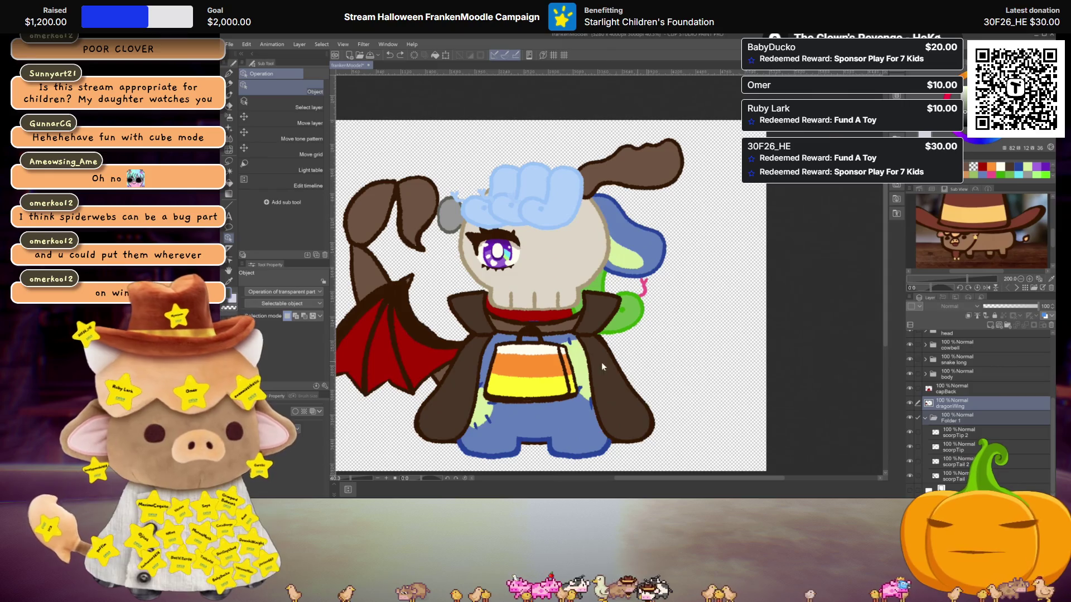
pyautogui.scroll(2, 554, 355)
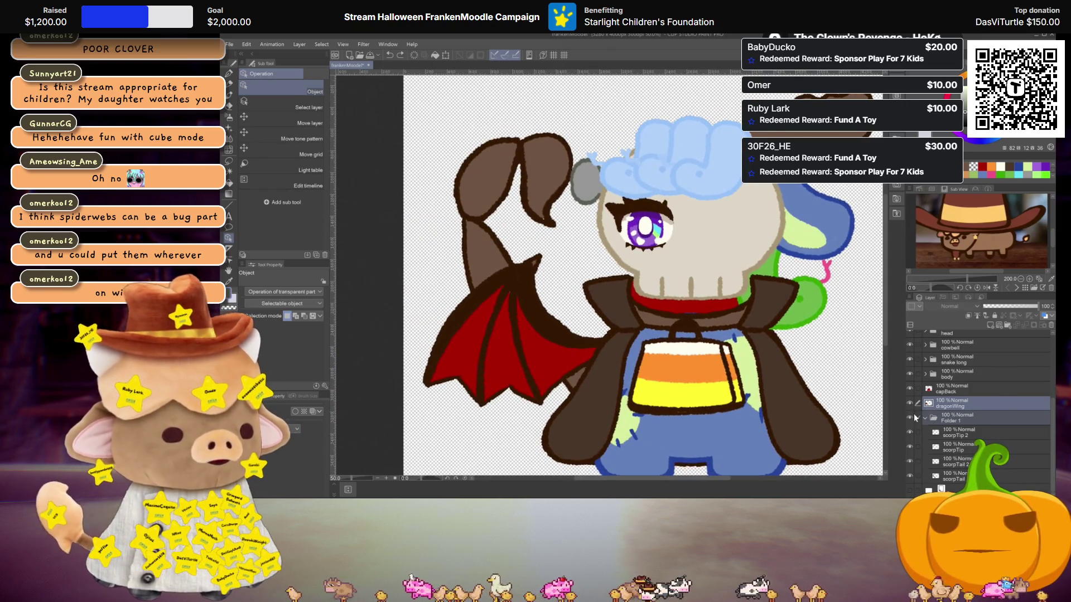
# Delete Folder 1 holding the scorpion tail and select the dragonWing layer.
pyautogui.click(953, 417)
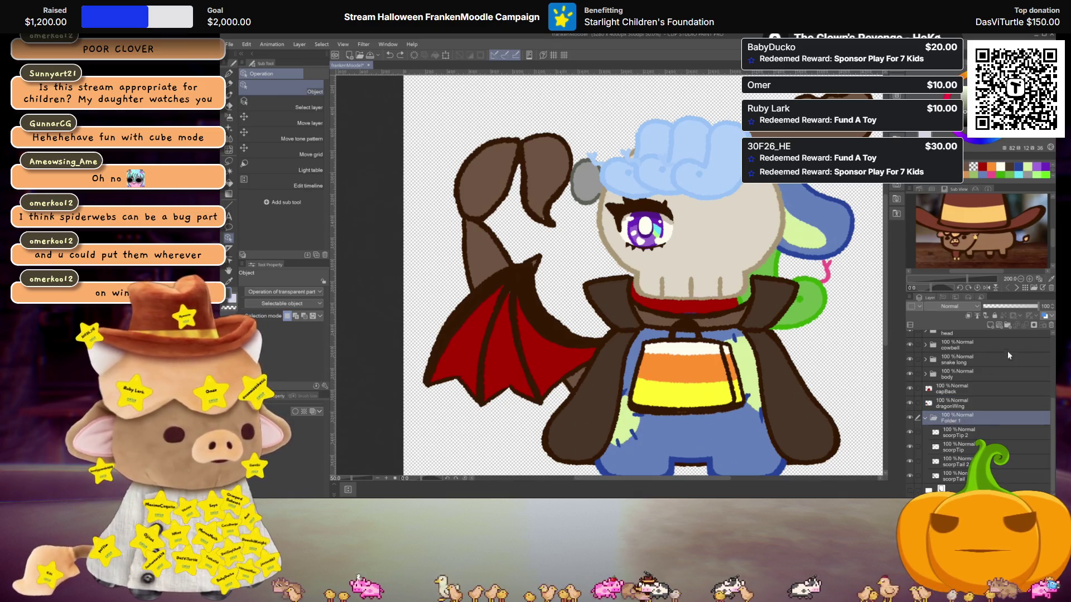
pyautogui.click(1051, 326)
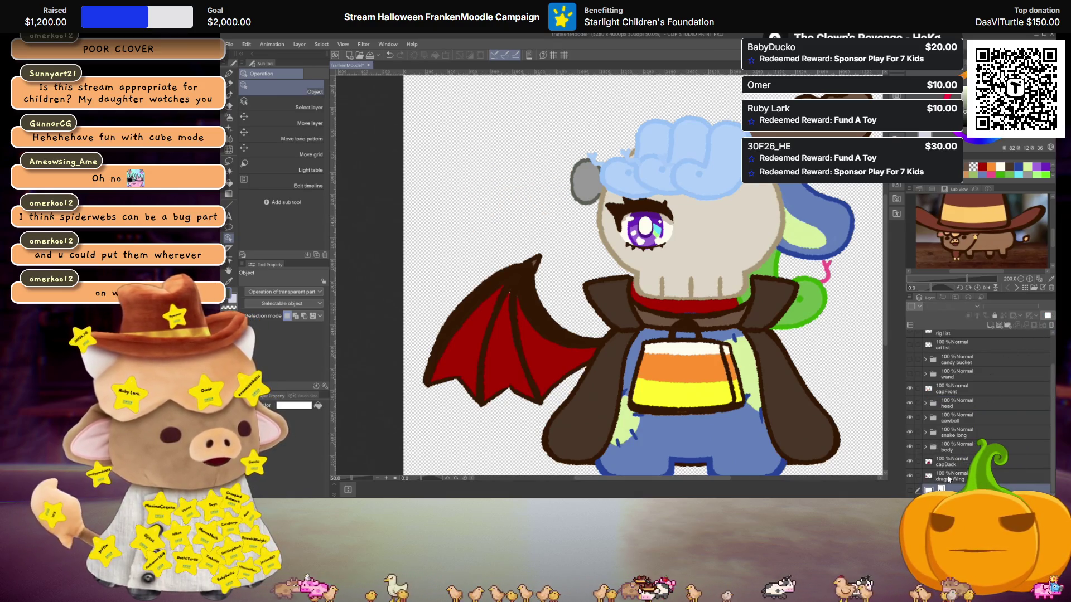
pyautogui.click(948, 479)
# Bring the wing into view and sample its dark outline colour.
pyautogui.scroll(1, 627, 357)
pyautogui.moveTo(627, 357); pyautogui.dragTo(624, 246)
pyautogui.scroll(1, 625, 246)
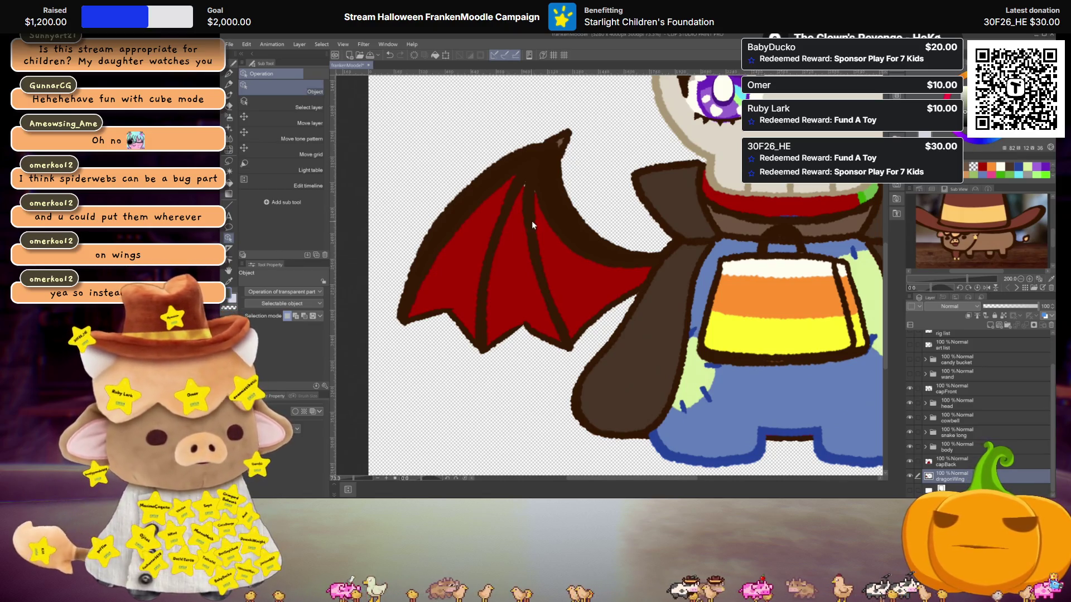
pyautogui.press('i')
pyautogui.click(559, 207)
# Draw two dark web strands across the red wing with the Textured pen.
pyautogui.press('p')
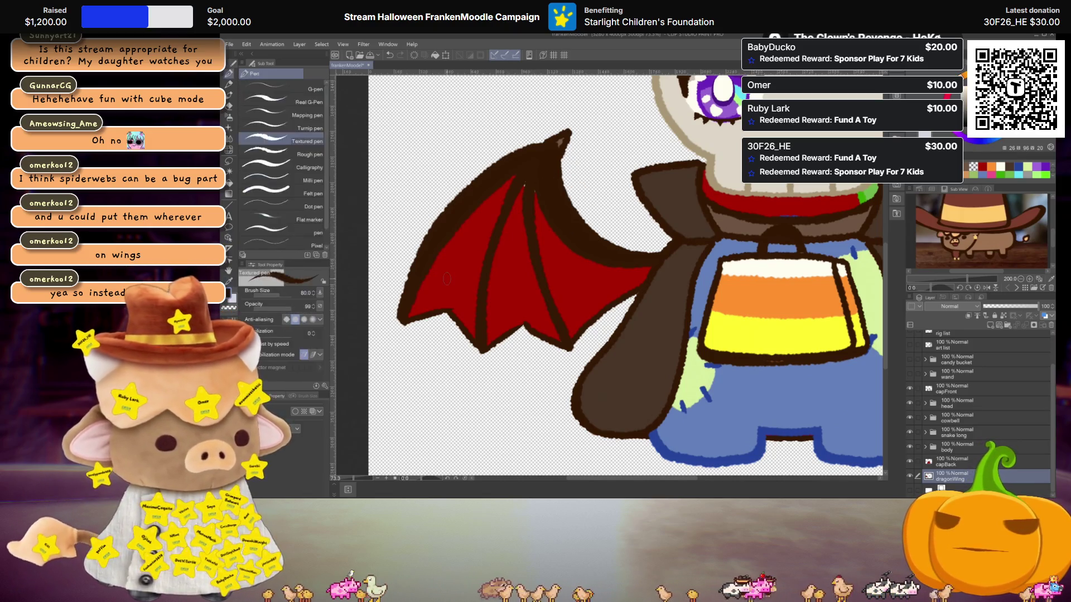
pyautogui.moveTo(461, 217)
pyautogui.mouseDown()
pyautogui.moveTo(472, 238)
pyautogui.moveTo(535, 260)
pyautogui.moveTo(575, 249)
pyautogui.mouseUp()
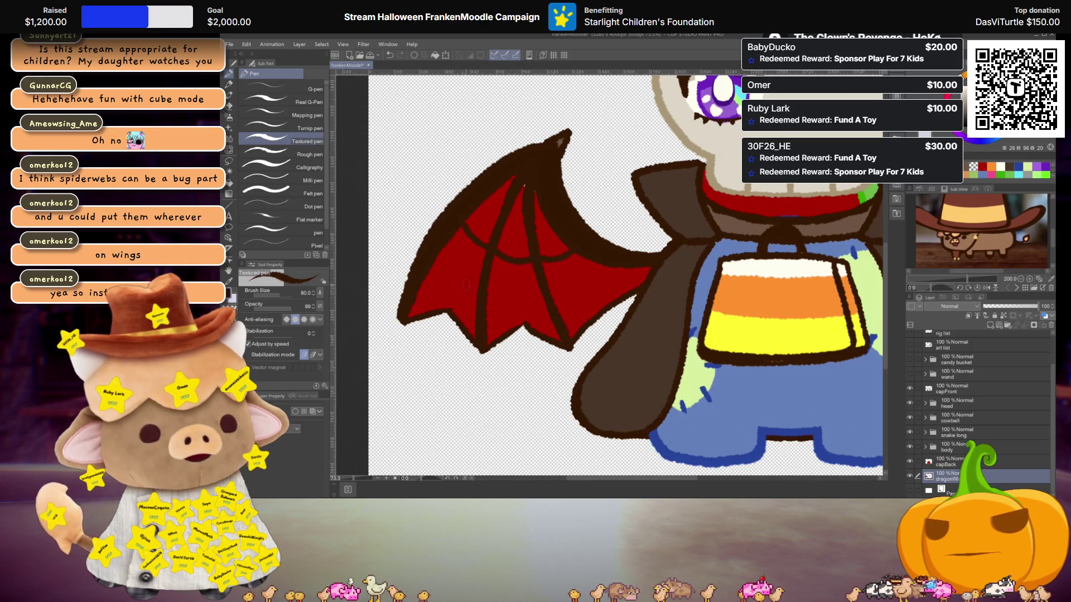
pyautogui.moveTo(433, 254)
pyautogui.mouseDown()
pyautogui.moveTo(450, 278)
pyautogui.moveTo(518, 292)
pyautogui.moveTo(578, 293)
pyautogui.moveTo(619, 259)
pyautogui.mouseUp()
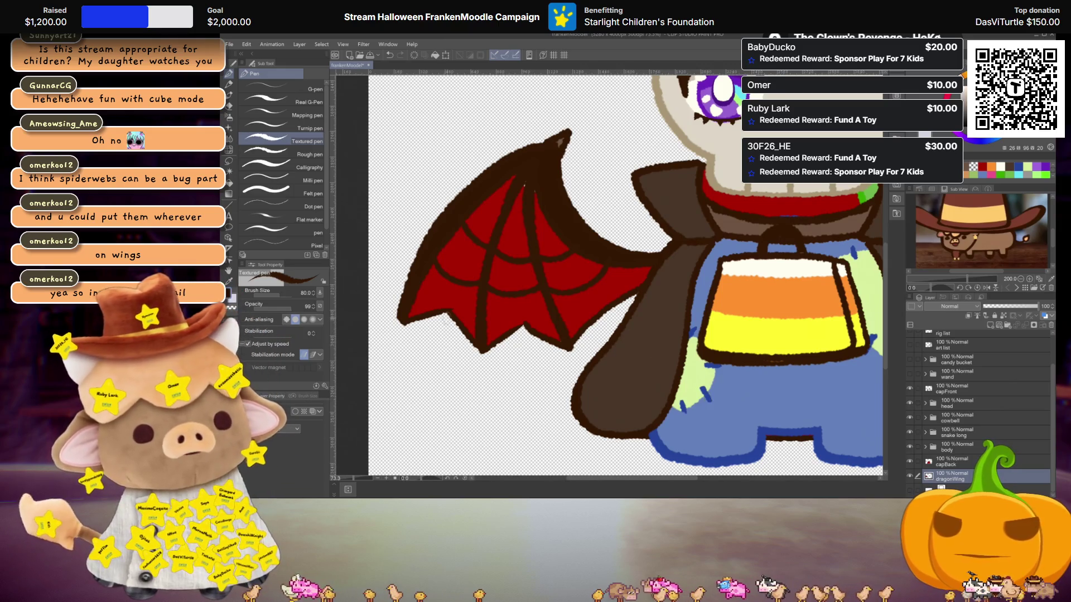
pyautogui.scroll(-5, 469, 364)
pyautogui.scroll(5, 469, 364)
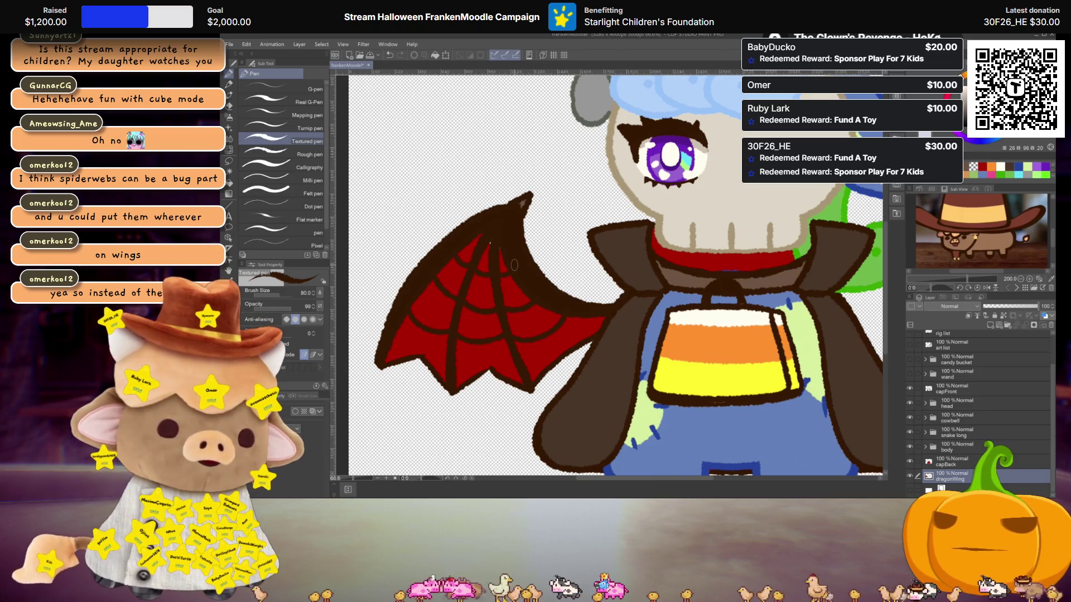
pyautogui.scroll(-3, 514, 265)
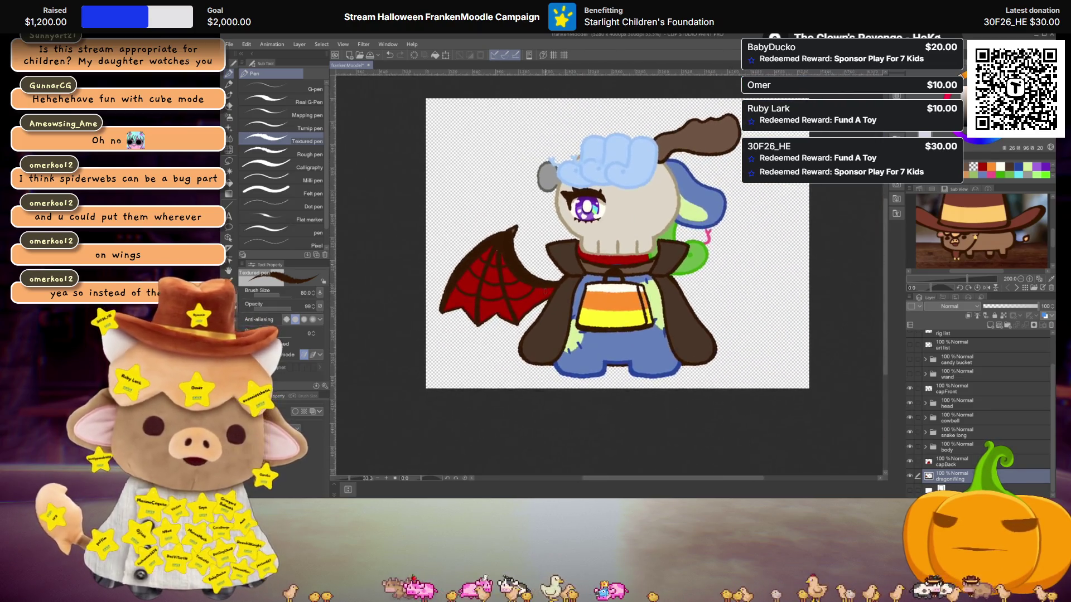
pyautogui.moveTo(561, 299); pyautogui.dragTo(560, 310)
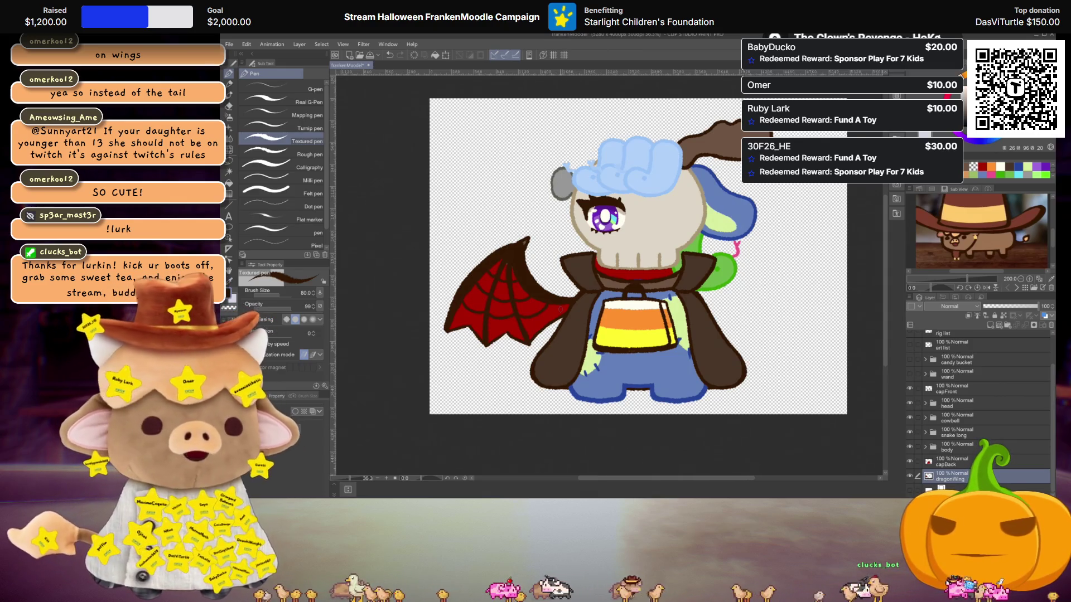
pyautogui.scroll(3, 609, 307)
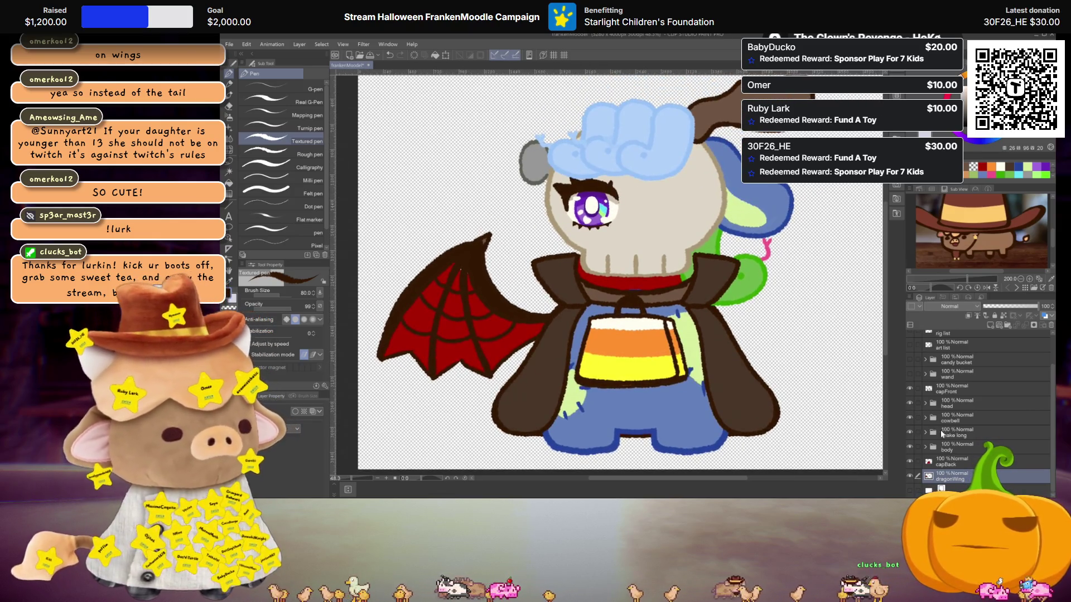
pyautogui.scroll(2, 956, 456)
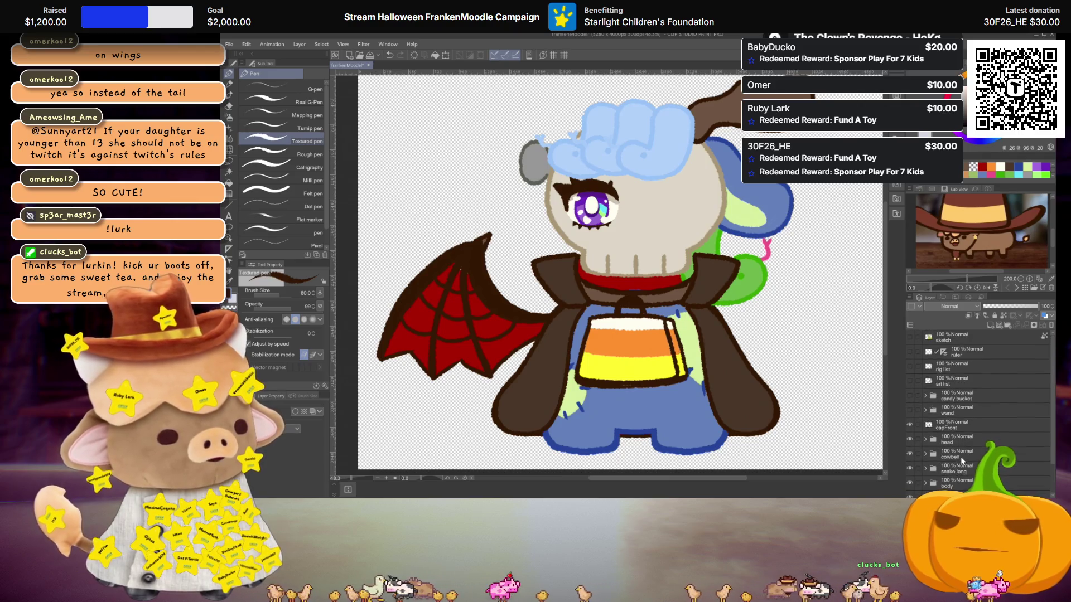
# Show and select the art list layer, strike through items 12 'Dragon Wings' and 13, then hide it.
pyautogui.click(909, 381)
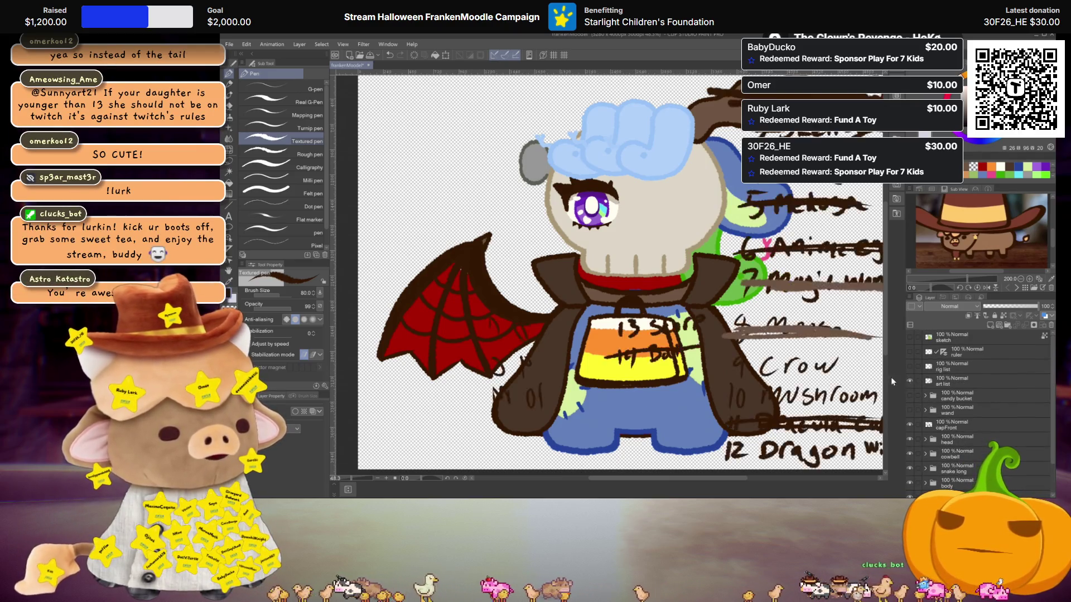
pyautogui.click(954, 382)
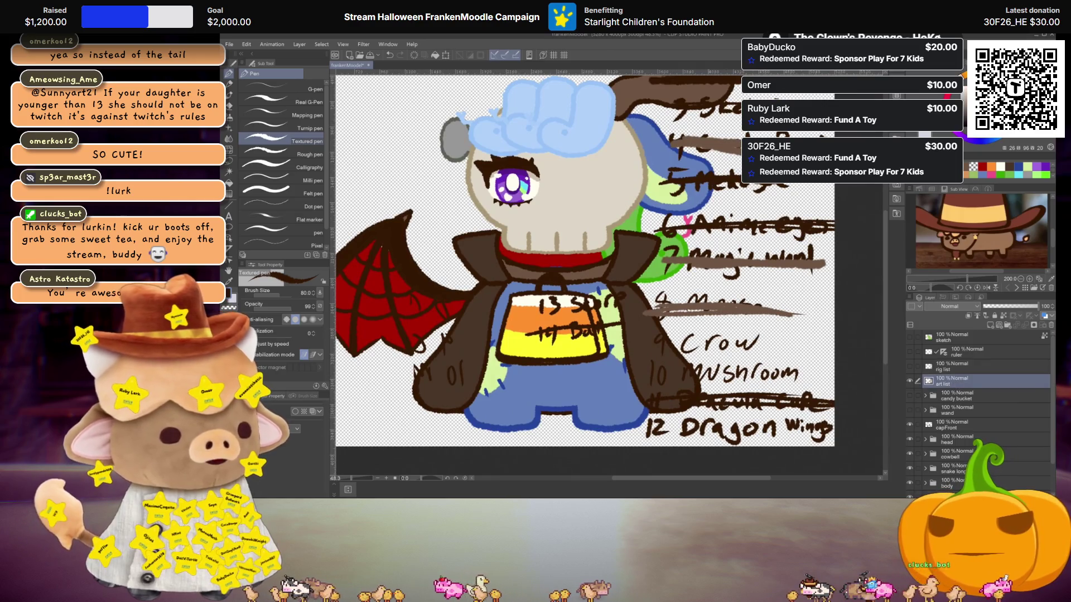
pyautogui.moveTo(647, 427); pyautogui.dragTo(770, 430)
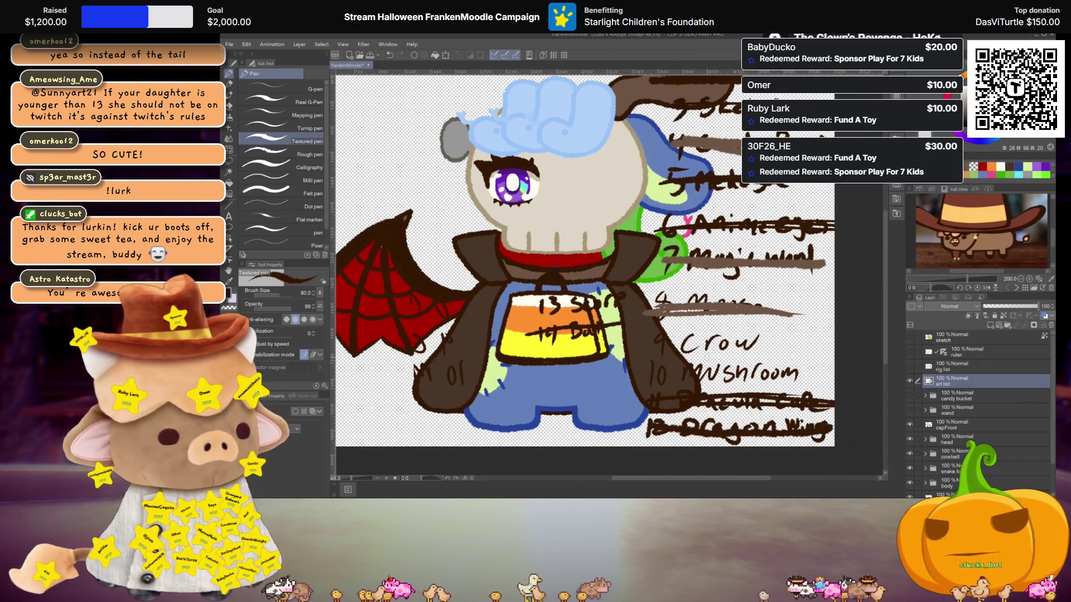
pyautogui.scroll(2, 771, 369)
pyautogui.scroll(-1, 772, 370)
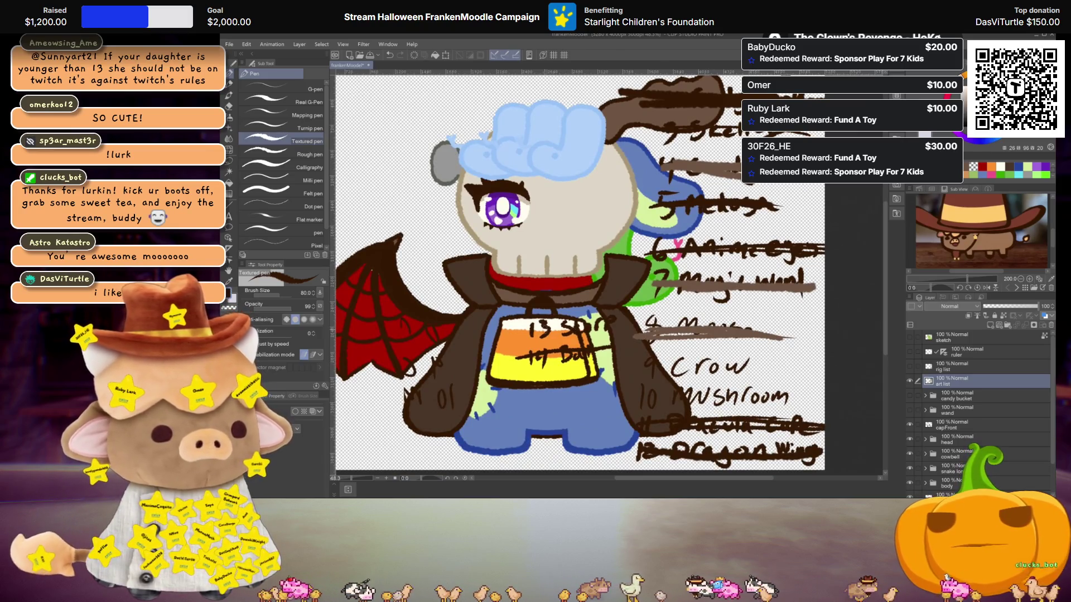
pyautogui.moveTo(530, 328); pyautogui.dragTo(608, 332)
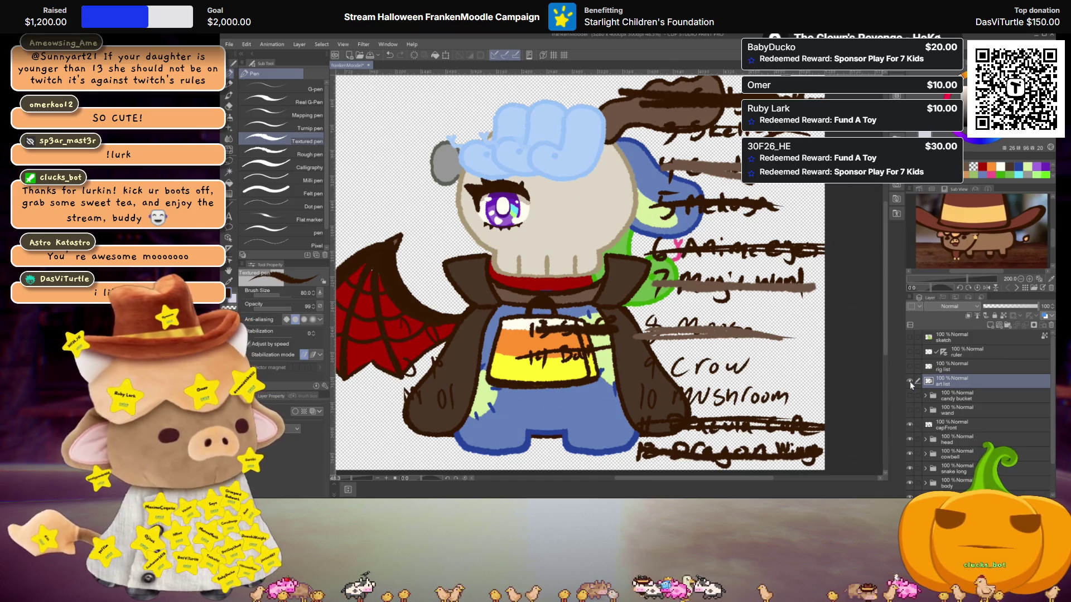
pyautogui.click(910, 381)
pyautogui.scroll(-2, 731, 362)
pyautogui.scroll(1, 616, 372)
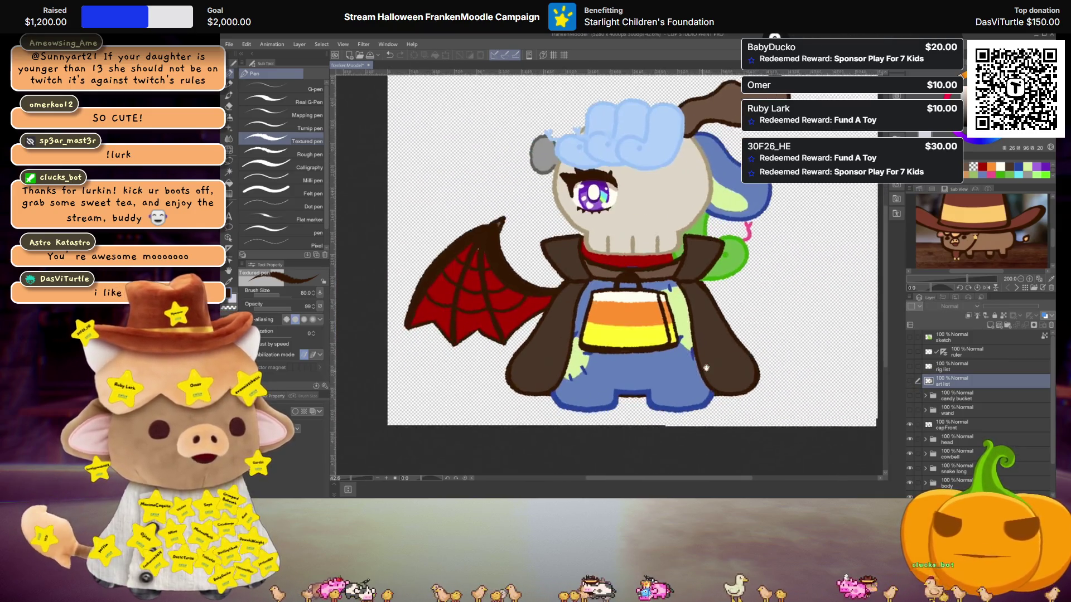
pyautogui.scroll(1, 616, 371)
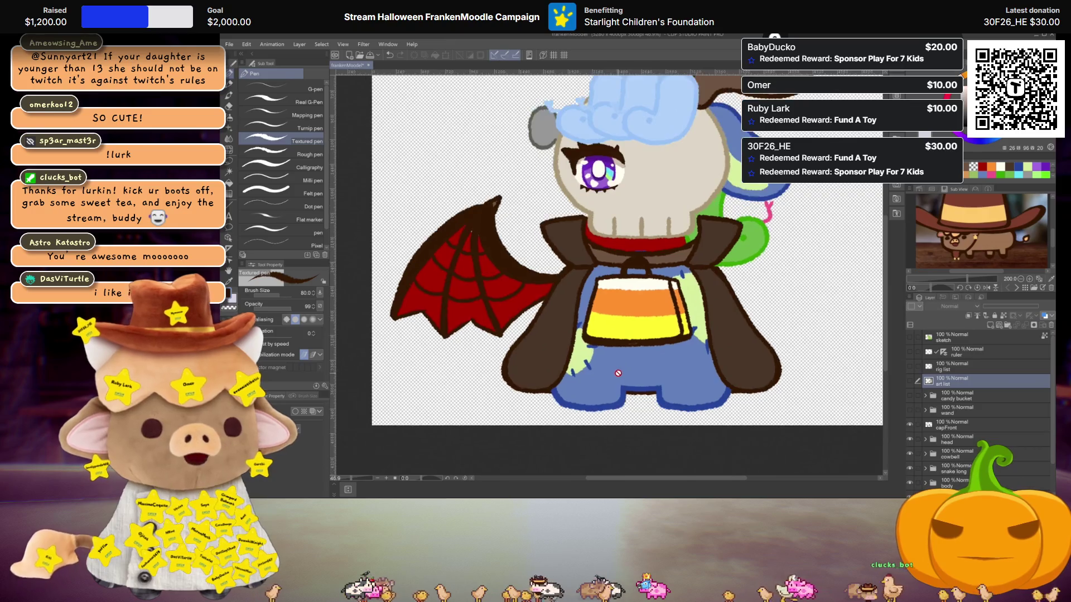
# Add a new layer above the body layer and pick a light beige colour.
pyautogui.scroll(1, 618, 373)
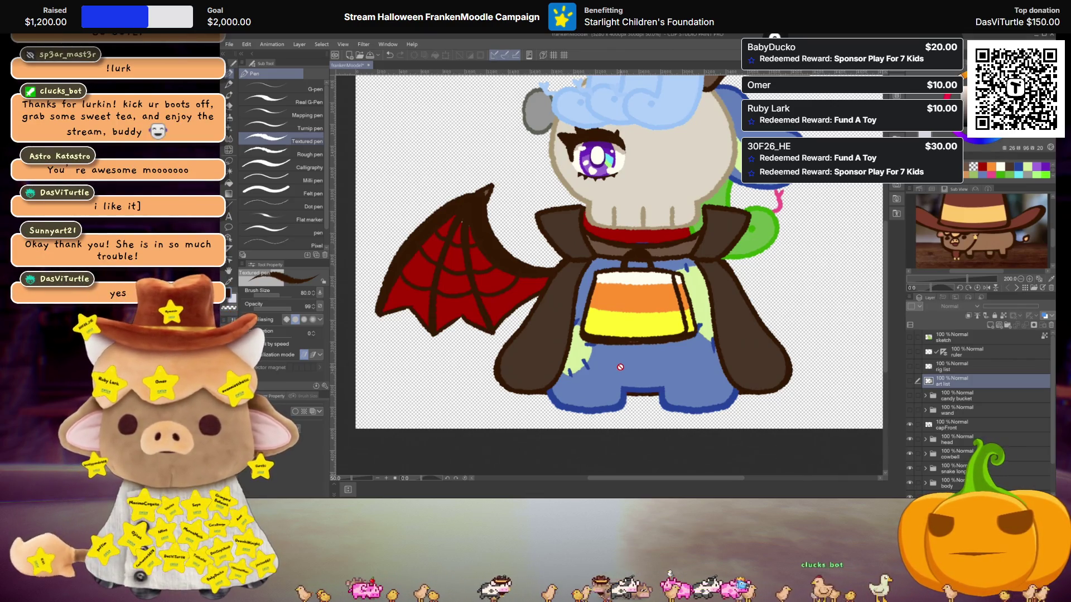
pyautogui.scroll(1, 620, 368)
pyautogui.scroll(1, 639, 373)
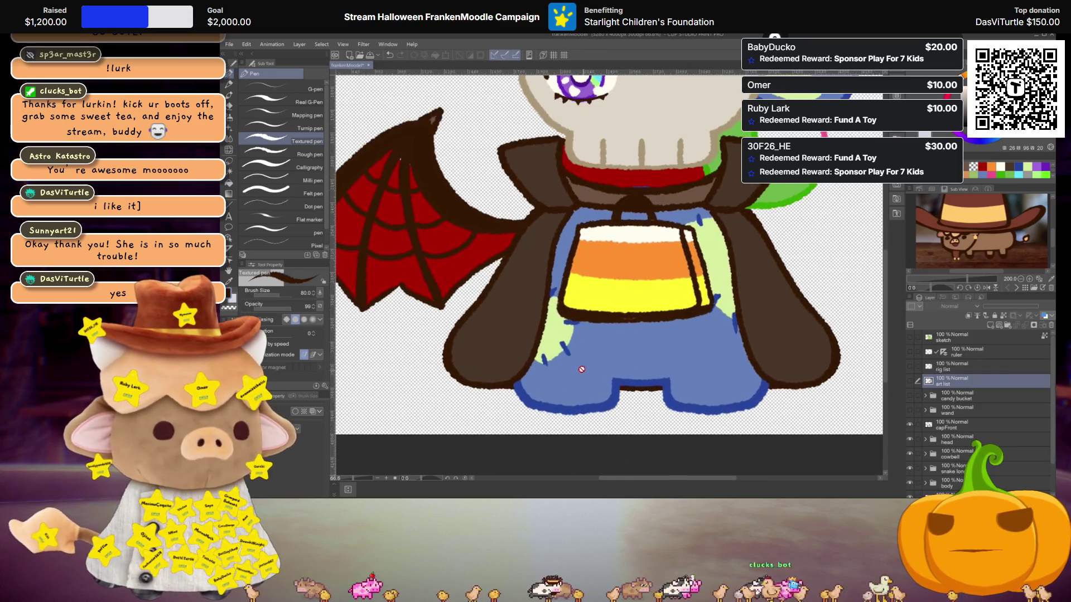
pyautogui.scroll(-2, 971, 409)
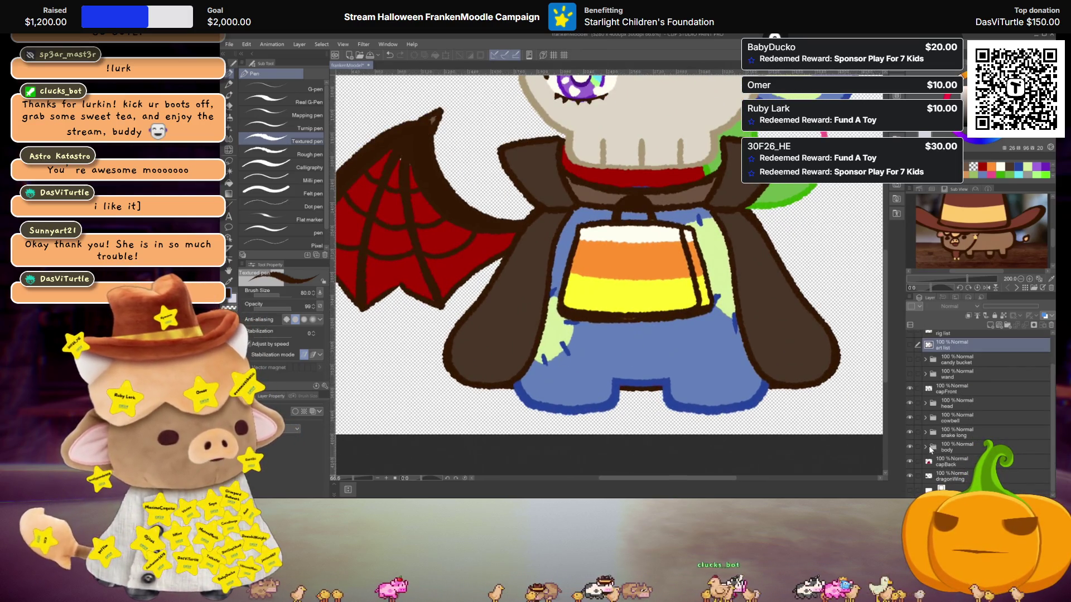
pyautogui.click(948, 447)
pyautogui.click(991, 323)
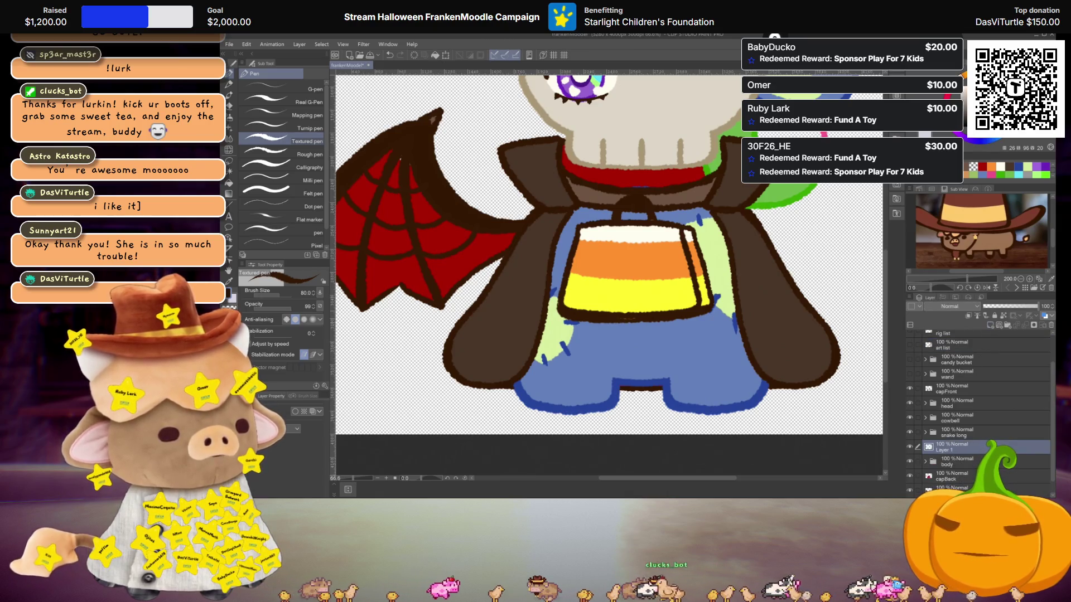
pyautogui.scroll(-2, 589, 247)
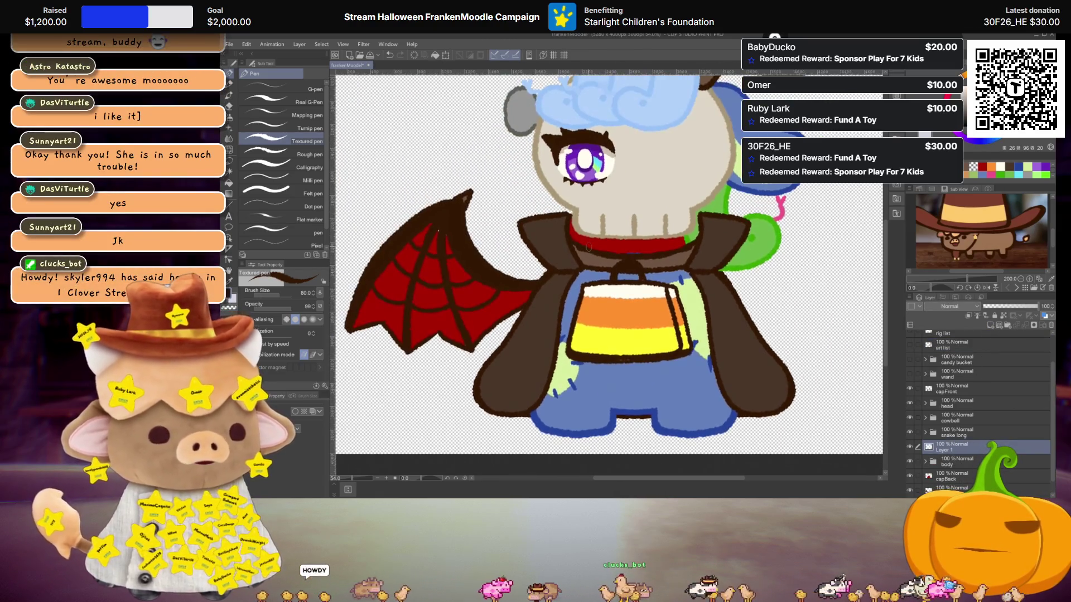
pyautogui.keyDown('alt'); pyautogui.click(586, 226); pyautogui.keyUp('alt')
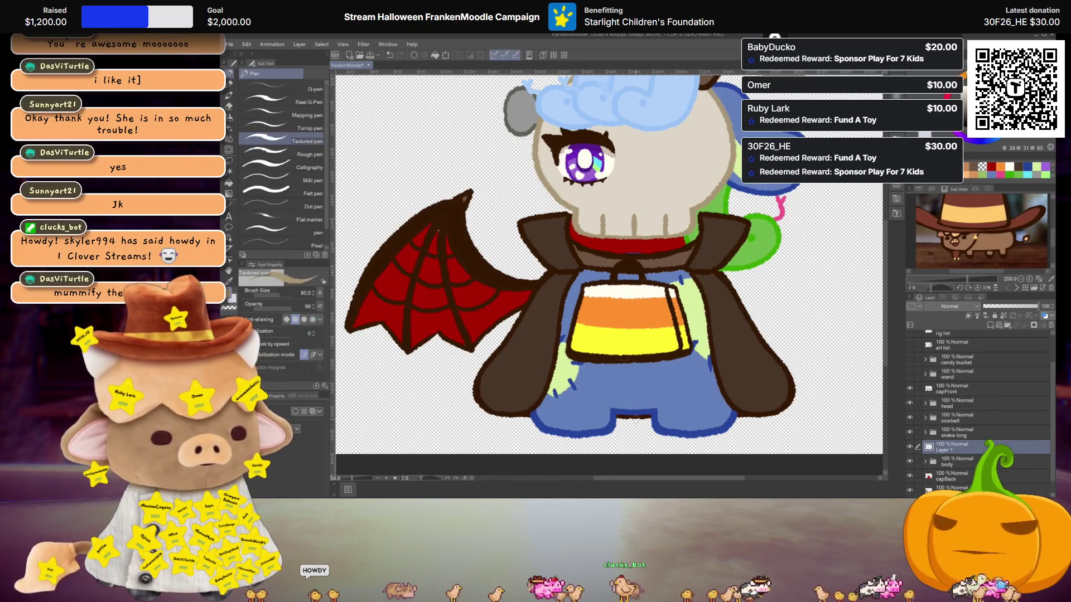
pyautogui.scroll(3, 636, 417)
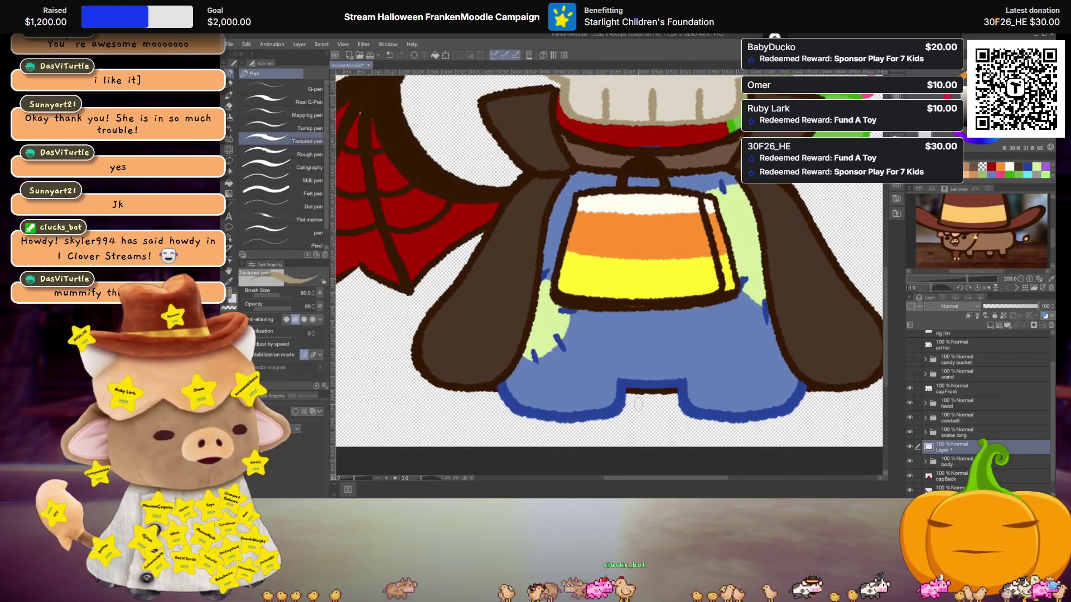
# Sketch beige bandage strokes and a loop across the legs, undoing strays, then hide the cape front.
pyautogui.moveTo(618, 383)
pyautogui.mouseDown()
pyautogui.moveTo(522, 355)
pyautogui.moveTo(499, 394)
pyautogui.moveTo(559, 399)
pyautogui.mouseUp()
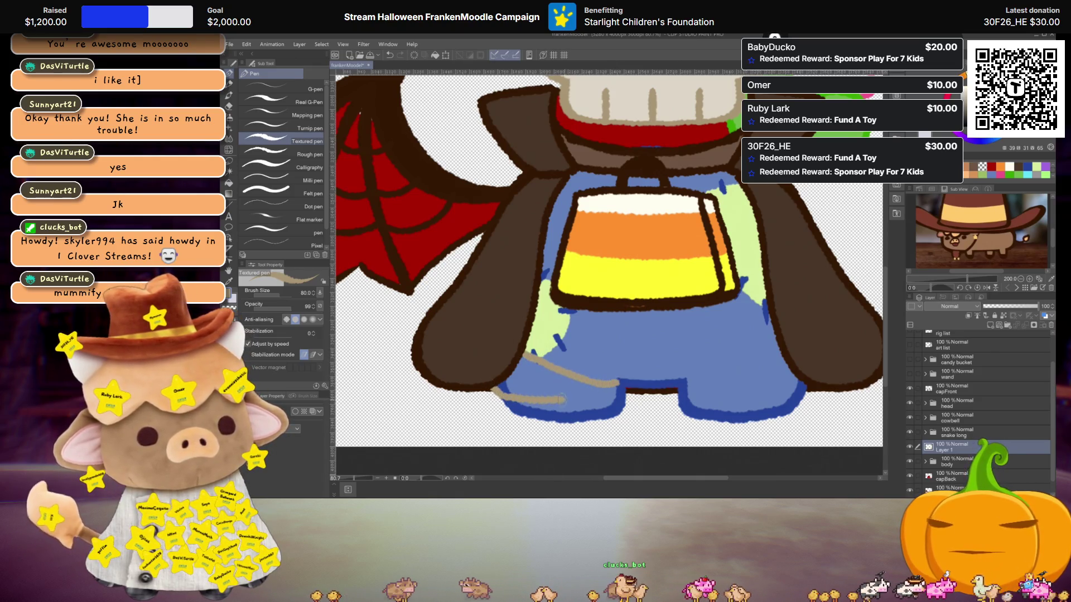
pyautogui.hotkey('ctrl', 'z')
pyautogui.hotkey('ctrl', 'z')
pyautogui.hotkey('ctrl', 'z')
pyautogui.moveTo(625, 384)
pyautogui.mouseDown()
pyautogui.moveTo(525, 361)
pyautogui.moveTo(505, 401)
pyautogui.moveTo(594, 398)
pyautogui.mouseUp()
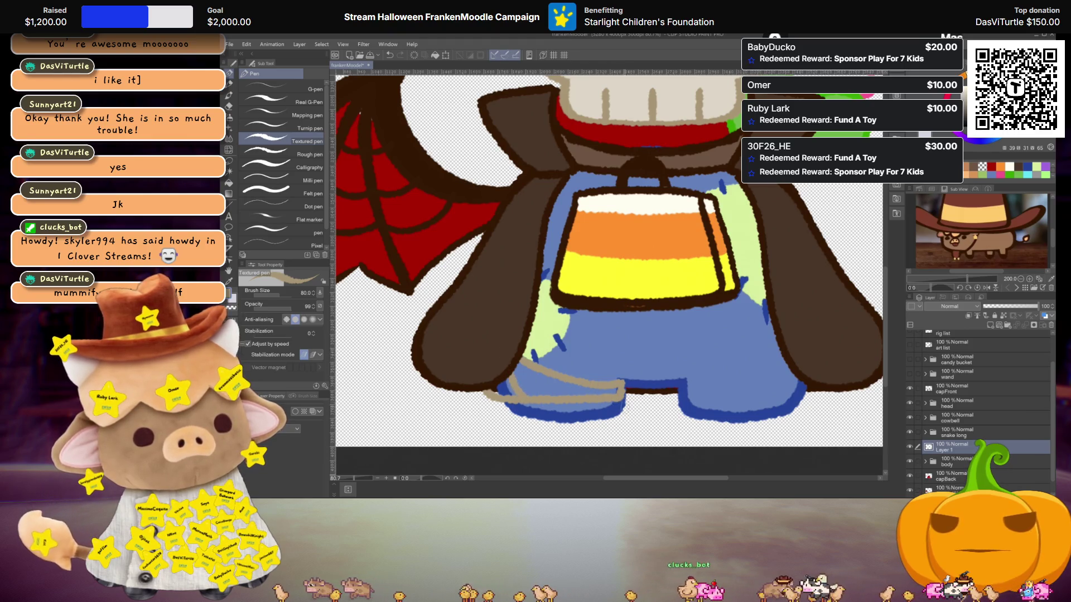
pyautogui.moveTo(500, 381); pyautogui.dragTo(581, 398)
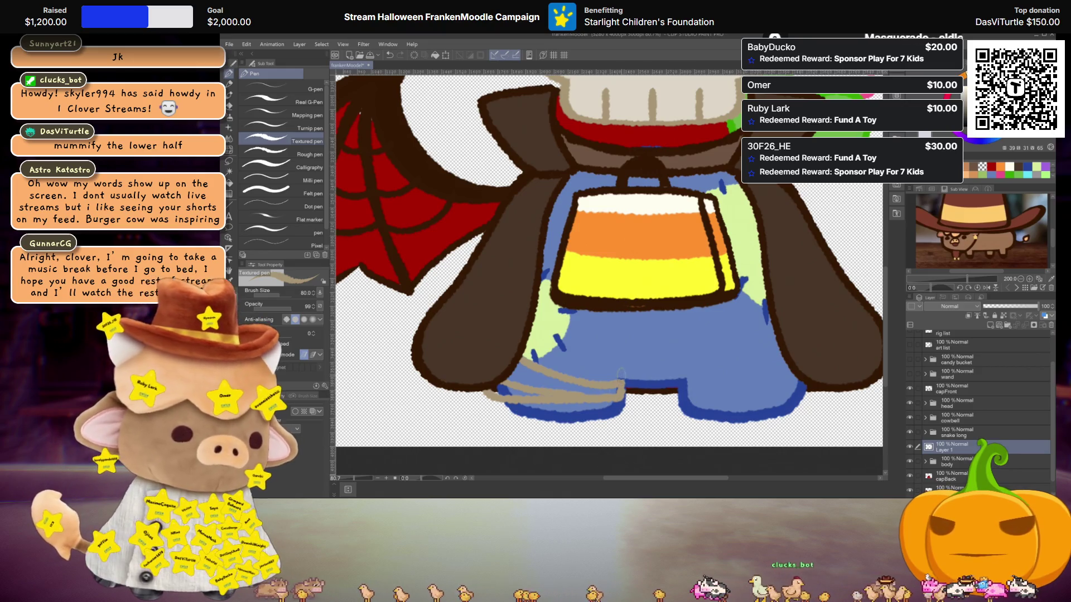
pyautogui.moveTo(619, 365); pyautogui.dragTo(512, 342)
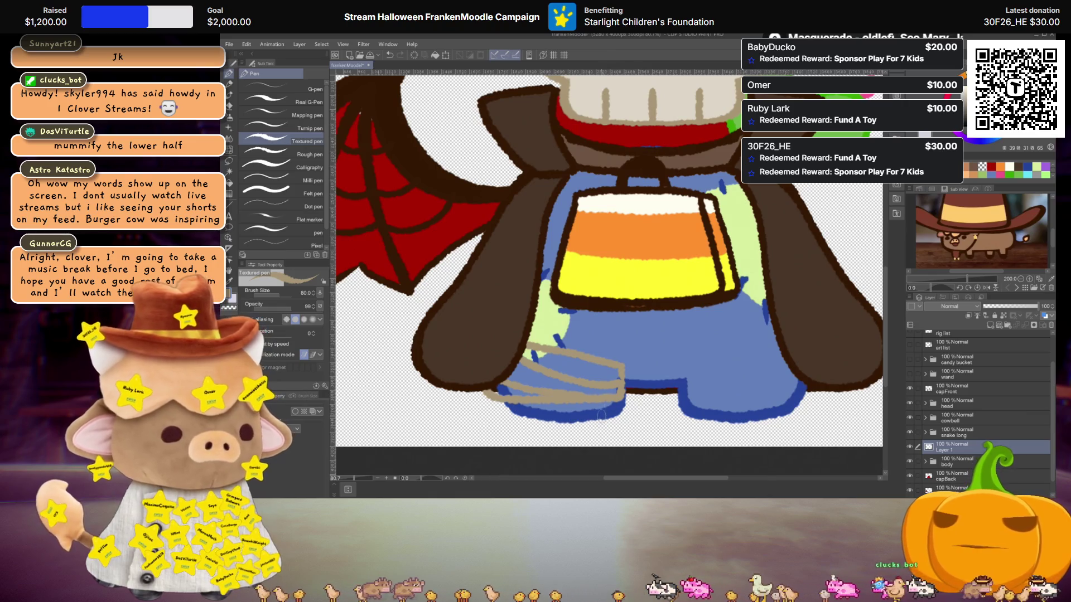
pyautogui.hotkey('ctrl', 'z')
pyautogui.moveTo(486, 417)
pyautogui.mouseDown()
pyautogui.moveTo(467, 401)
pyautogui.moveTo(496, 384)
pyautogui.mouseUp()
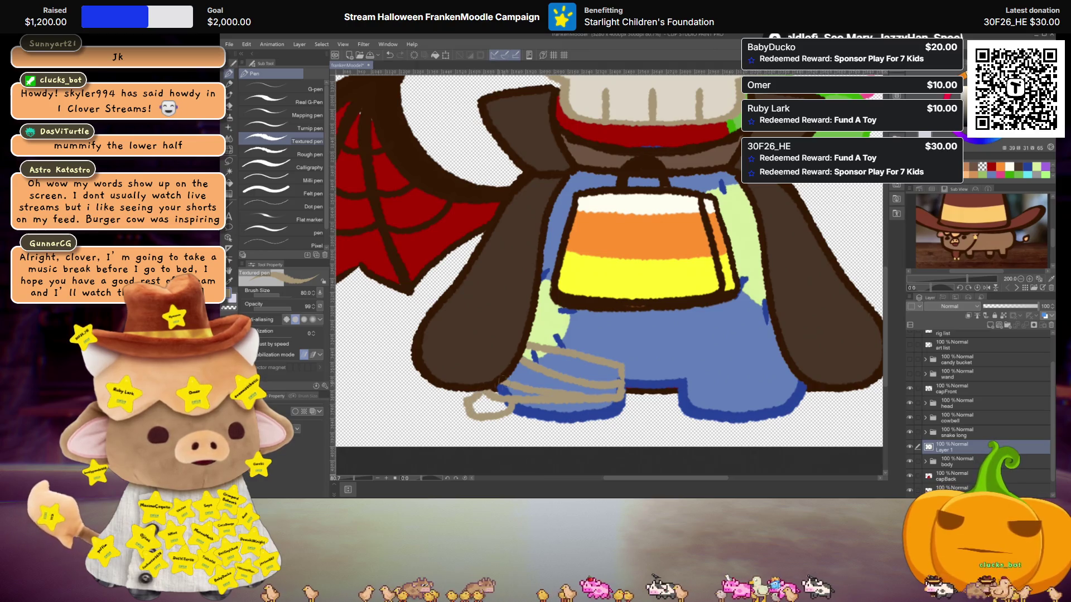
pyautogui.hotkey('ctrl', 'z')
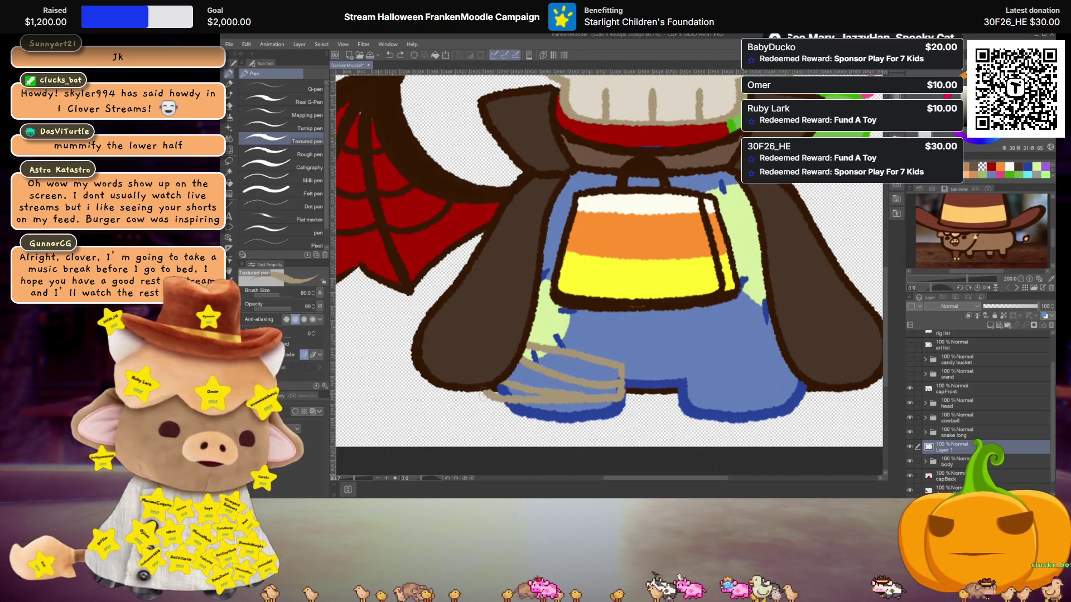
pyautogui.moveTo(478, 399)
pyautogui.mouseDown()
pyautogui.moveTo(466, 410)
pyautogui.moveTo(509, 419)
pyautogui.mouseUp()
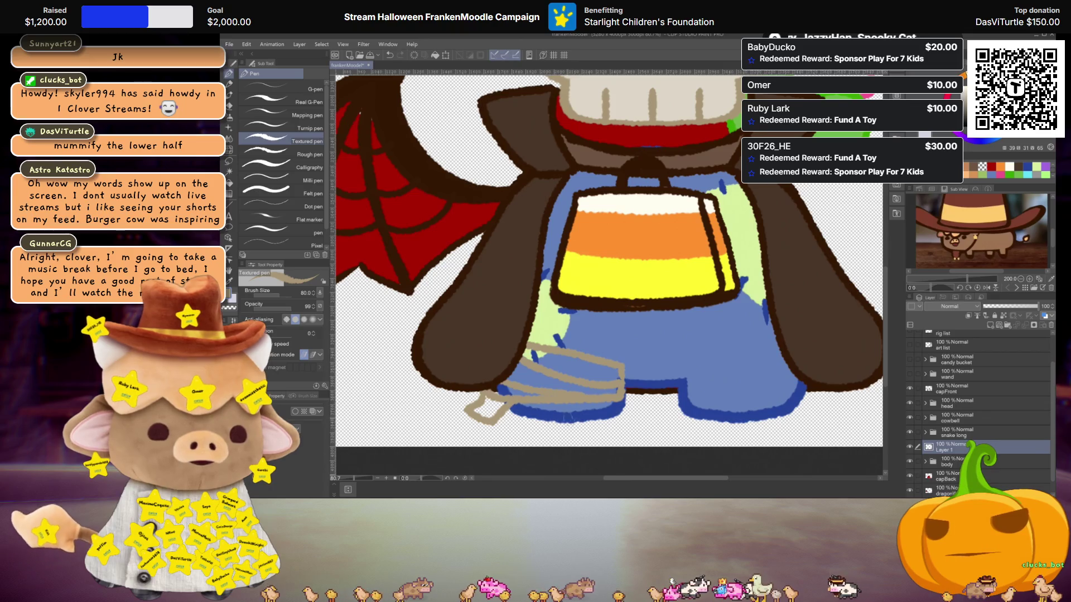
pyautogui.hotkey('ctrl', 'z')
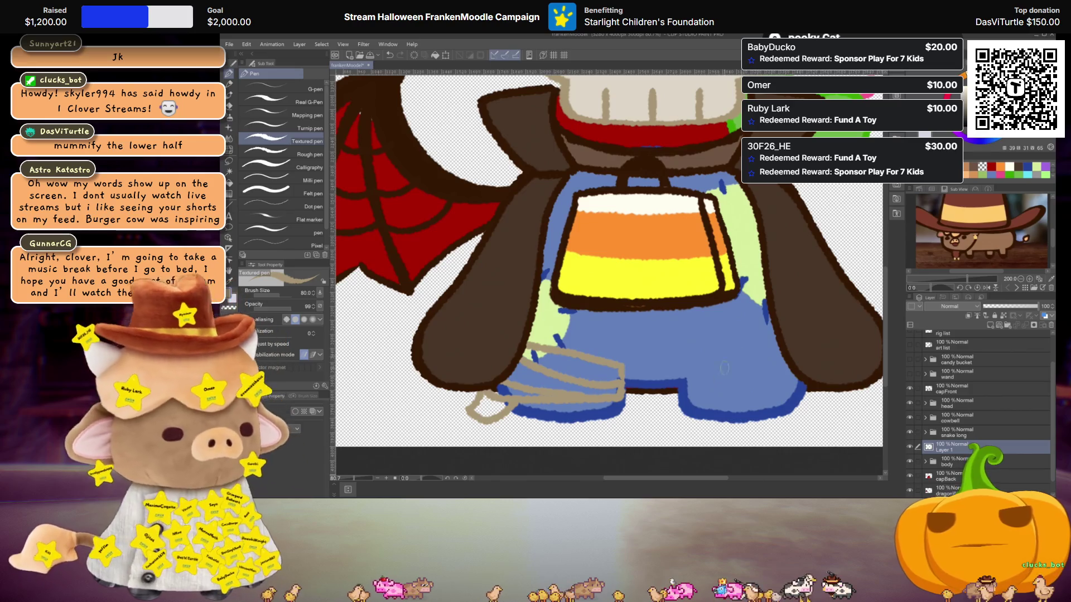
pyautogui.click(909, 389)
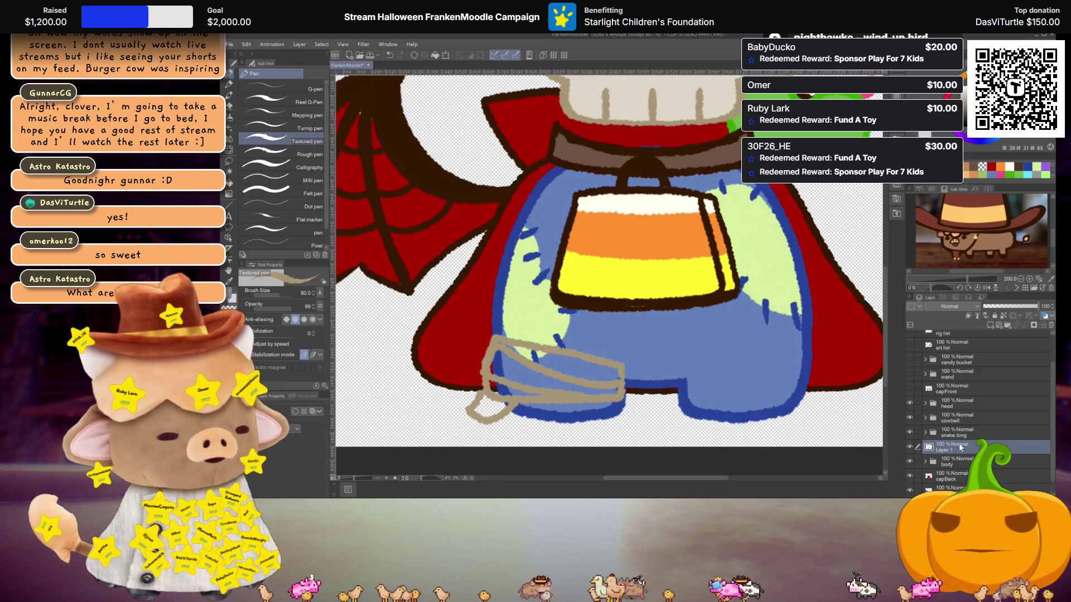
# Fill the bandage band sections on Layer 1 with light beige, then restore the cape front.
pyautogui.click(957, 463)
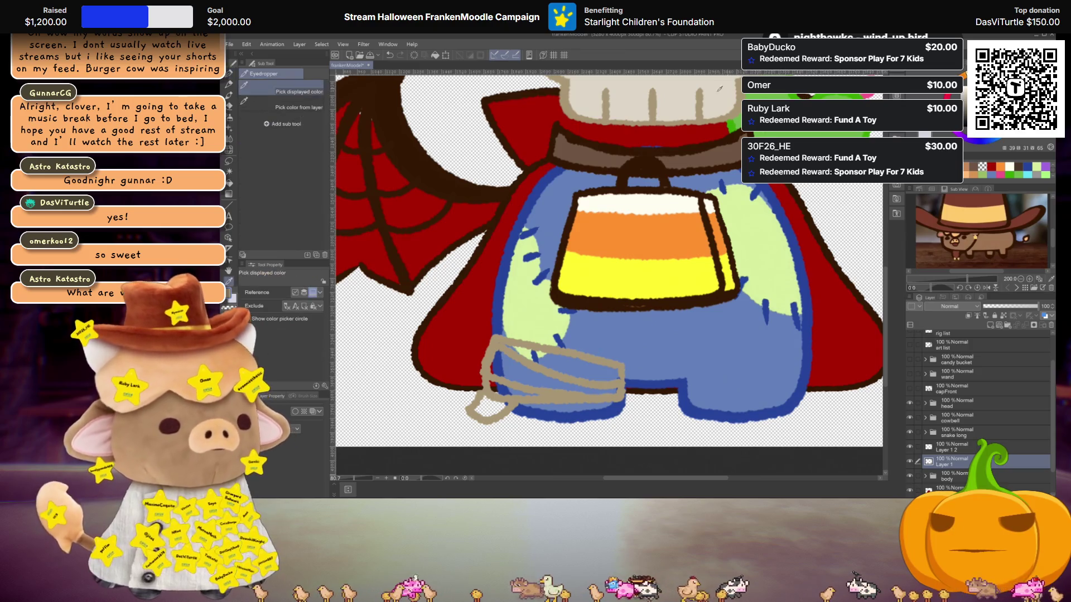
pyautogui.press('g')
pyautogui.click(508, 387)
pyautogui.click(508, 387)
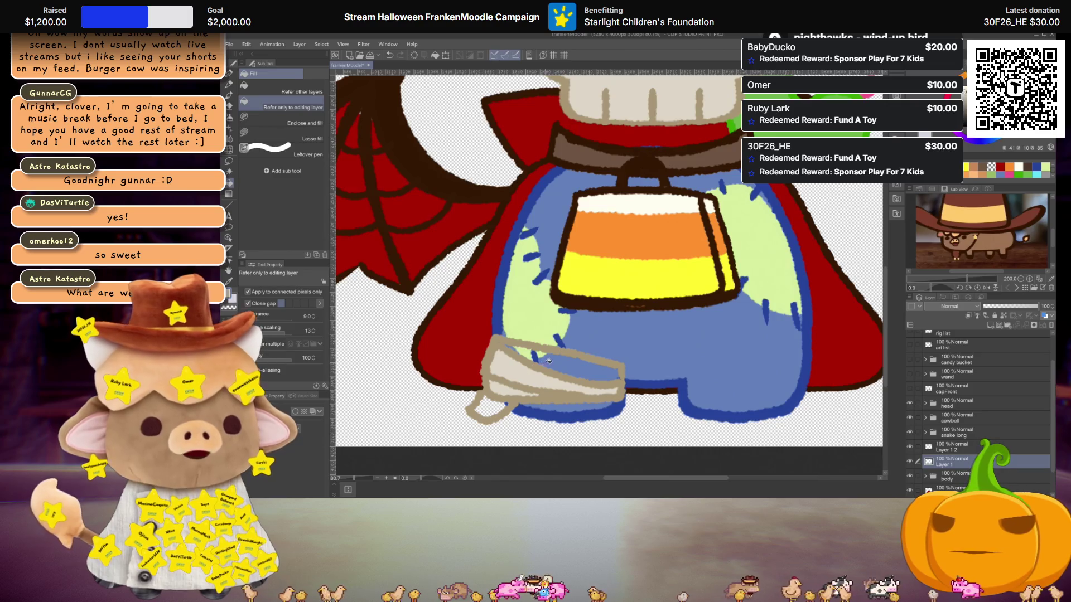
pyautogui.click(507, 389)
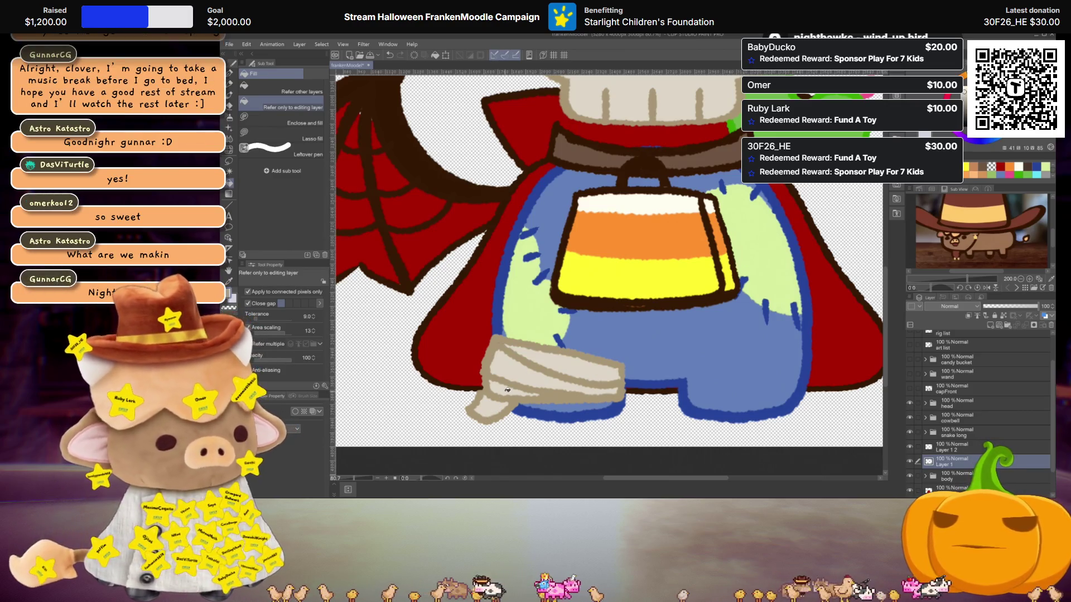
pyautogui.press('p')
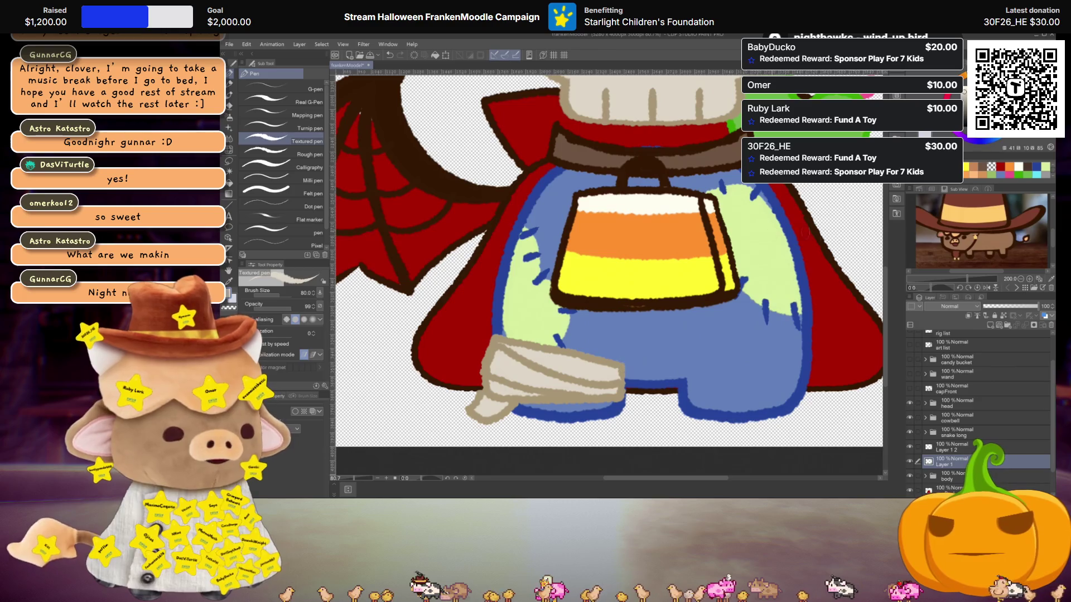
pyautogui.hotkey('ctrl', 'z')
pyautogui.scroll(-5, 888, 416)
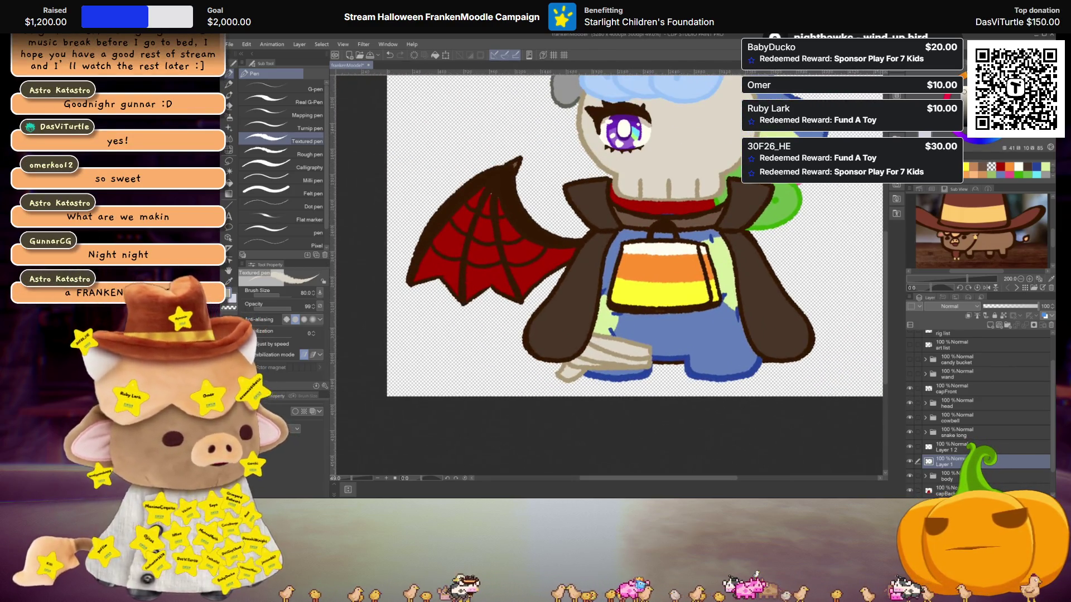
# Merge Layer 1 2 down and free-transform the wrap so its right side sits lower.
pyautogui.click(965, 448)
pyautogui.hotkey('ctrl', 'e')
pyautogui.hotkey('ctrl', 't')
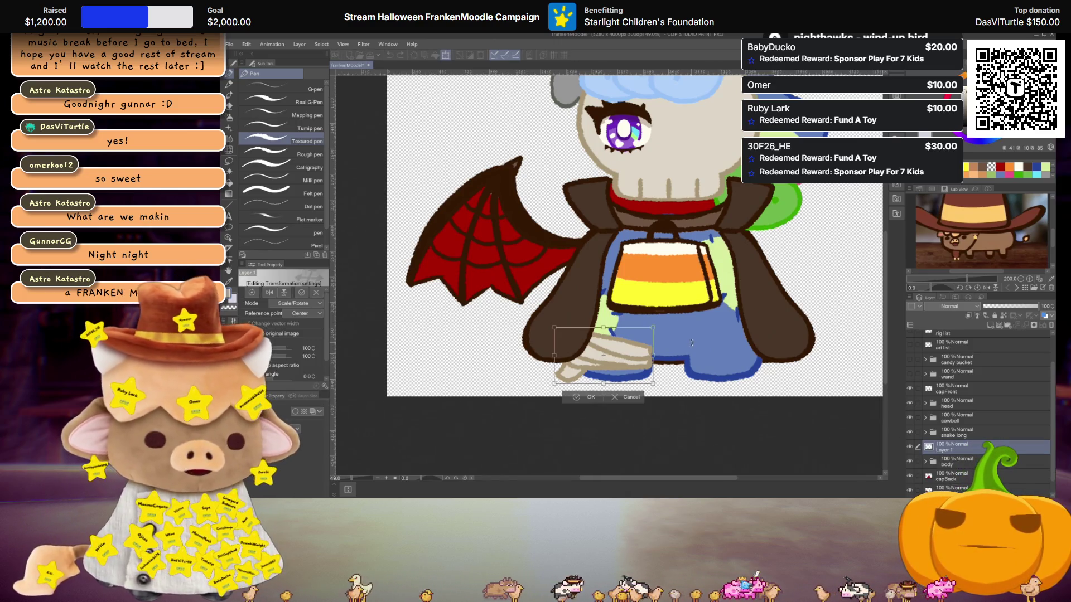
pyautogui.click(299, 304)
pyautogui.click(301, 323)
pyautogui.moveTo(654, 357); pyautogui.dragTo(654, 367)
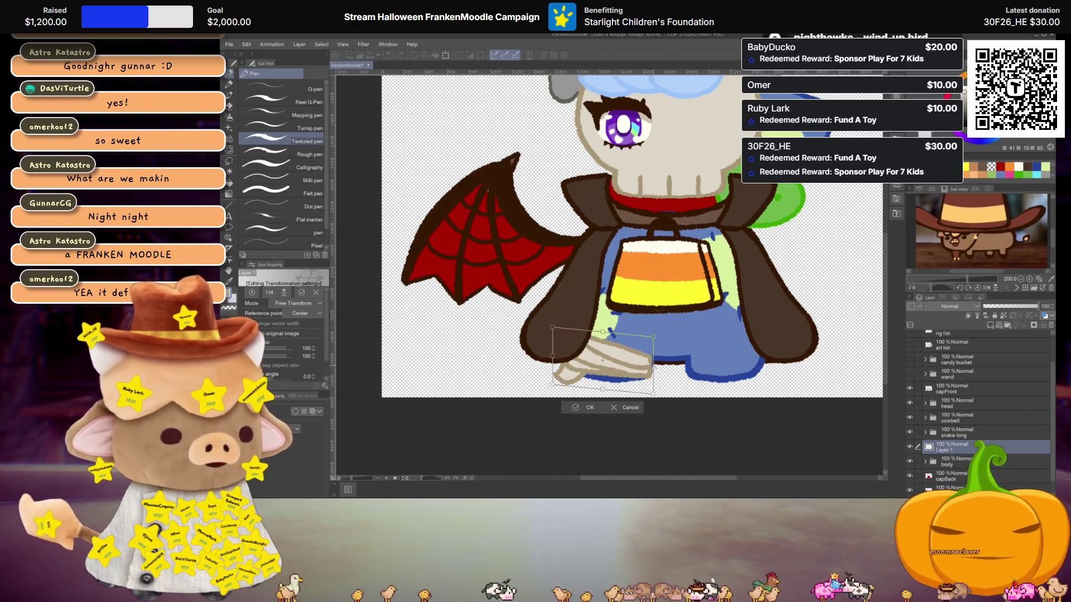
pyautogui.press('Return')
# Zoom out to the whole character and start renaming the bandage layer.
pyautogui.hotkey('ctrl', '-')
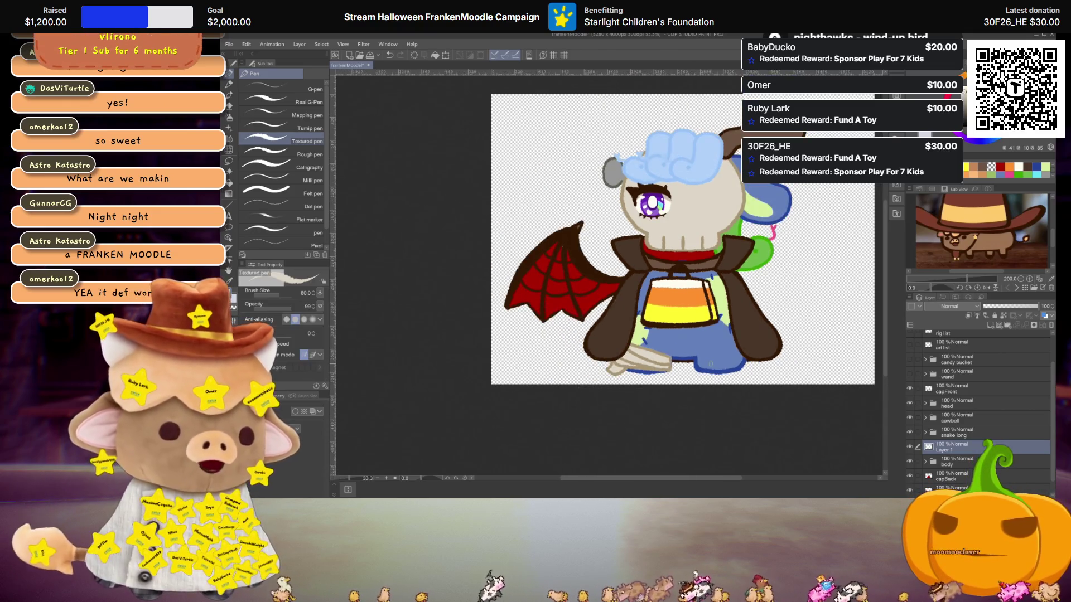
pyautogui.scroll(1, 710, 362)
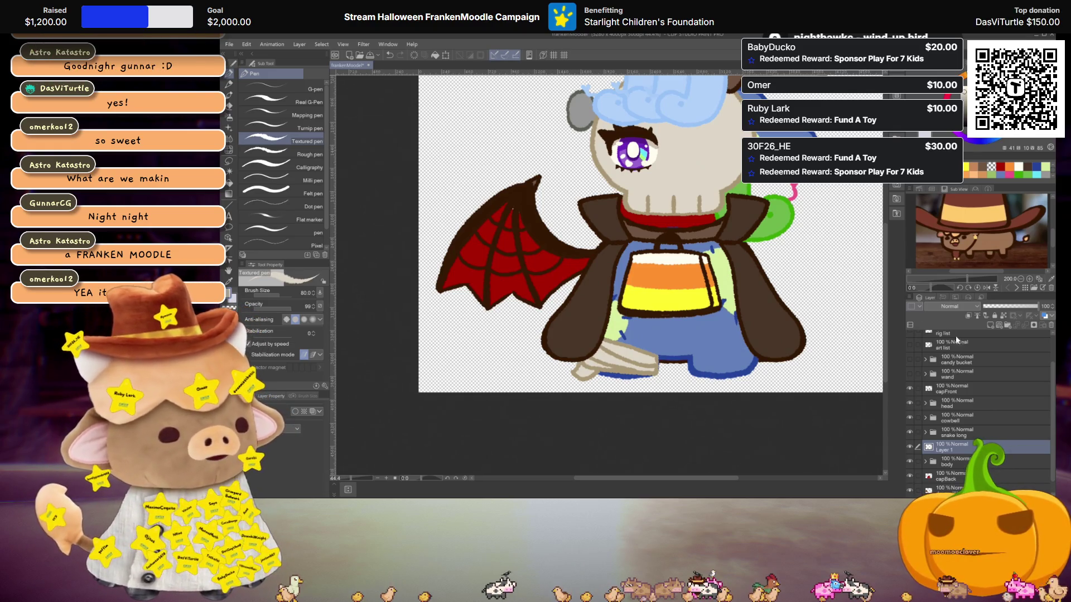
pyautogui.doubleClick(945, 449)
pyautogui.write('mummy')
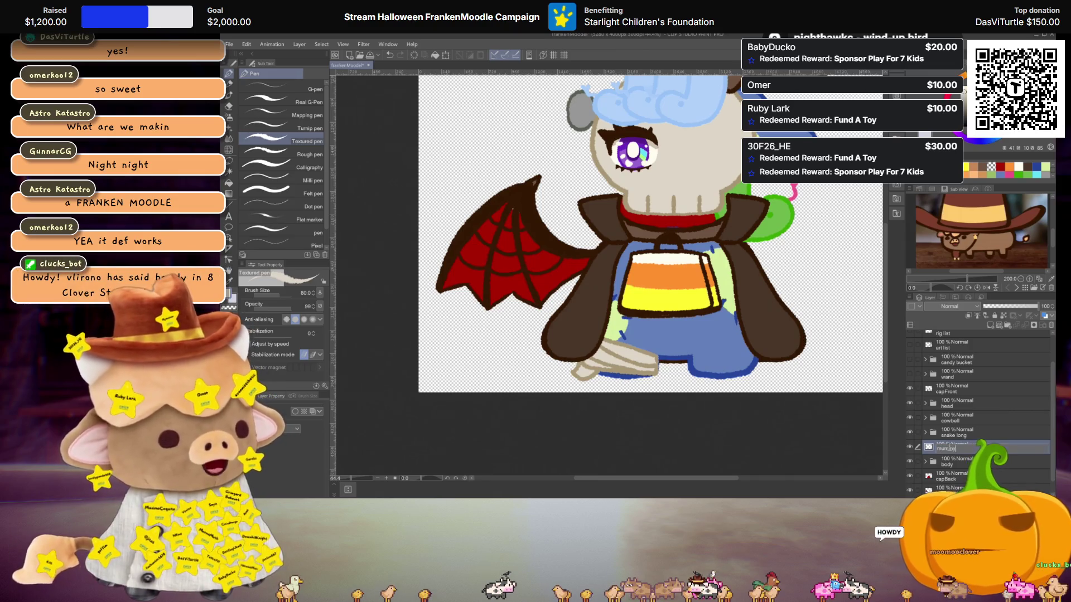
# Name the bandage layer 'mummy' and make the art list layer visible.
pyautogui.press('Return')
pyautogui.scroll(1, 920, 362)
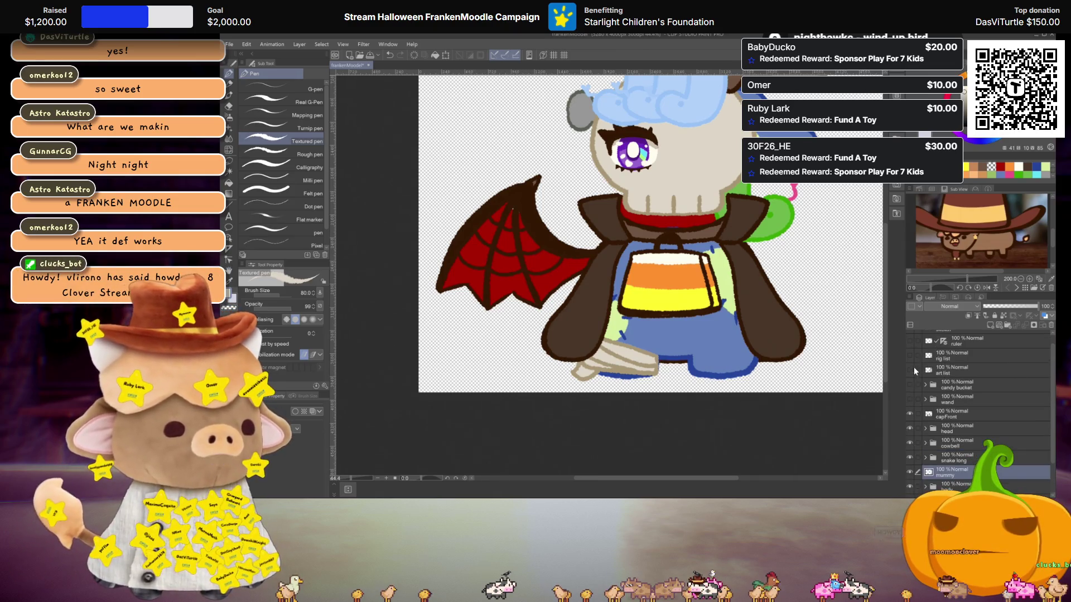
pyautogui.click(909, 369)
pyautogui.moveTo(779, 332)
pyautogui.mouseDown()
pyautogui.moveTo(638, 350)
pyautogui.moveTo(654, 425)
pyautogui.mouseUp()
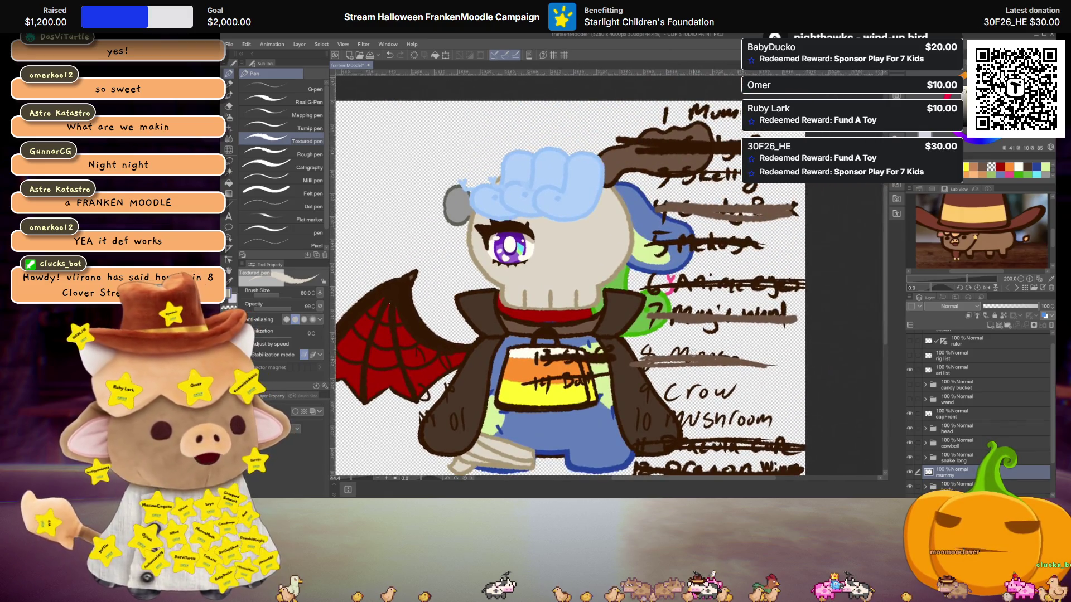
# Strike through the mummy entry on the art list, then hide the list again.
pyautogui.click(959, 368)
pyautogui.moveTo(650, 115); pyautogui.dragTo(738, 114)
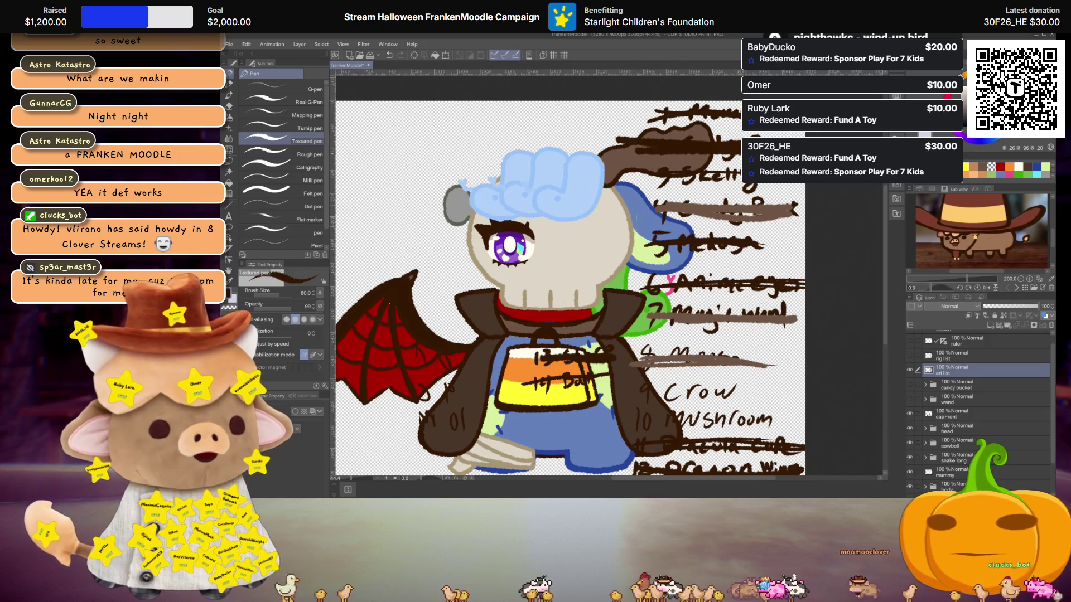
pyautogui.scroll(-2, 574, 273)
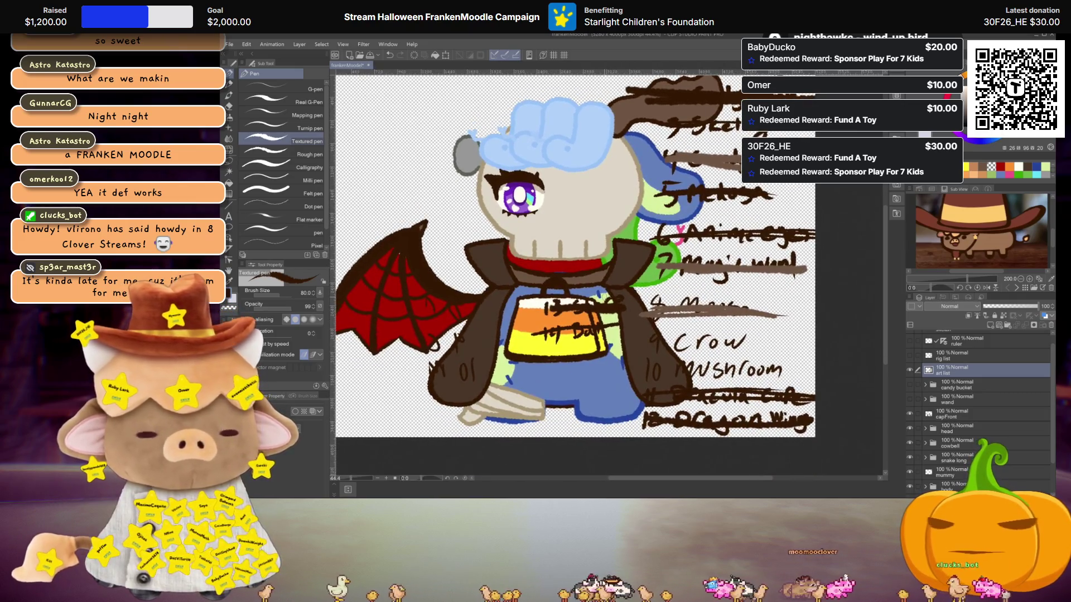
pyautogui.scroll(-1, 582, 268)
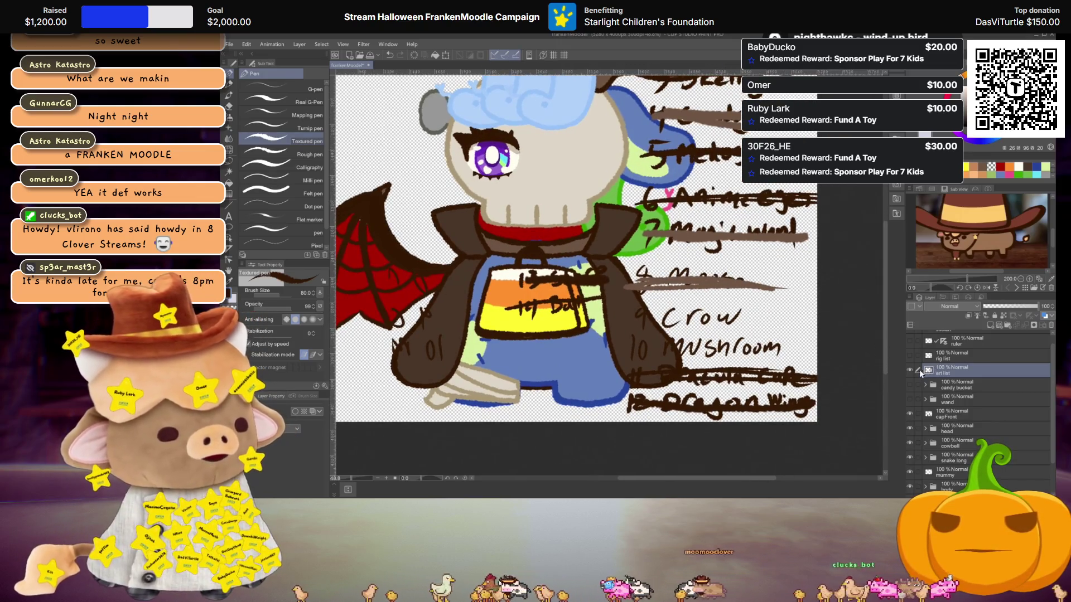
pyautogui.click(912, 369)
pyautogui.scroll(-2, 675, 322)
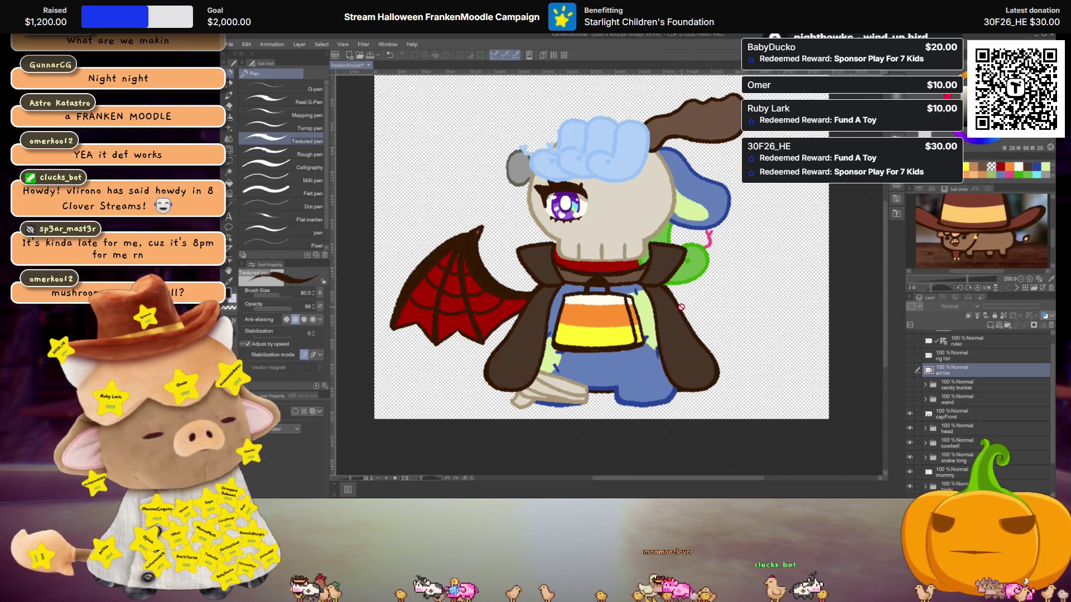
pyautogui.moveTo(690, 300); pyautogui.dragTo(724, 308)
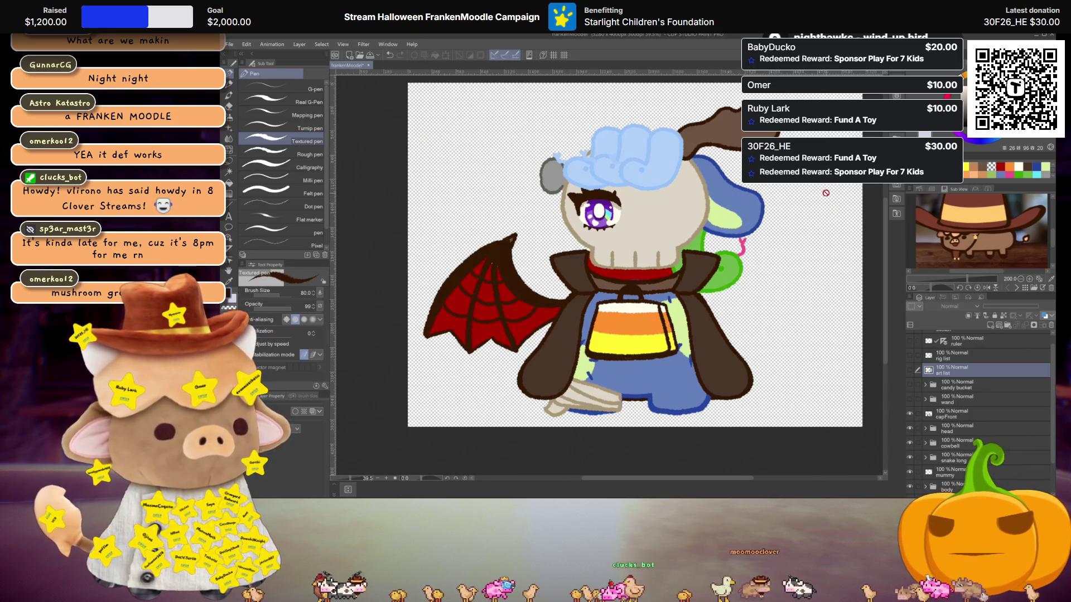
pyautogui.scroll(2, 503, 349)
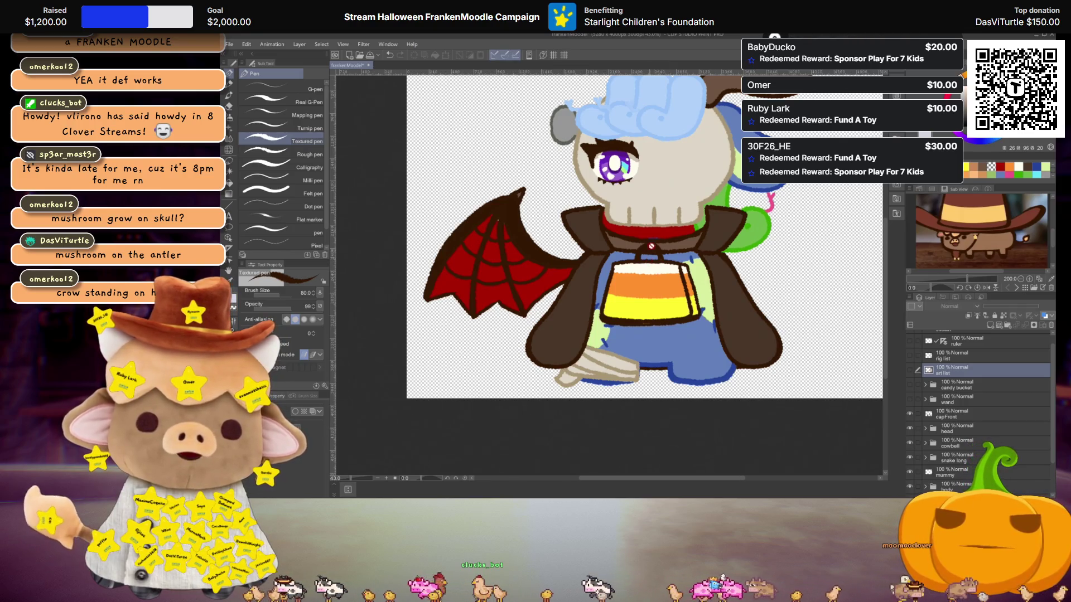
pyautogui.scroll(3, 650, 260)
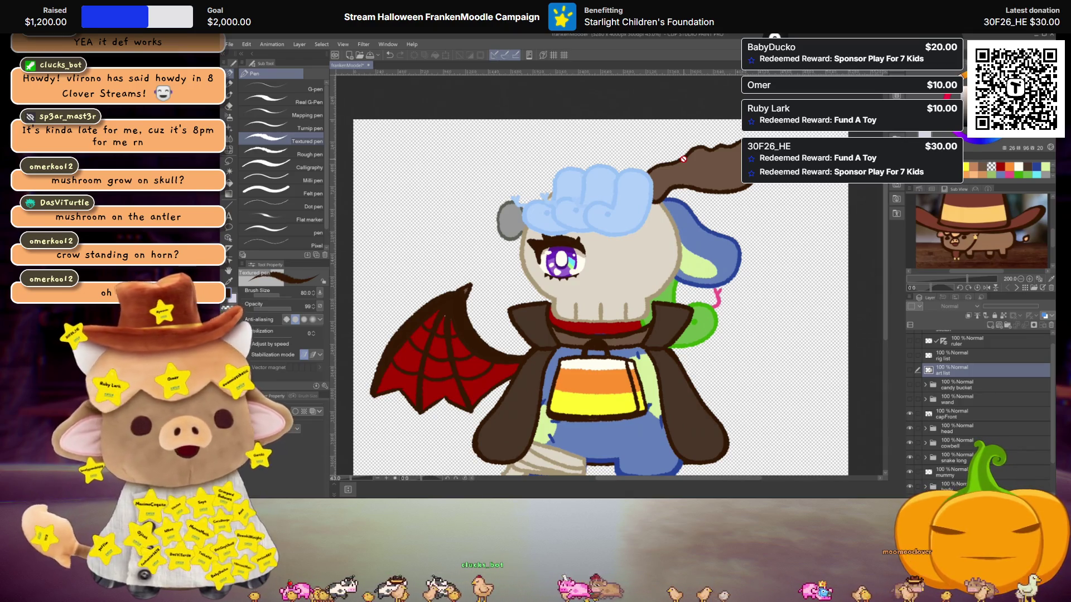
pyautogui.moveTo(644, 268); pyautogui.dragTo(644, 227)
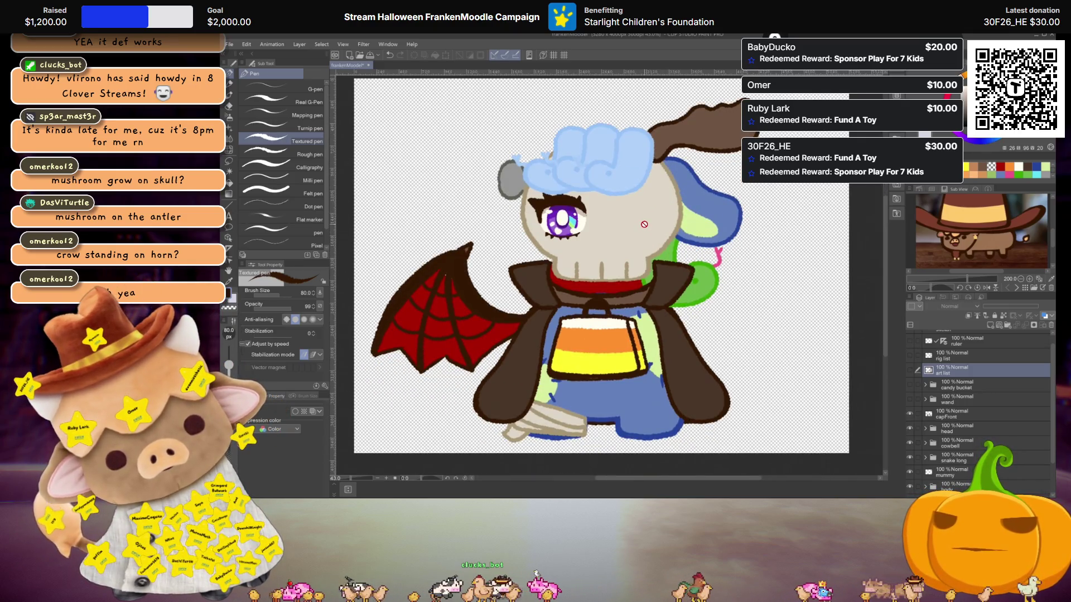
pyautogui.moveTo(644, 225); pyautogui.dragTo(627, 247)
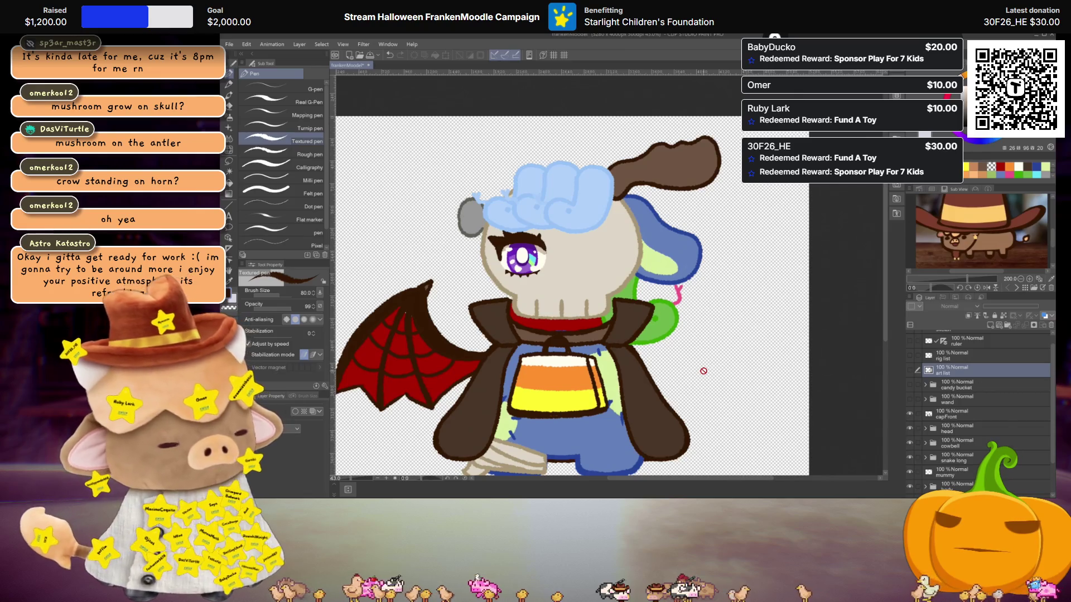
pyautogui.scroll(2, 633, 326)
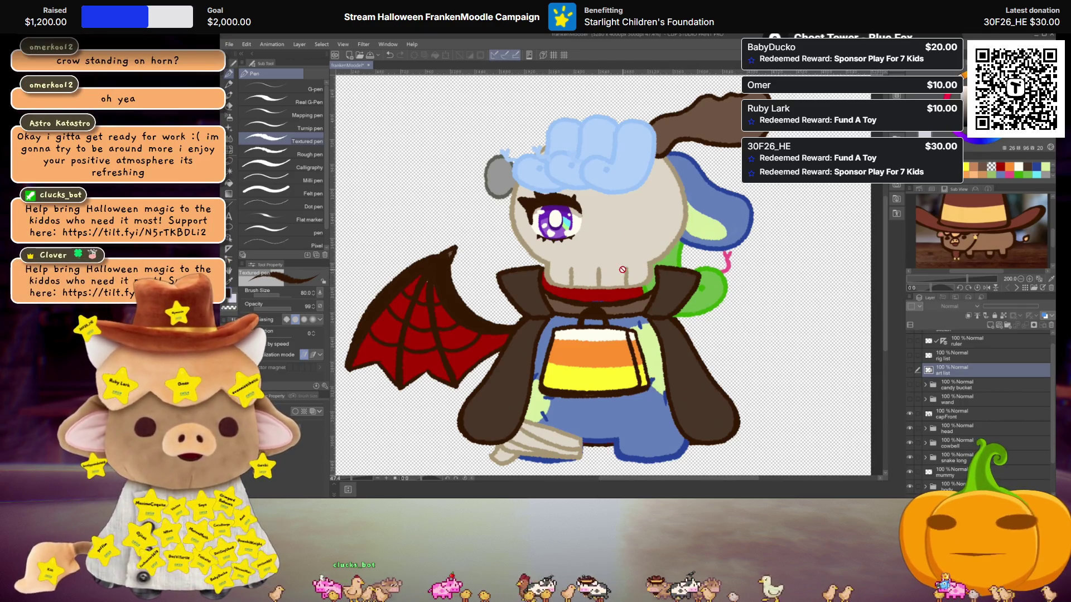
pyautogui.scroll(2, 674, 229)
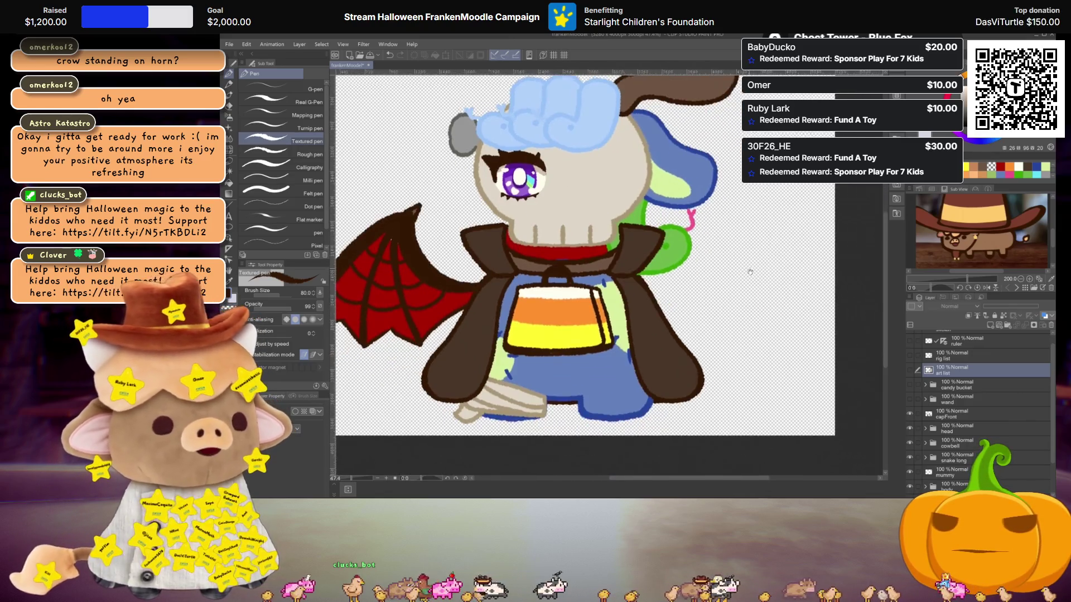
pyautogui.moveTo(768, 327); pyautogui.dragTo(761, 300)
pyautogui.moveTo(634, 150); pyautogui.dragTo(643, 213)
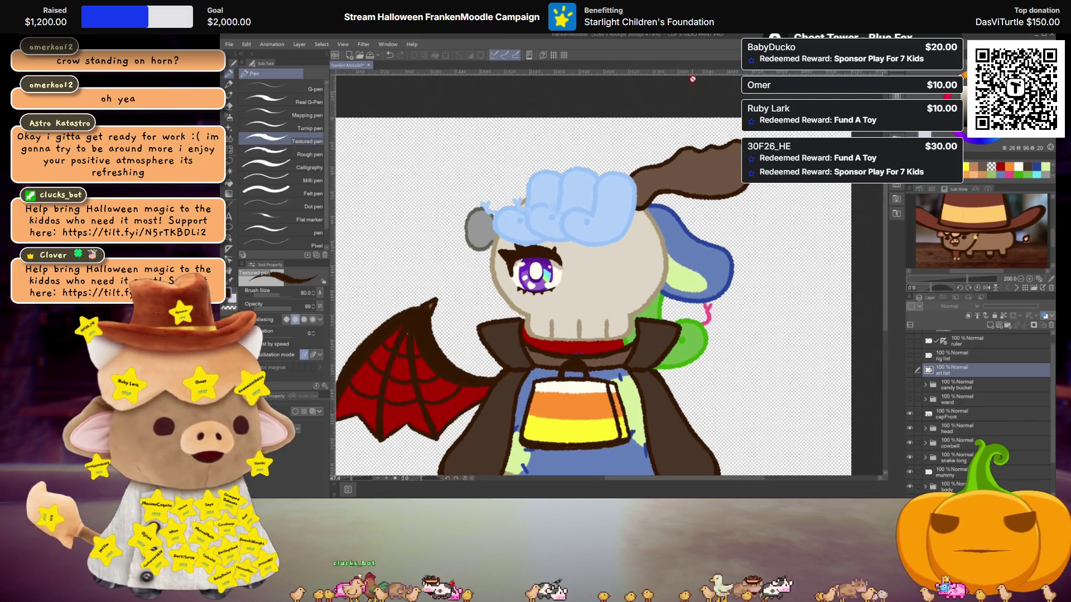
pyautogui.scroll(-2, 674, 201)
pyautogui.scroll(3, 681, 228)
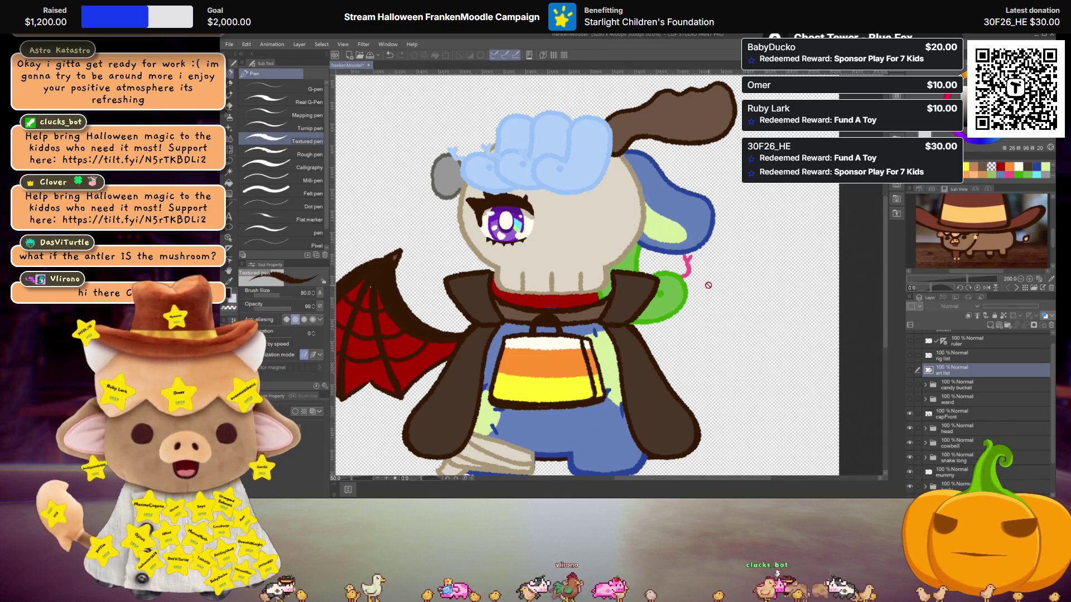
pyautogui.scroll(1, 521, 158)
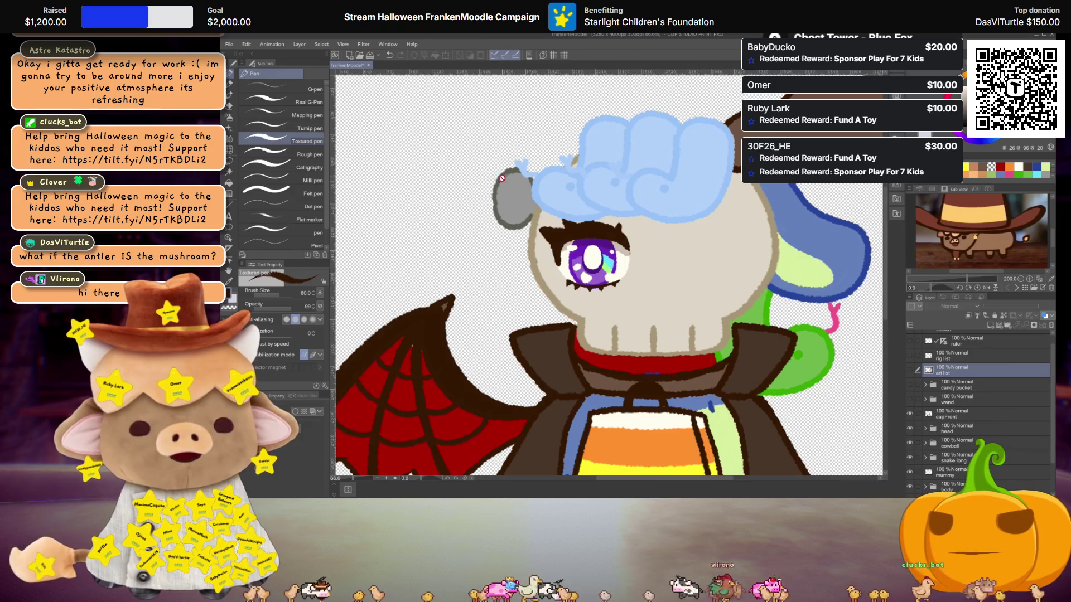
pyautogui.scroll(-1, 529, 207)
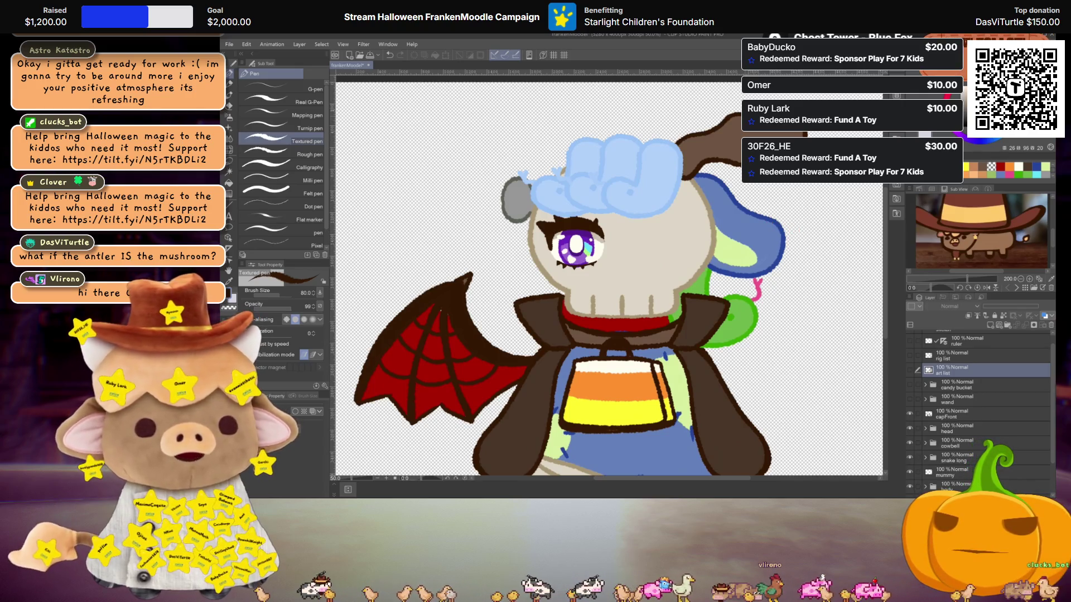
pyautogui.scroll(-1, 660, 191)
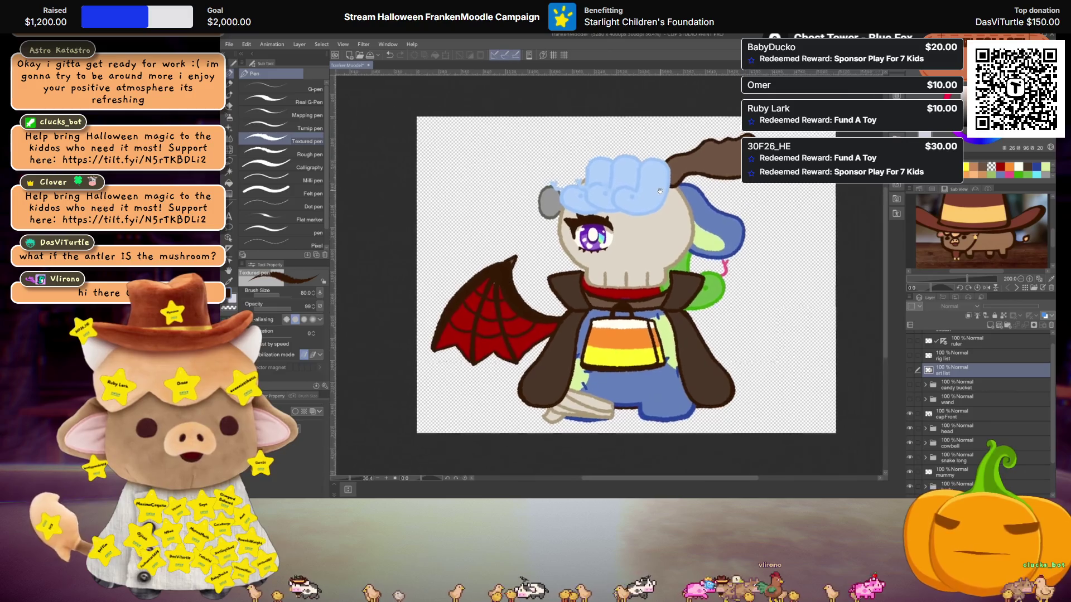
pyautogui.scroll(1, 660, 192)
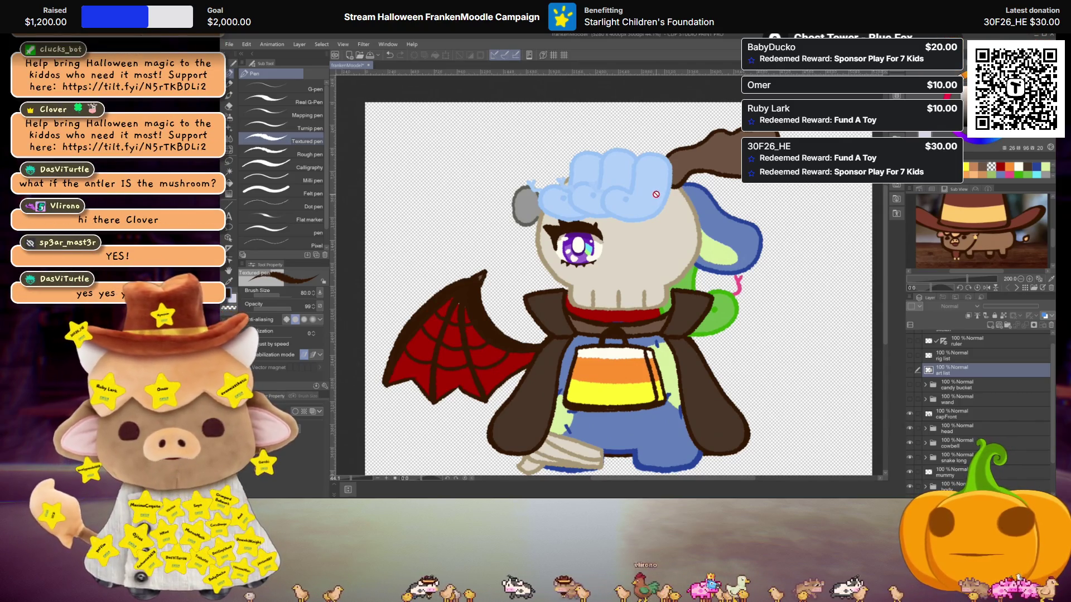
pyautogui.scroll(4, 656, 195)
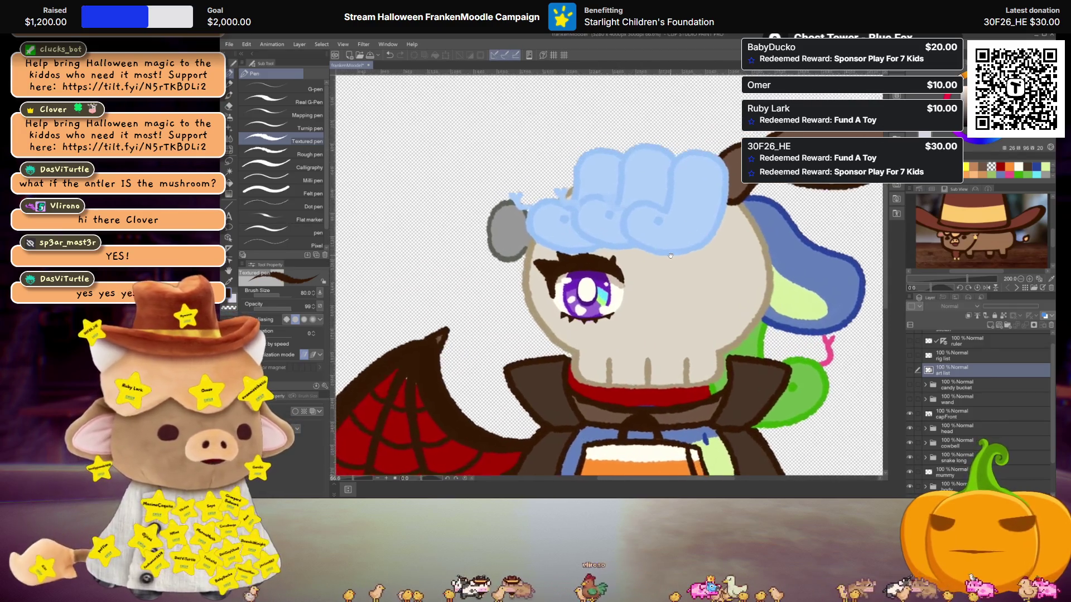
# Expand the head > Nail folders and select the nailHeadC layer.
pyautogui.moveTo(670, 256); pyautogui.dragTo(683, 259)
pyautogui.scroll(-2, 948, 359)
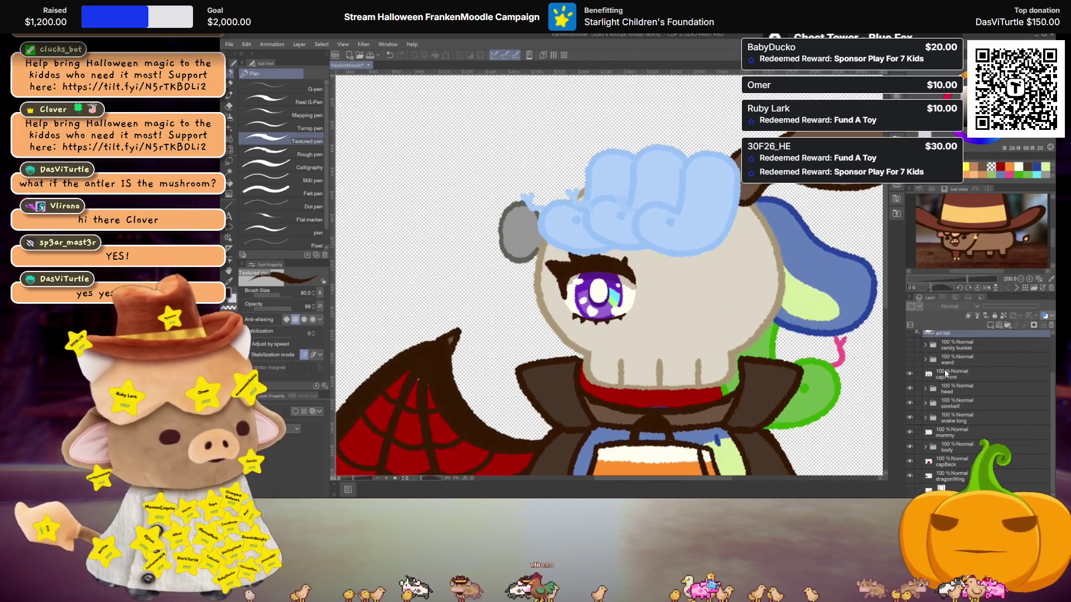
pyautogui.click(925, 389)
pyautogui.scroll(-3, 935, 385)
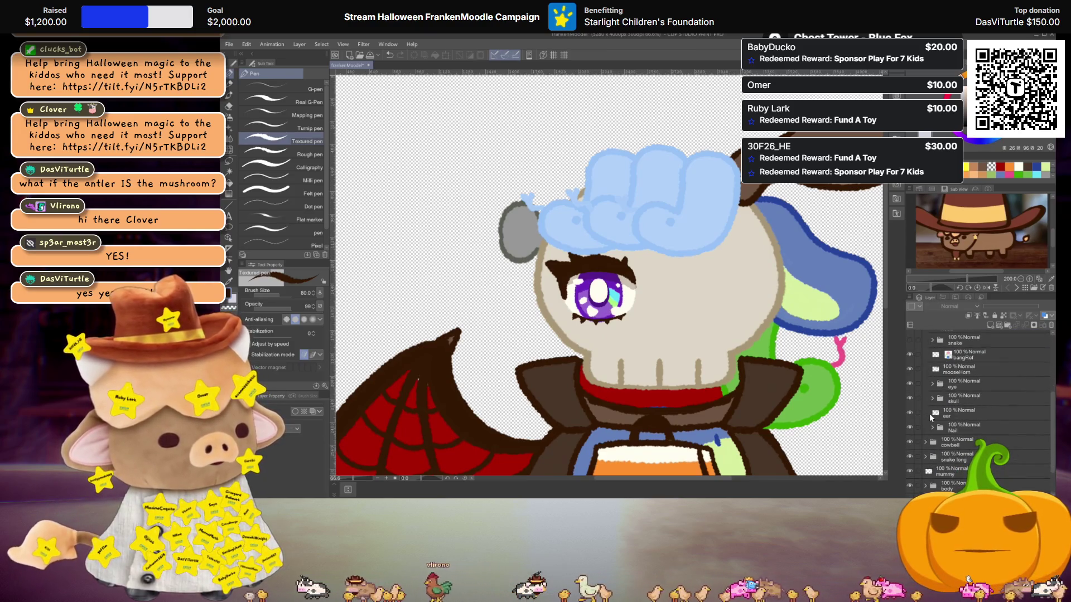
pyautogui.click(932, 427)
pyautogui.scroll(-2, 931, 414)
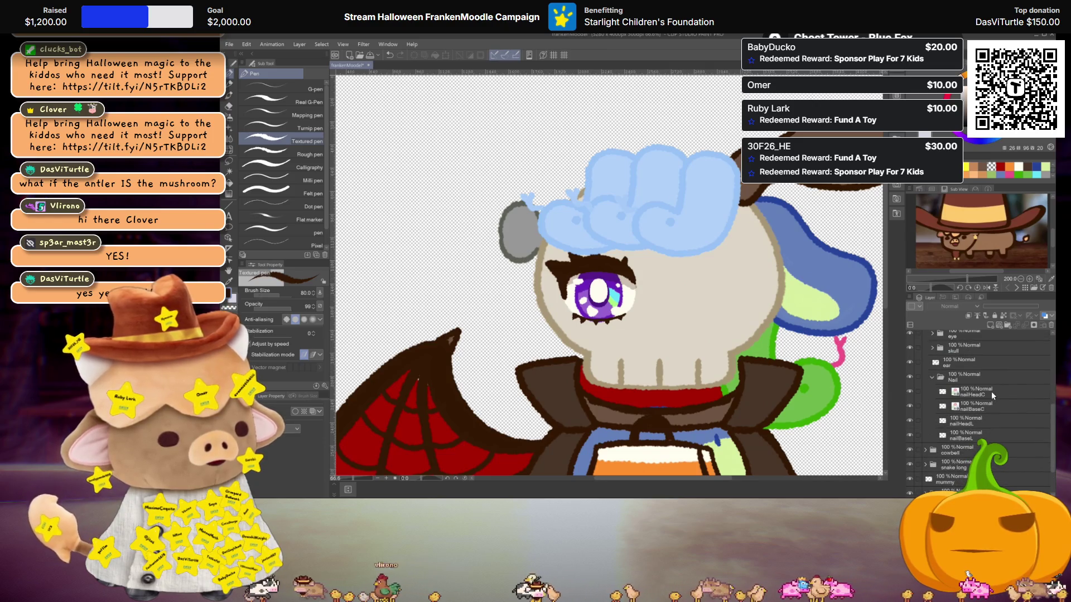
pyautogui.click(991, 392)
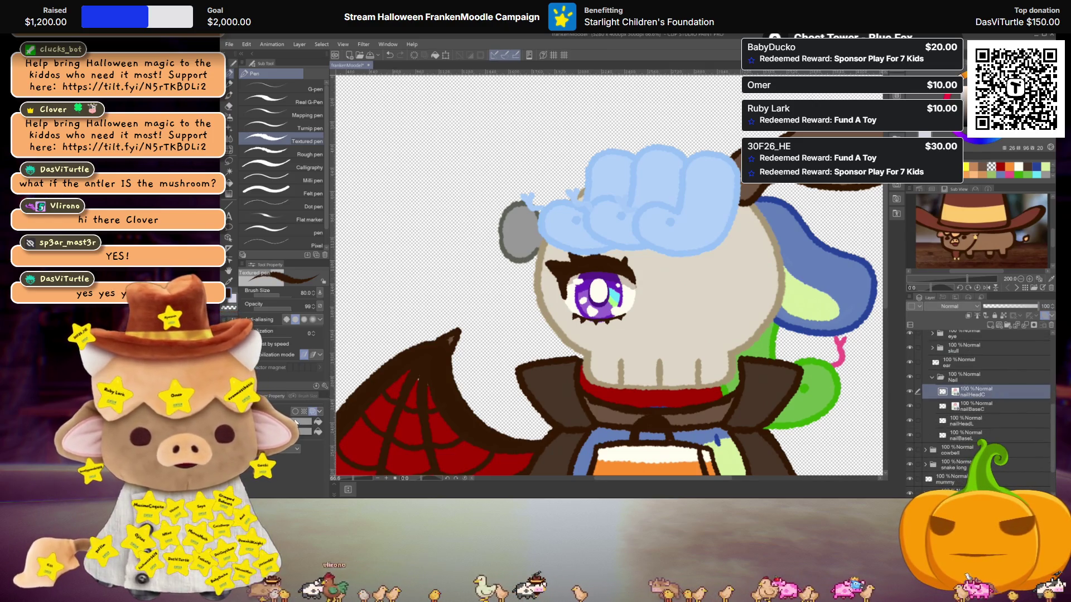
# Change nailHeadC's main colour from grey to a pinkish red in Color settings.
pyautogui.click(228, 292)
pyautogui.click(304, 183)
pyautogui.click(316, 183)
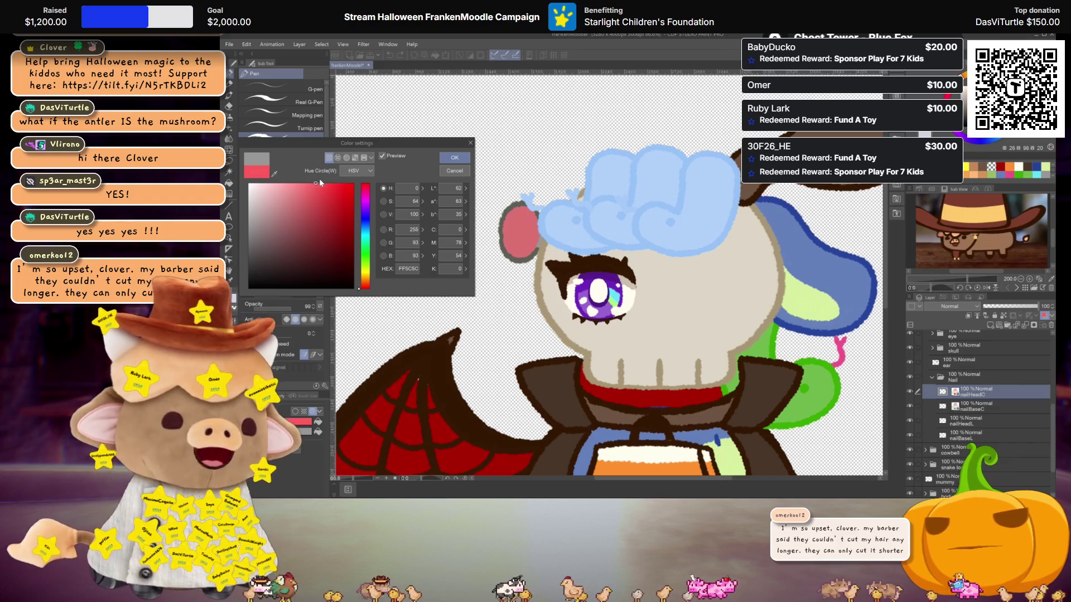
# Adjust the bolt head's red to a stronger rosy red and confirm it.
pyautogui.click(332, 180)
pyautogui.click(339, 182)
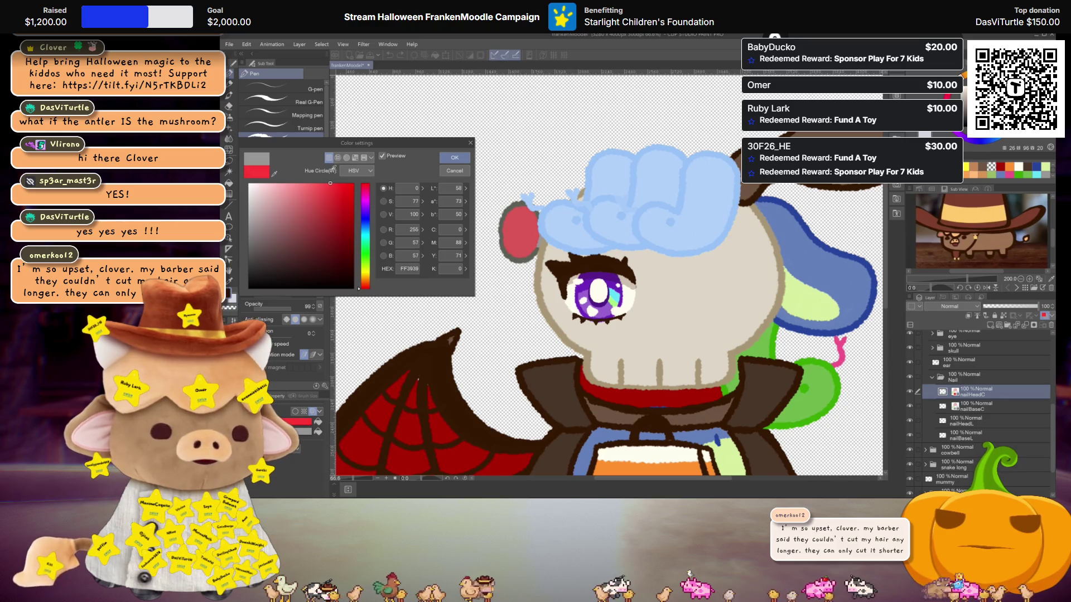
pyautogui.click(326, 183)
pyautogui.click(455, 158)
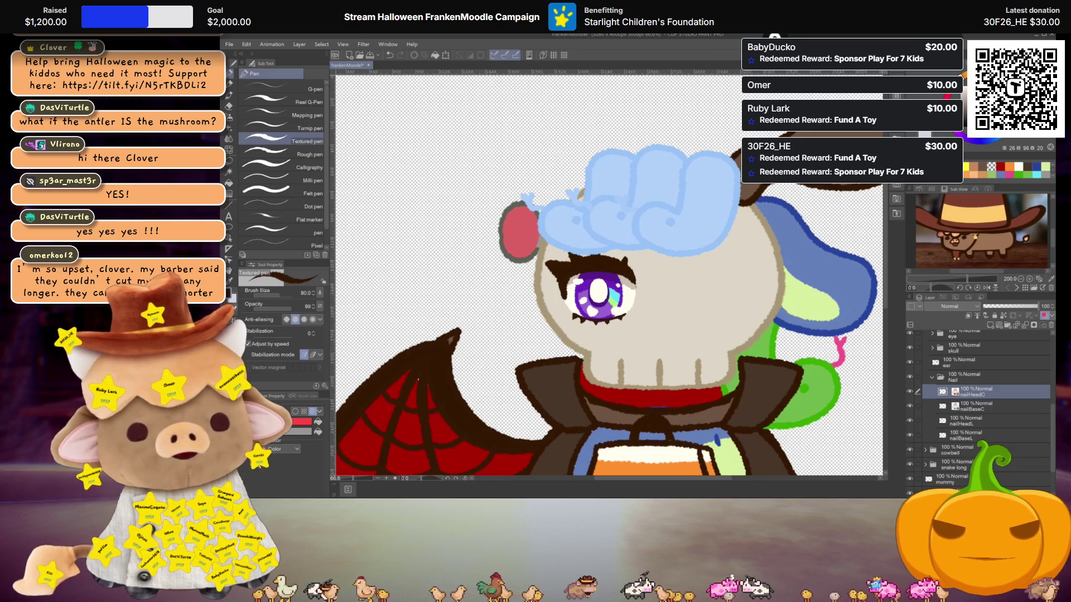
pyautogui.click(303, 432)
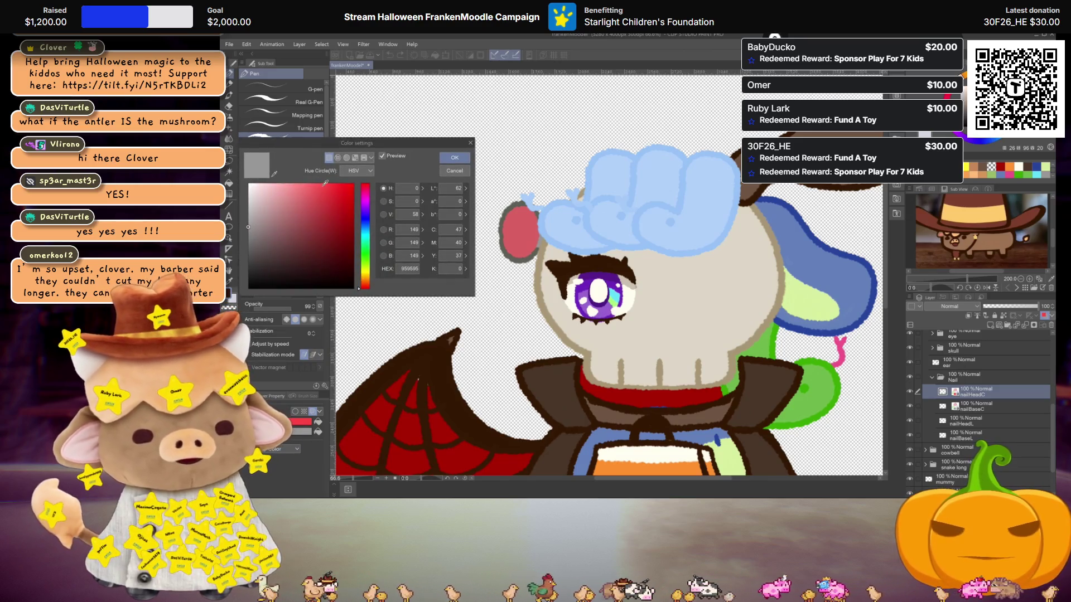
pyautogui.click(455, 158)
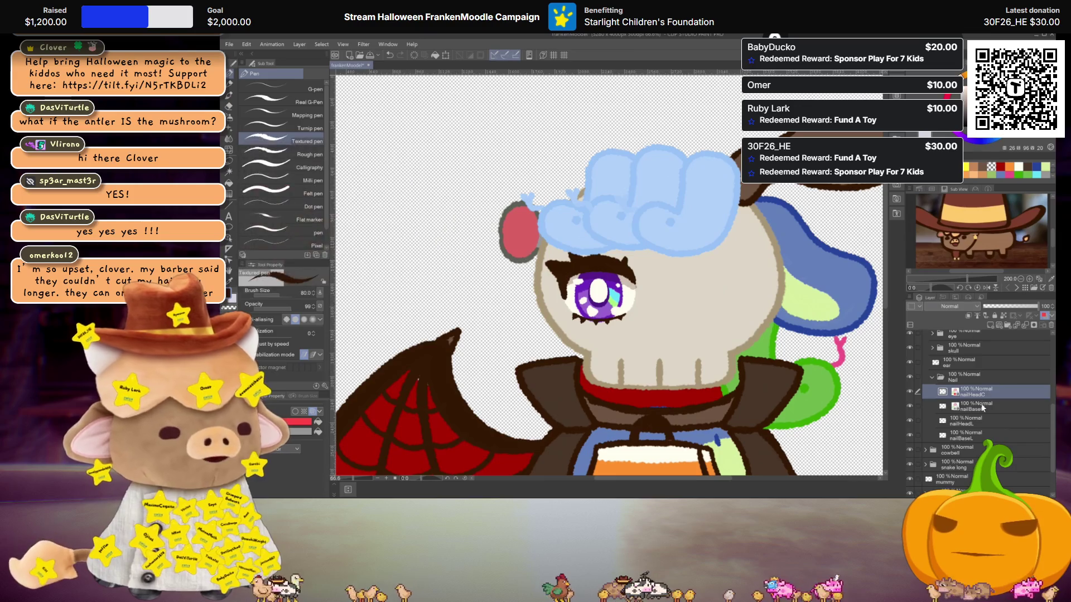
# Turn on layer colour for nailHeadL, using the sampled red and a near-black second colour.
pyautogui.click(975, 423)
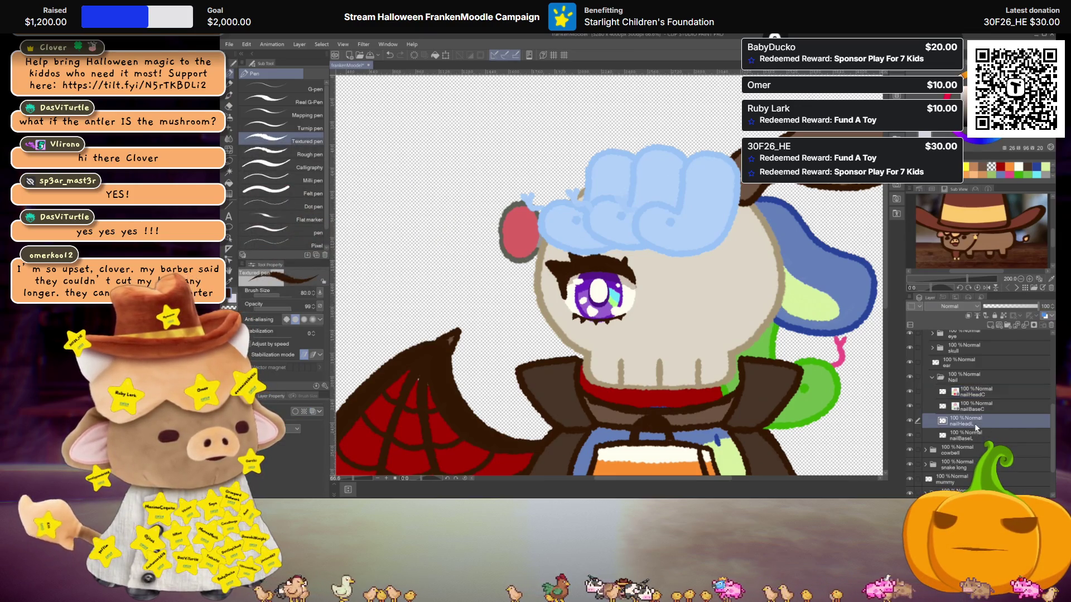
pyautogui.click(313, 414)
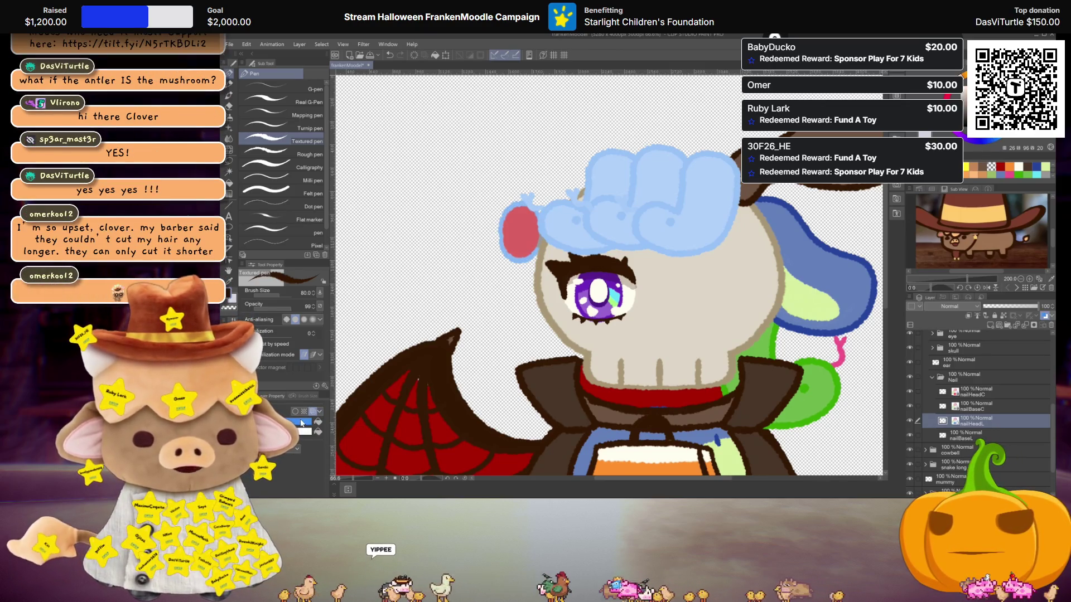
pyautogui.click(301, 422)
pyautogui.click(274, 173)
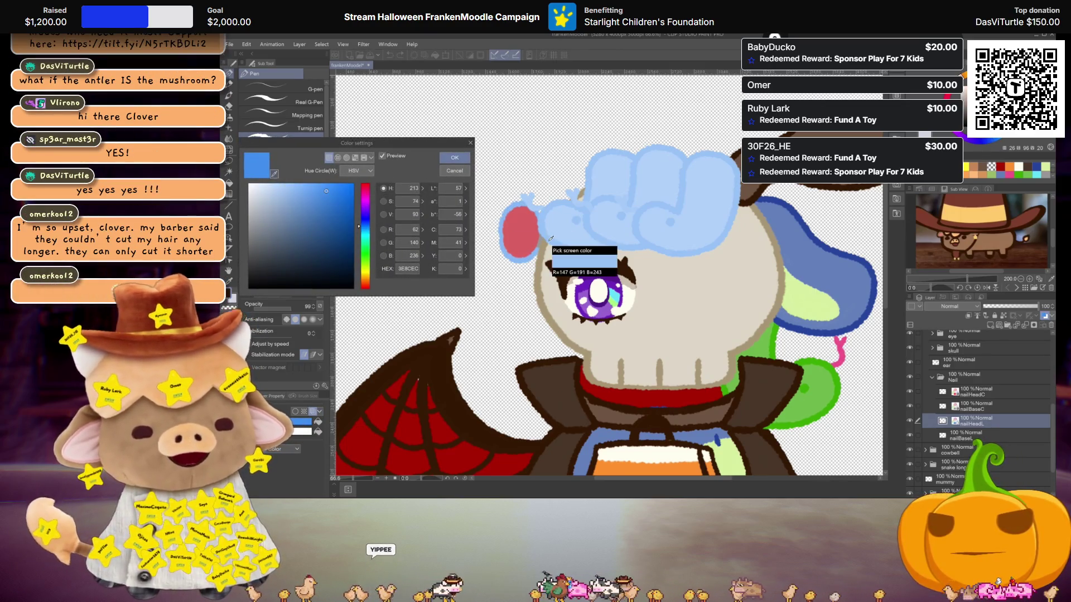
pyautogui.click(520, 230)
pyautogui.click(455, 158)
pyautogui.click(302, 431)
pyautogui.click(290, 200)
pyautogui.moveTo(290, 200); pyautogui.dragTo(248, 275)
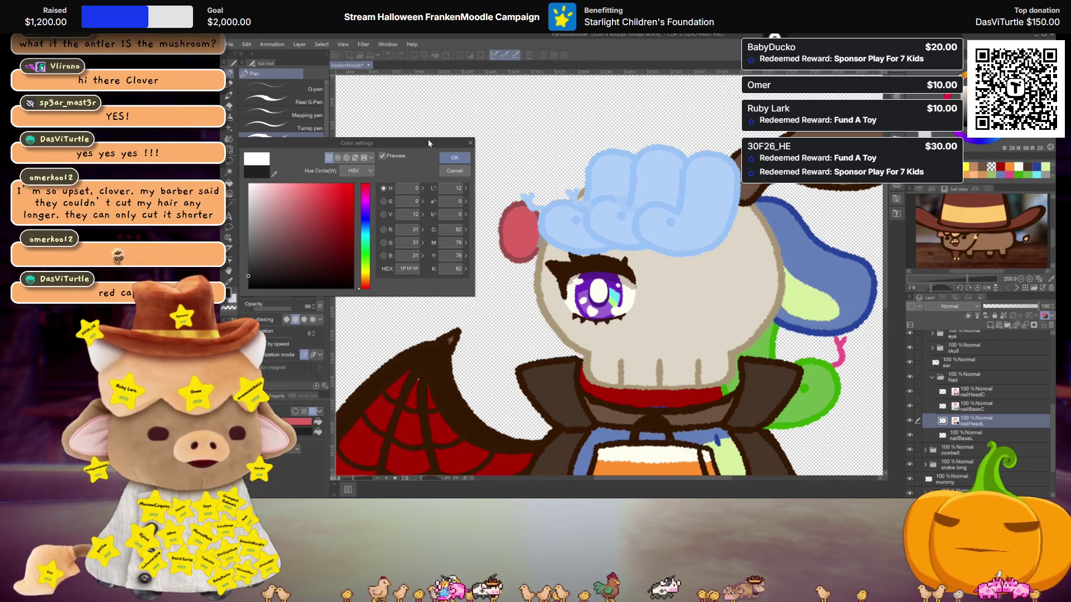
pyautogui.press('Escape')
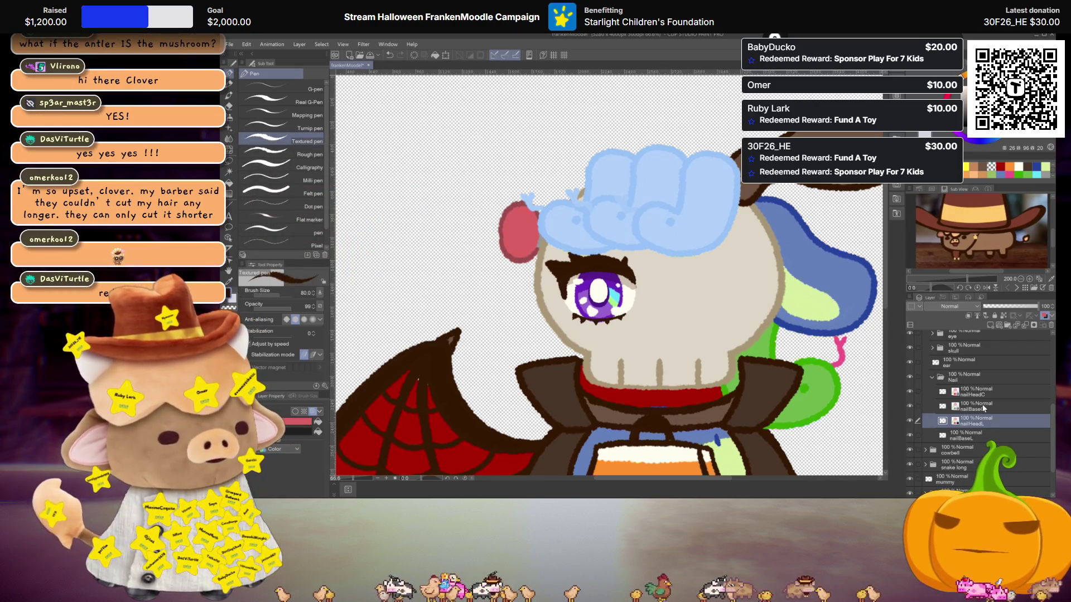
# Select nailBaseC and sample the tan skull colour from the canvas.
pyautogui.hotkey('alt', ']')
pyautogui.doubleClick(229, 293)
pyautogui.click(275, 173)
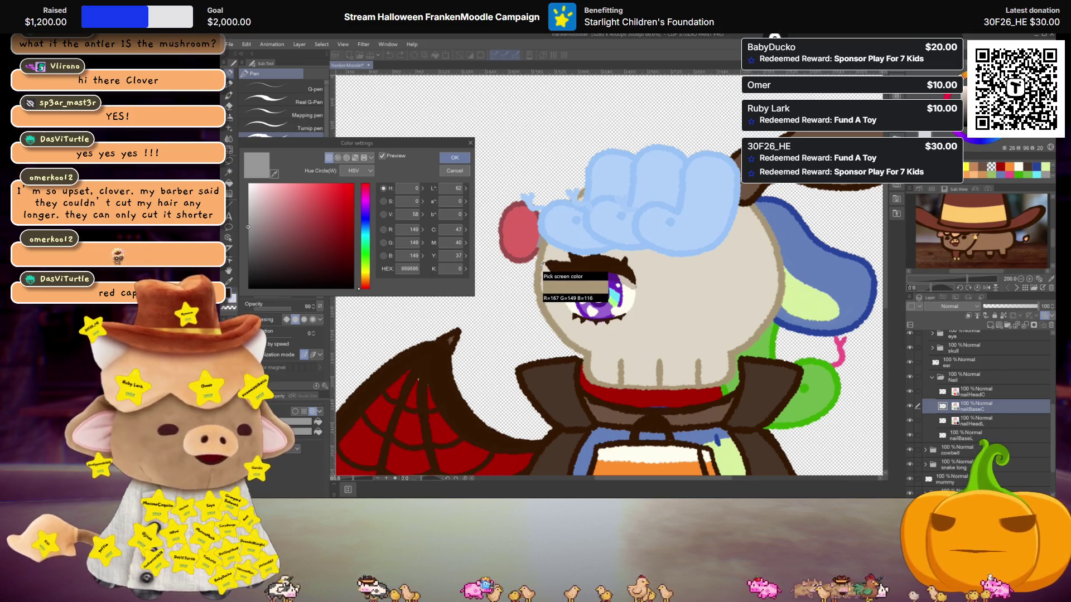
pyautogui.click(542, 266)
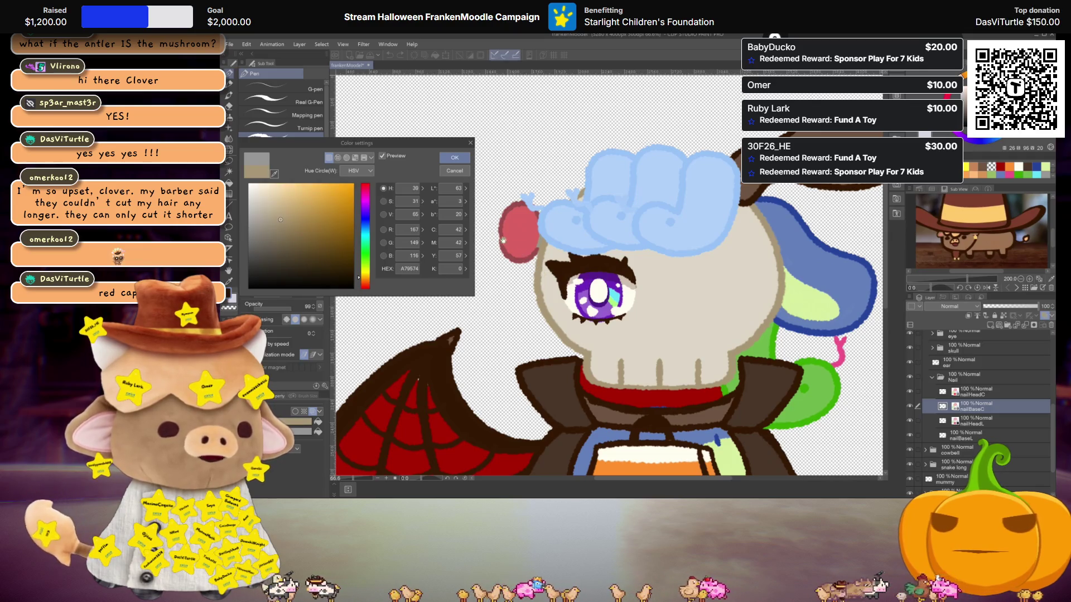
pyautogui.click(470, 143)
pyautogui.click(230, 295)
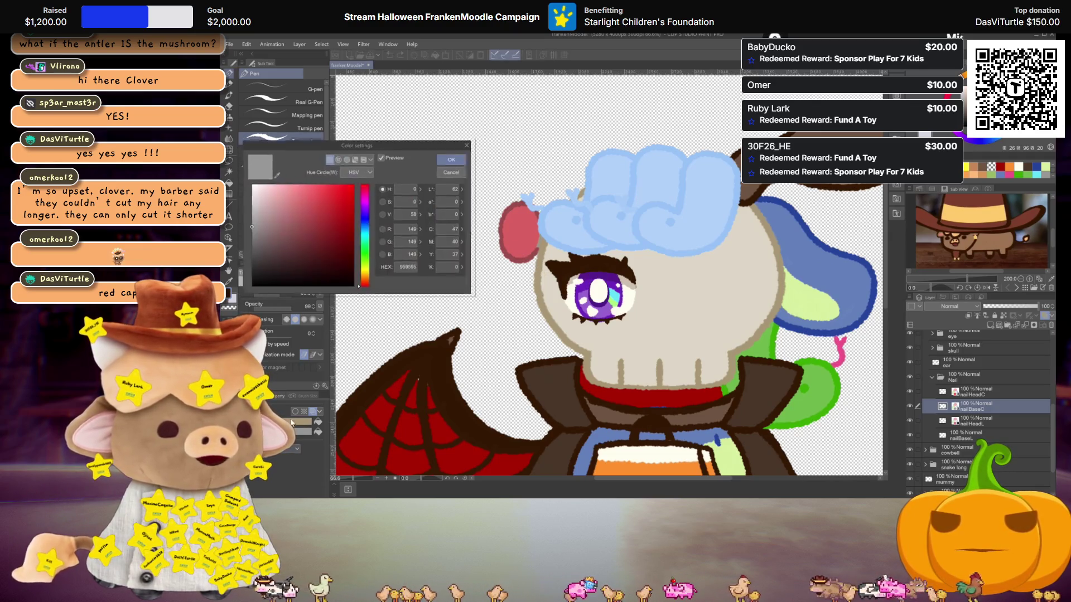
pyautogui.click(271, 172)
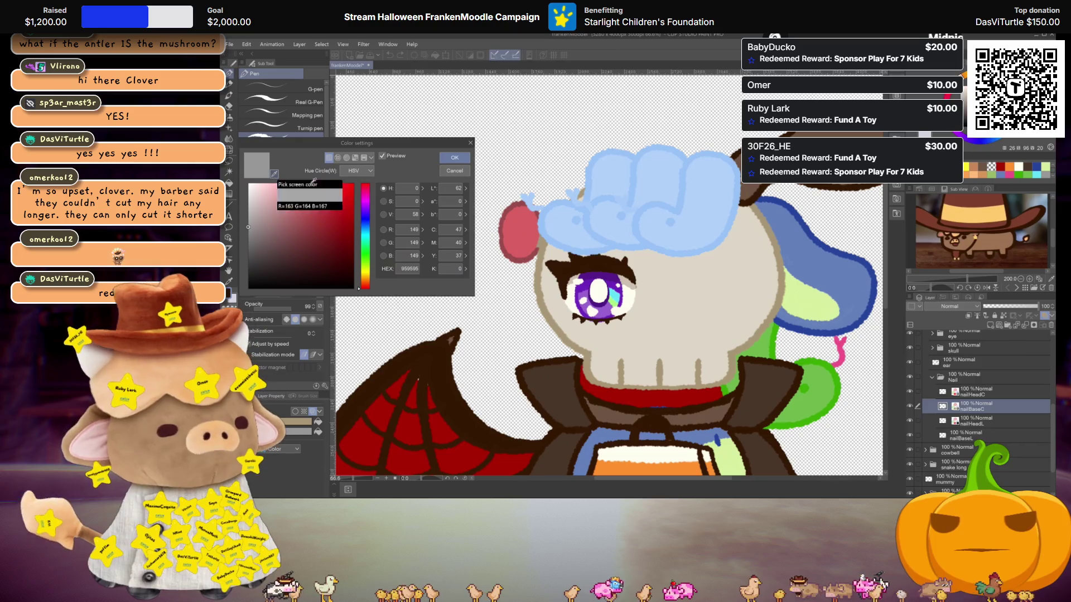
pyautogui.click(538, 261)
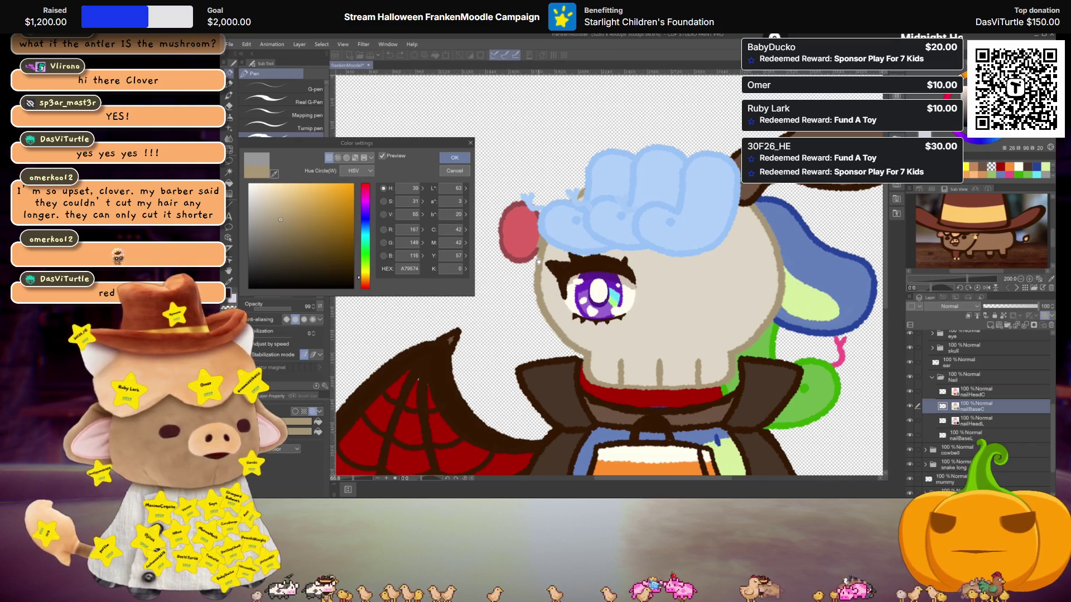
pyautogui.click(447, 161)
pyautogui.click(229, 296)
pyautogui.click(274, 174)
pyautogui.click(455, 158)
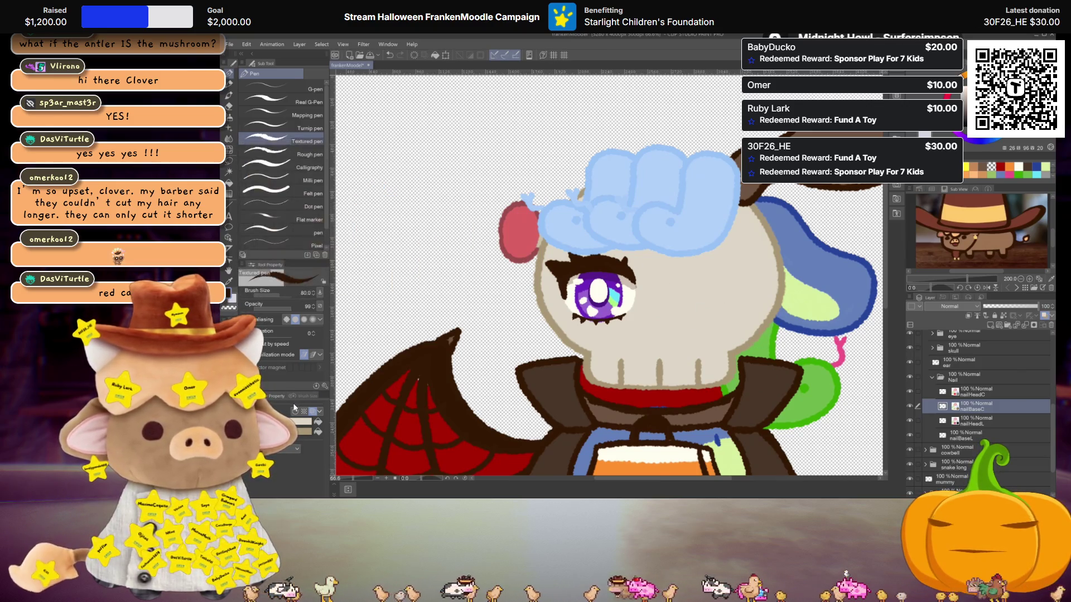
pyautogui.click(229, 294)
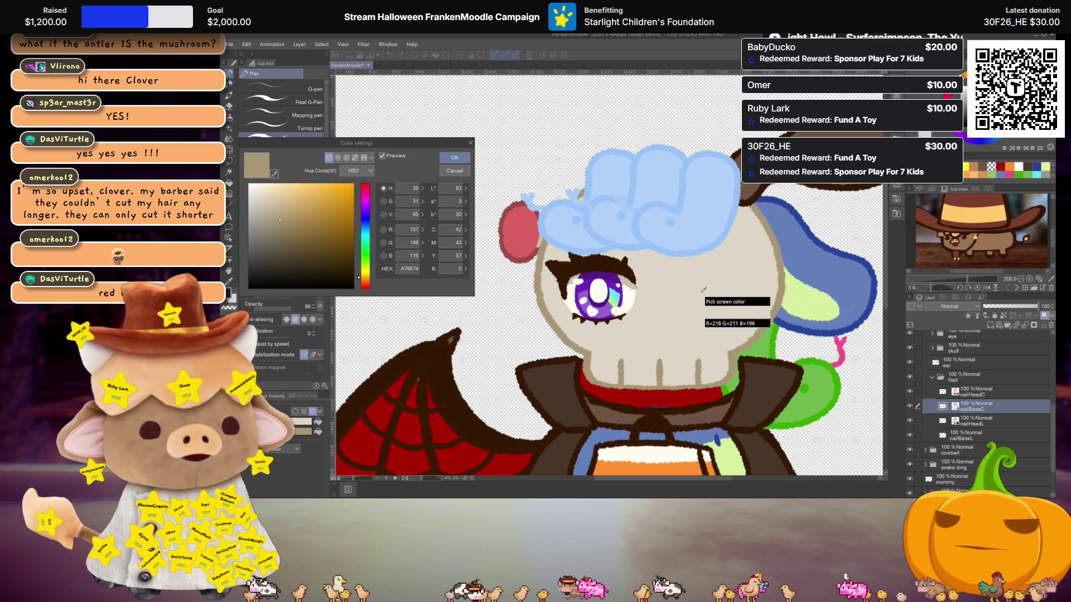
pyautogui.click(455, 157)
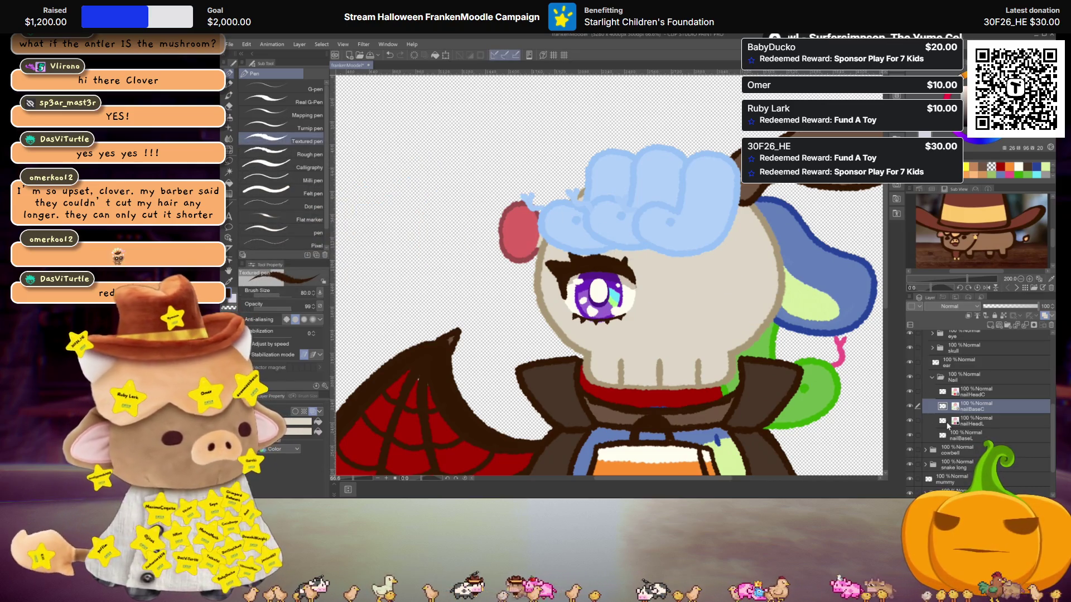
# Select nailBaseL and set the drawing colour to the skull's beige A79573 via eyedropper.
pyautogui.click(977, 425)
pyautogui.click(1040, 436)
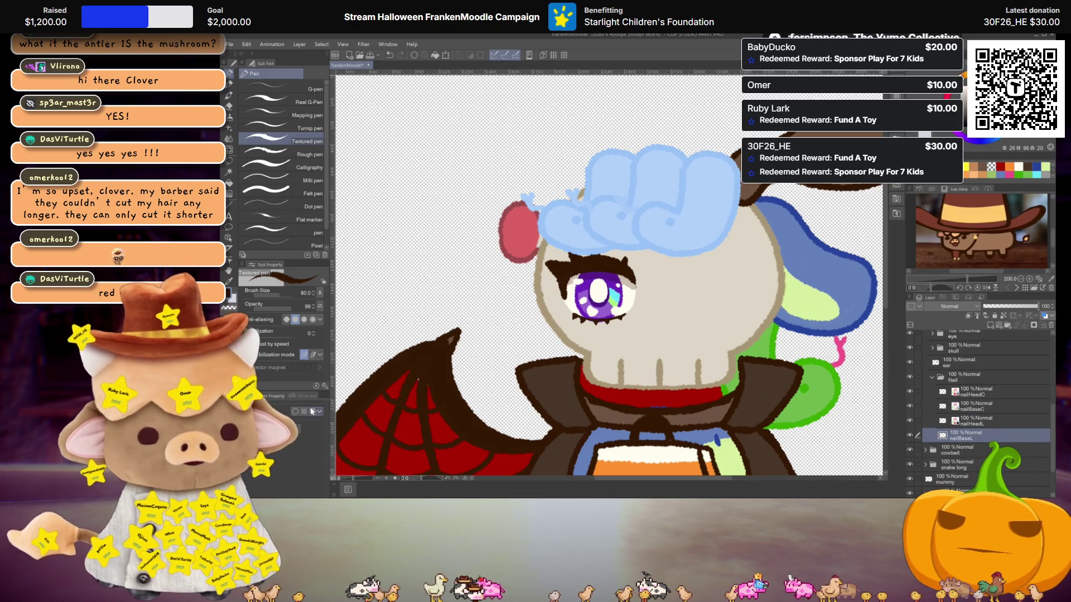
pyautogui.click(229, 294)
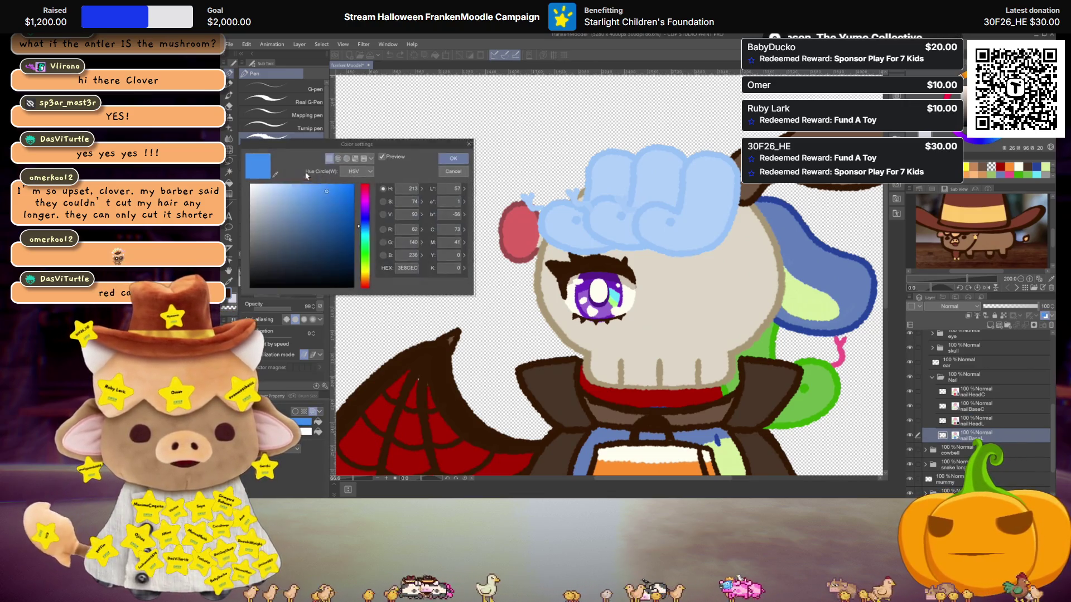
pyautogui.click(274, 174)
pyautogui.click(541, 267)
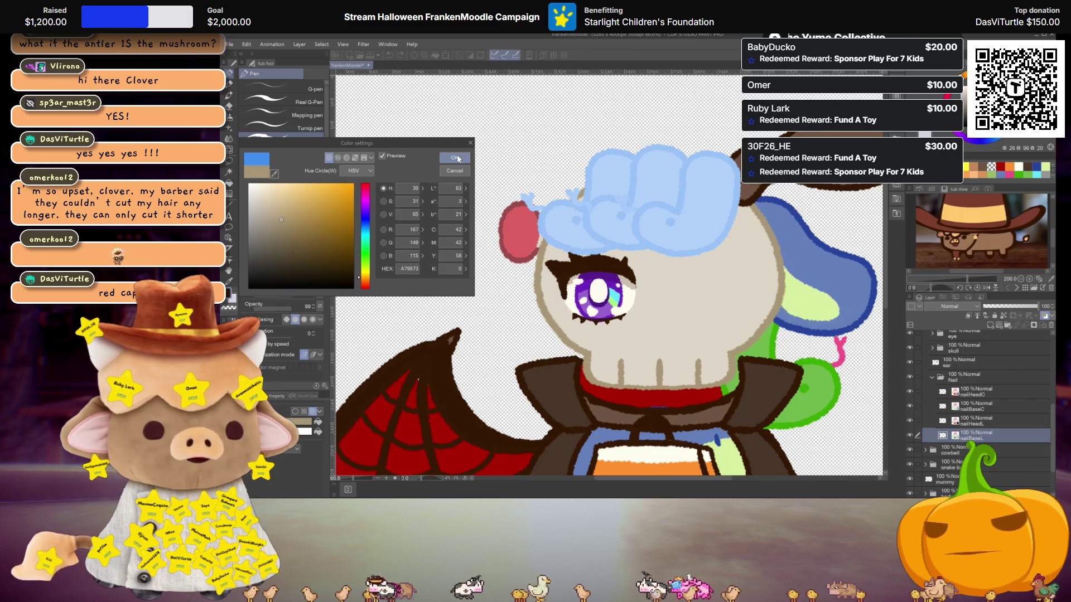
pyautogui.click(289, 190)
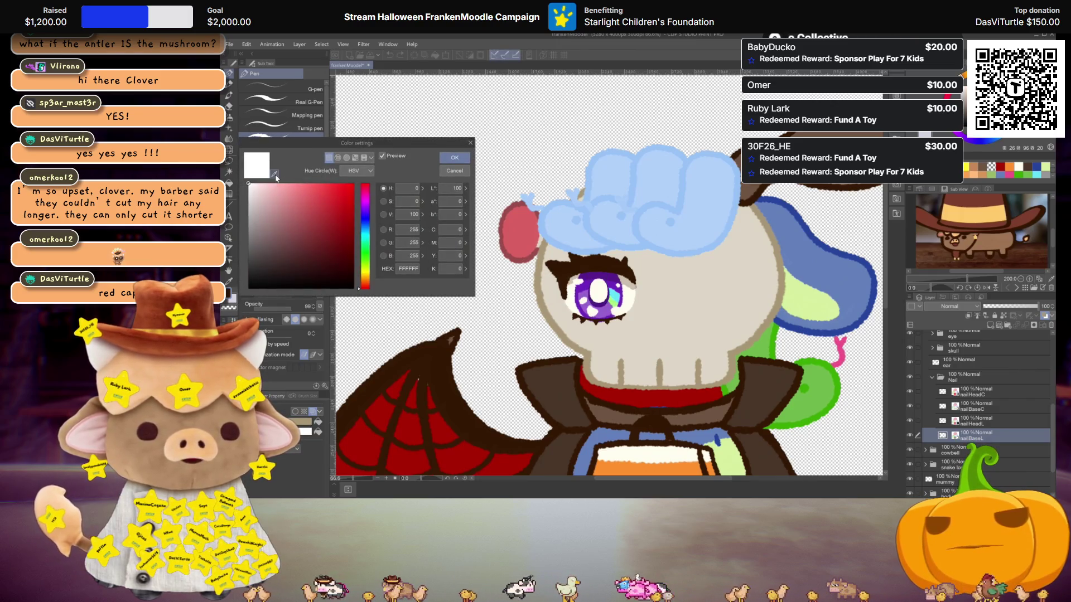
pyautogui.click(546, 276)
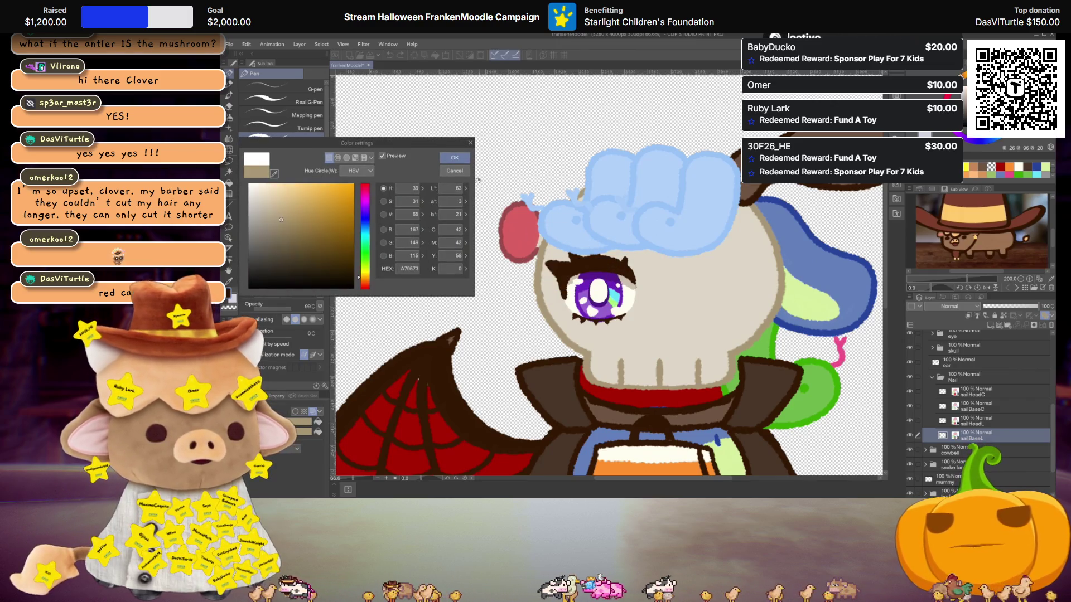
pyautogui.click(455, 157)
pyautogui.scroll(1, 613, 279)
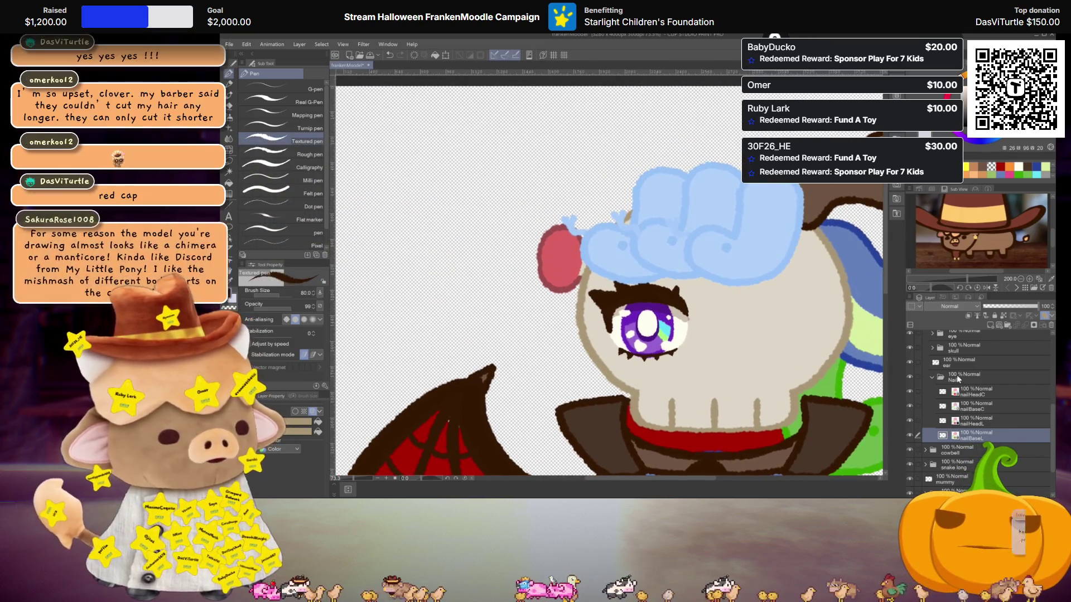
# Free-transform the Nail folder to shift the red ear right into the blue hair.
pyautogui.click(971, 377)
pyautogui.hotkey('ctrl', 't')
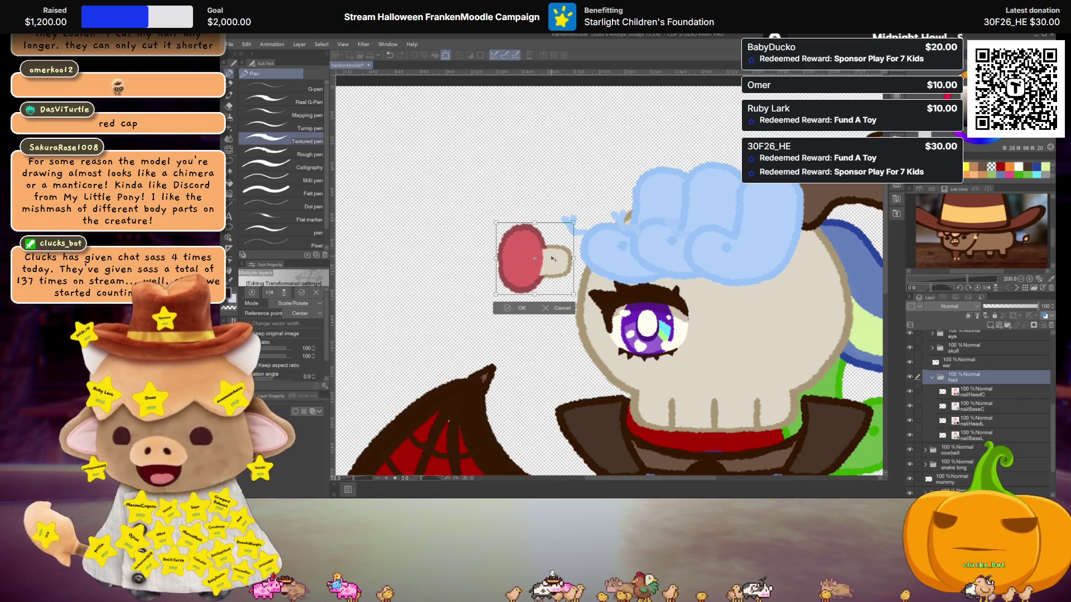
pyautogui.moveTo(535, 258); pyautogui.dragTo(573, 259)
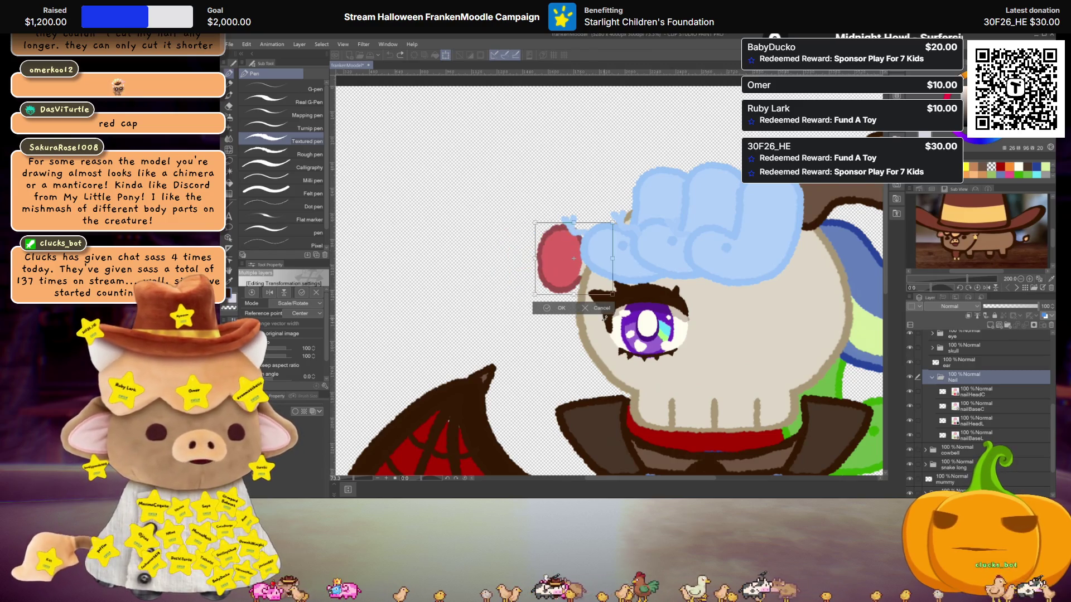
pyautogui.click(551, 304)
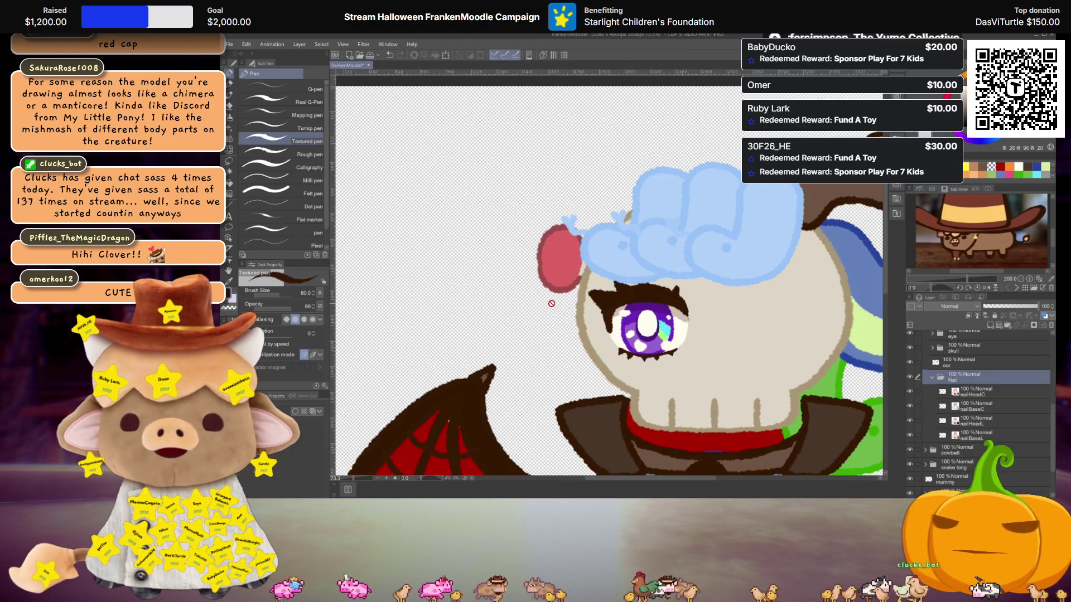
pyautogui.scroll(-2, 561, 303)
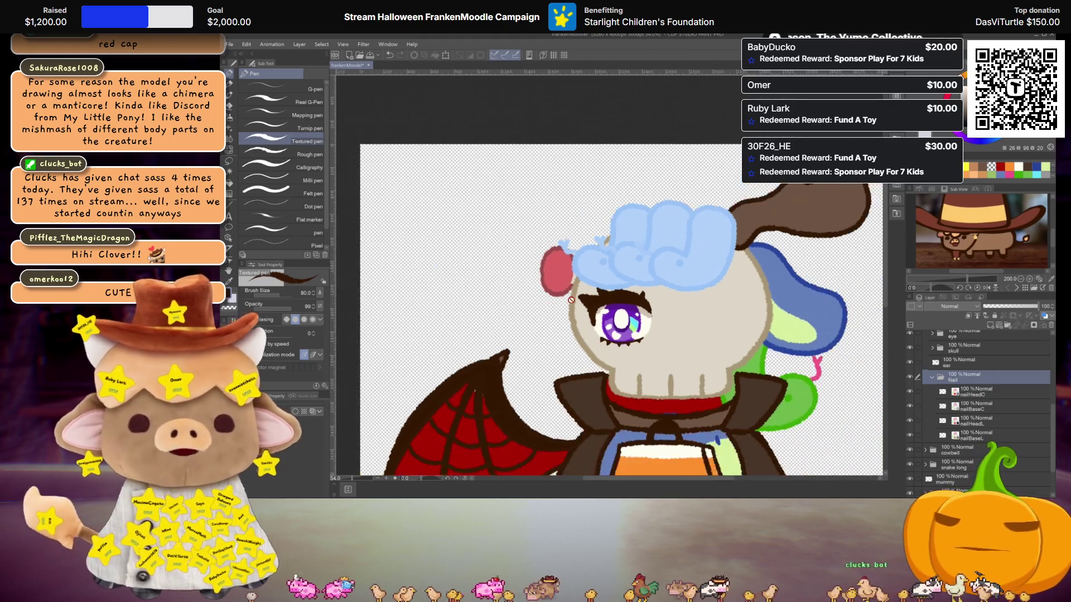
pyautogui.scroll(-2, 563, 303)
pyautogui.scroll(1, 609, 278)
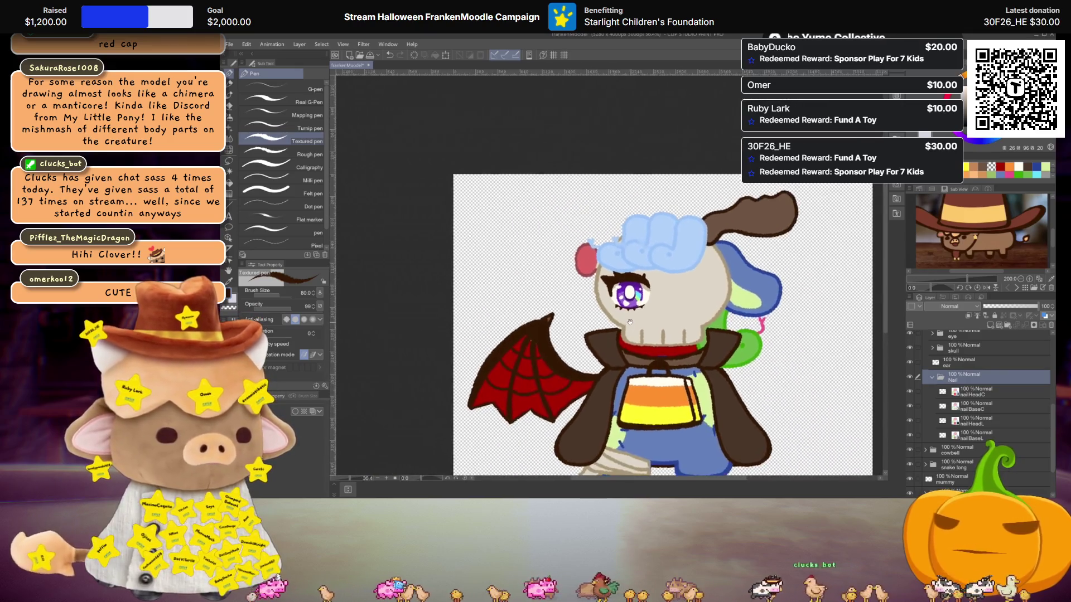
pyautogui.scroll(4, 569, 219)
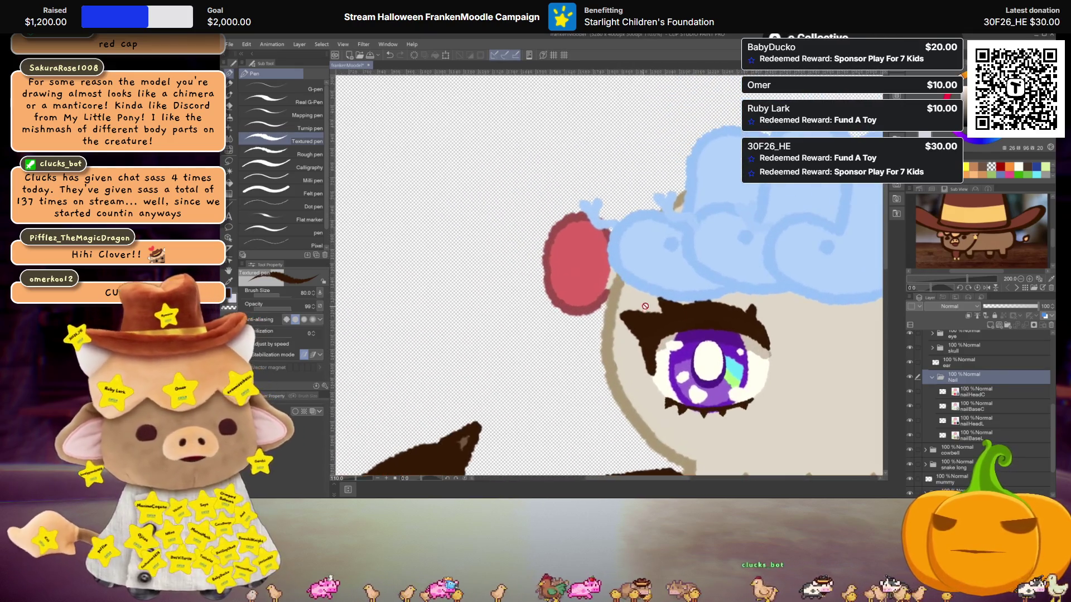
# Select the nailHeadC layer, checking the nailBaseC and nailHeadC layer menus without changes.
pyautogui.click(993, 394)
pyautogui.rightClick(992, 405)
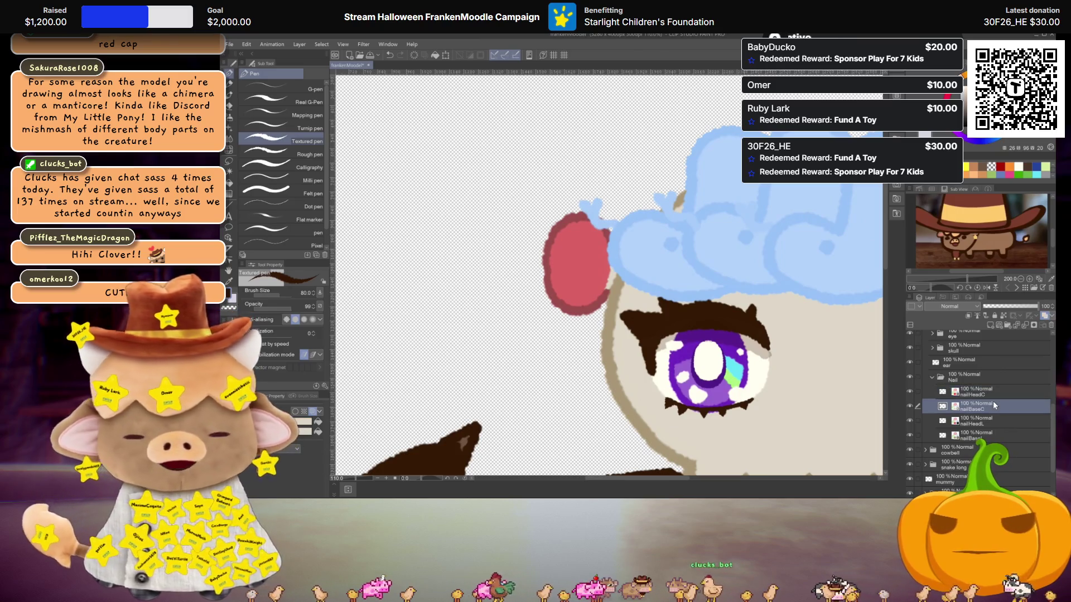
pyautogui.click(961, 410)
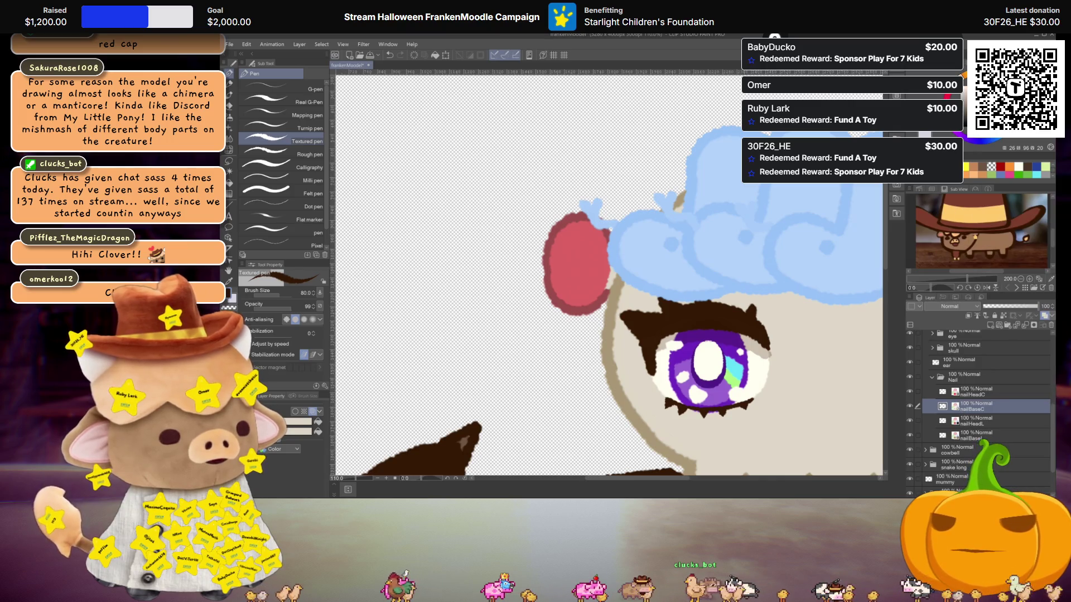
pyautogui.rightClick(957, 393)
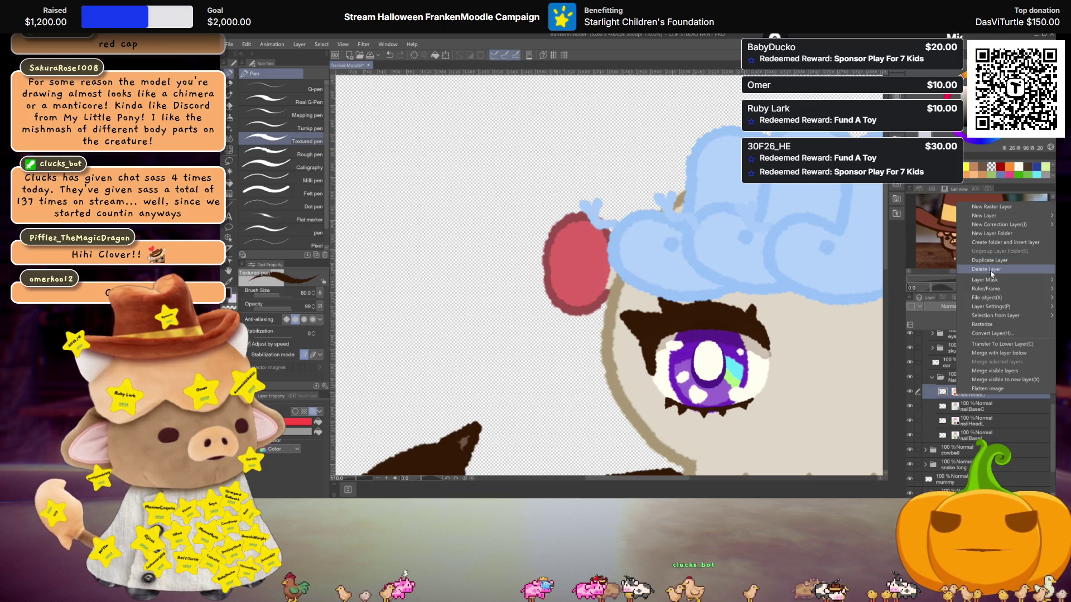
pyautogui.click(986, 326)
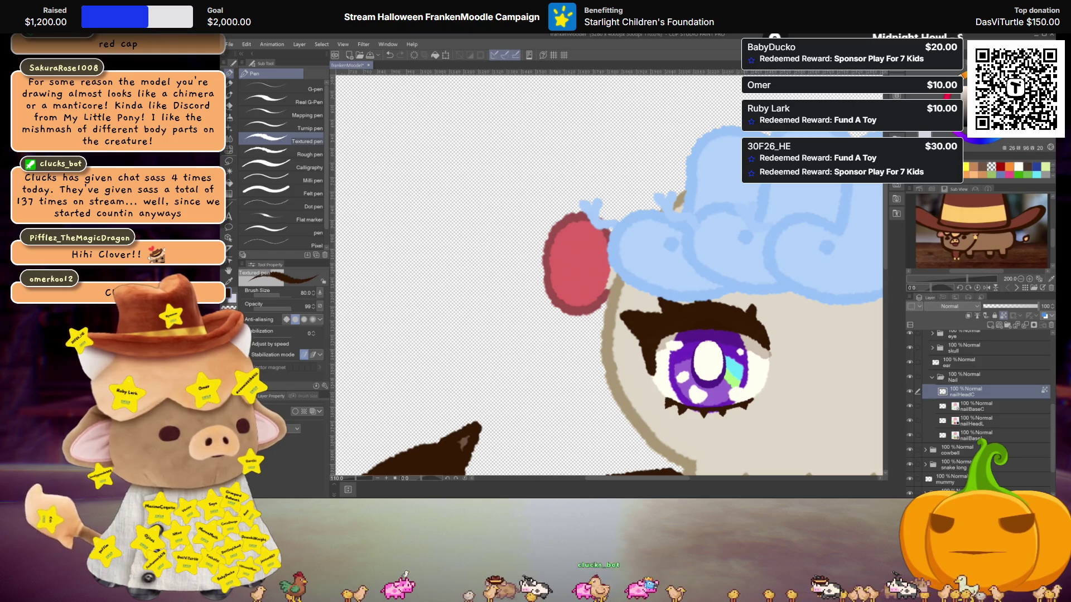
# Paint cream spots on the red ear with the Textured pen, undoing stray edge spots.
pyautogui.press('i')
pyautogui.scroll(3, 564, 237)
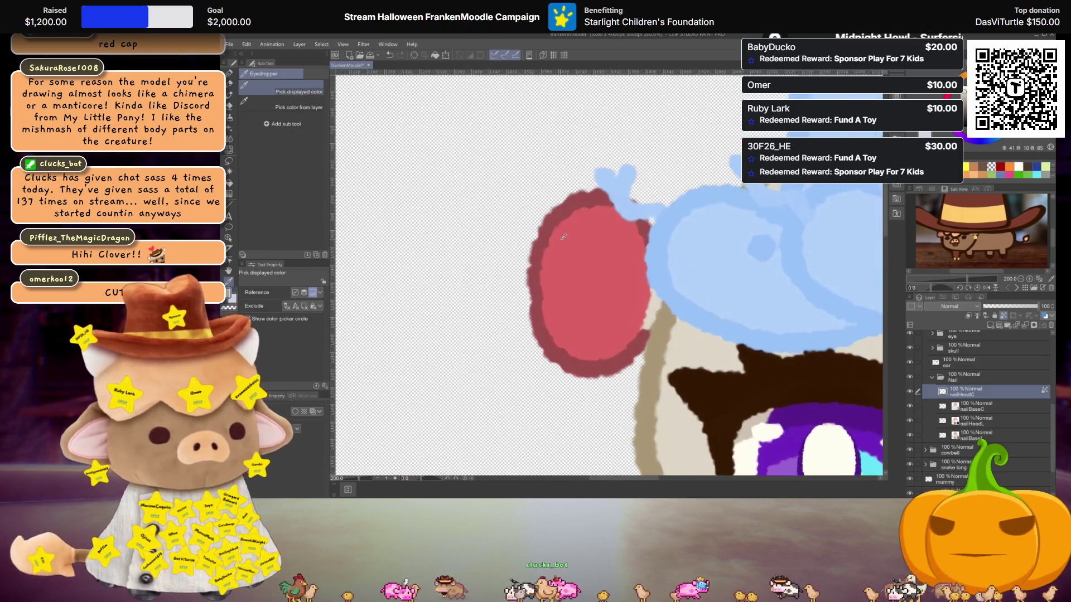
pyautogui.press('p')
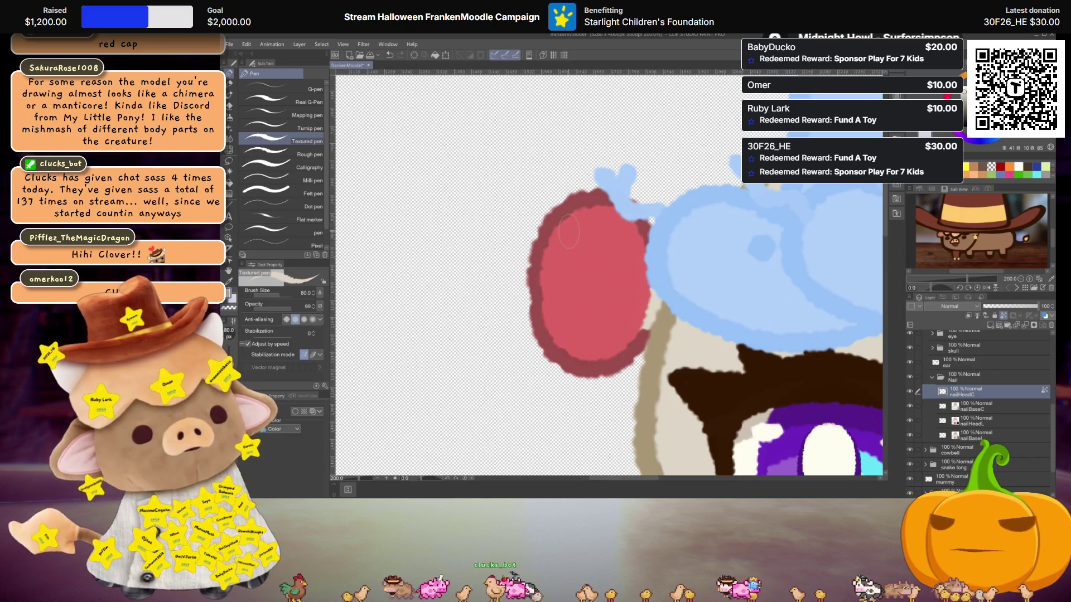
pyautogui.moveTo(569, 230); pyautogui.dragTo(567, 238)
pyautogui.moveTo(561, 306); pyautogui.dragTo(561, 325)
pyautogui.moveTo(630, 238)
pyautogui.mouseDown()
pyautogui.moveTo(633, 258)
pyautogui.moveTo(596, 255)
pyautogui.mouseUp()
pyautogui.hotkey('ctrl', 'z')
pyautogui.moveTo(606, 334); pyautogui.dragTo(611, 342)
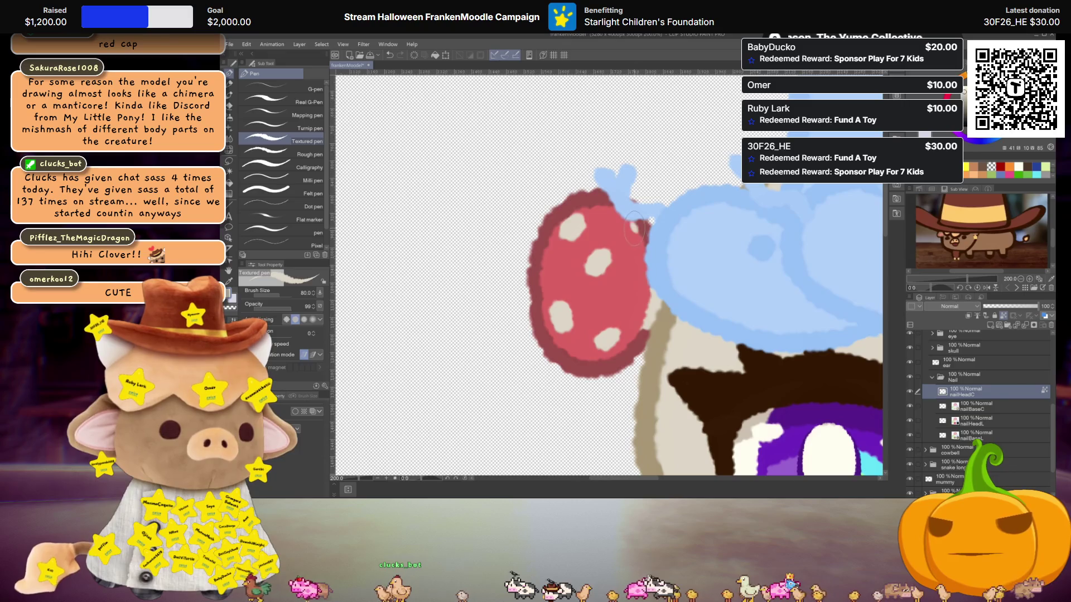
pyautogui.hotkey('ctrl', 'z')
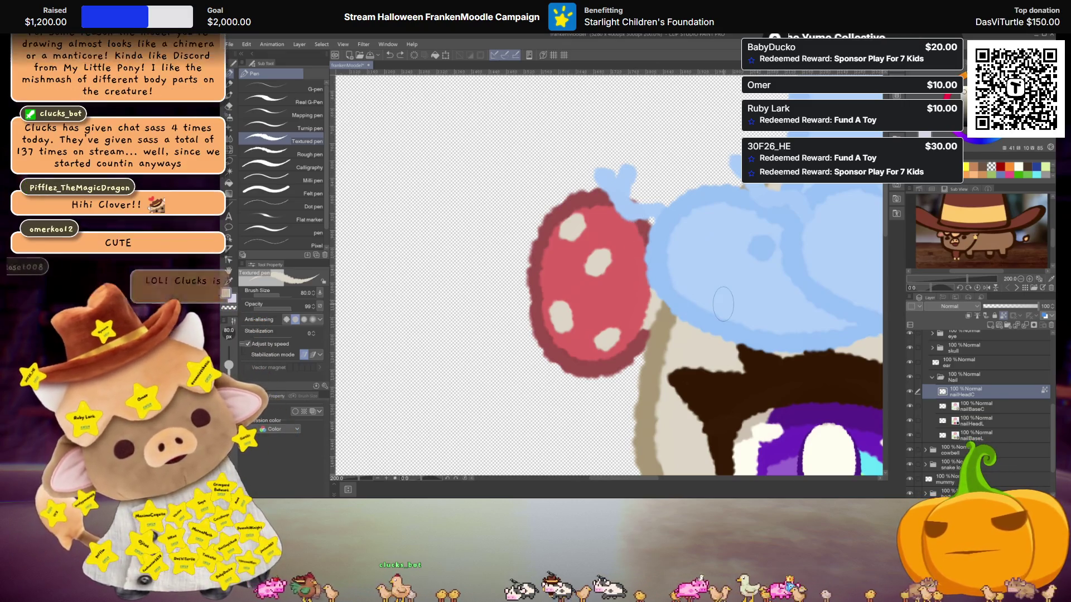
pyautogui.hotkey('ctrl', 'z')
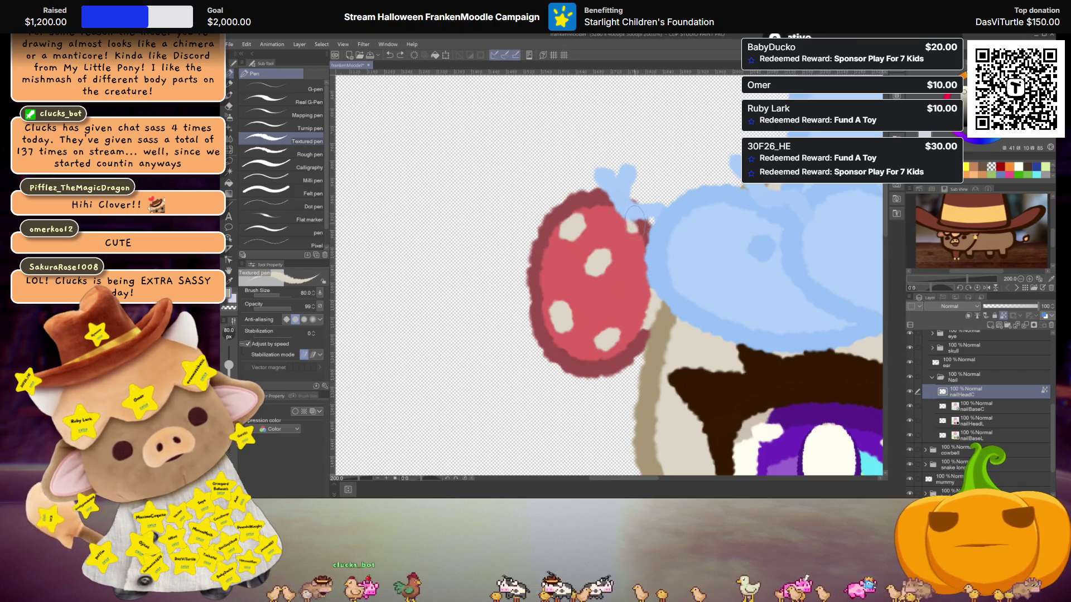
pyautogui.scroll(-3, 688, 225)
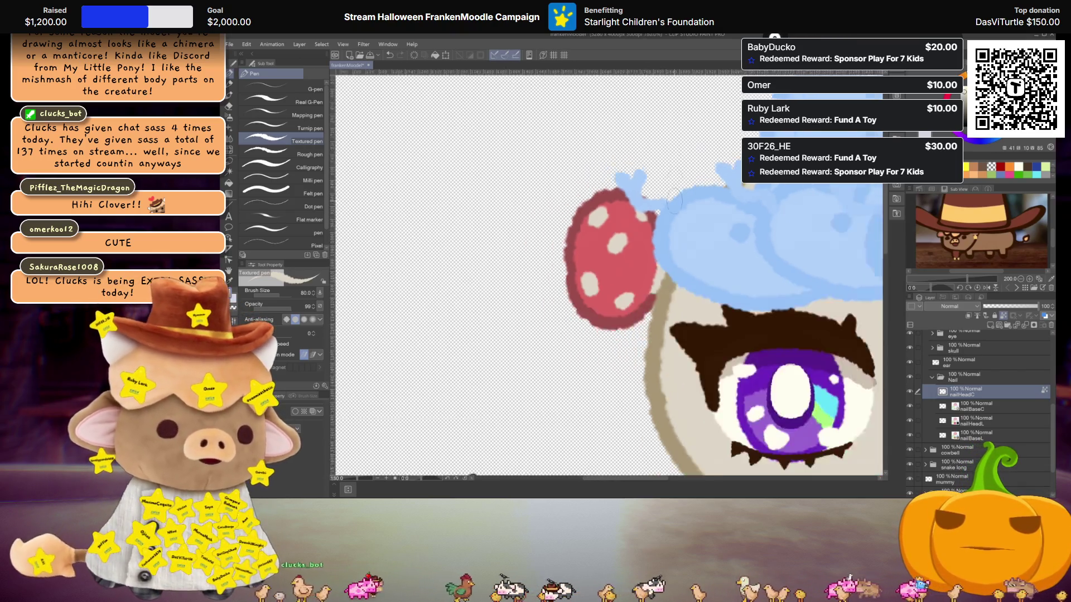
# Review the layer stack and collapse the Nail folder's sublayers.
pyautogui.scroll(-3, 688, 284)
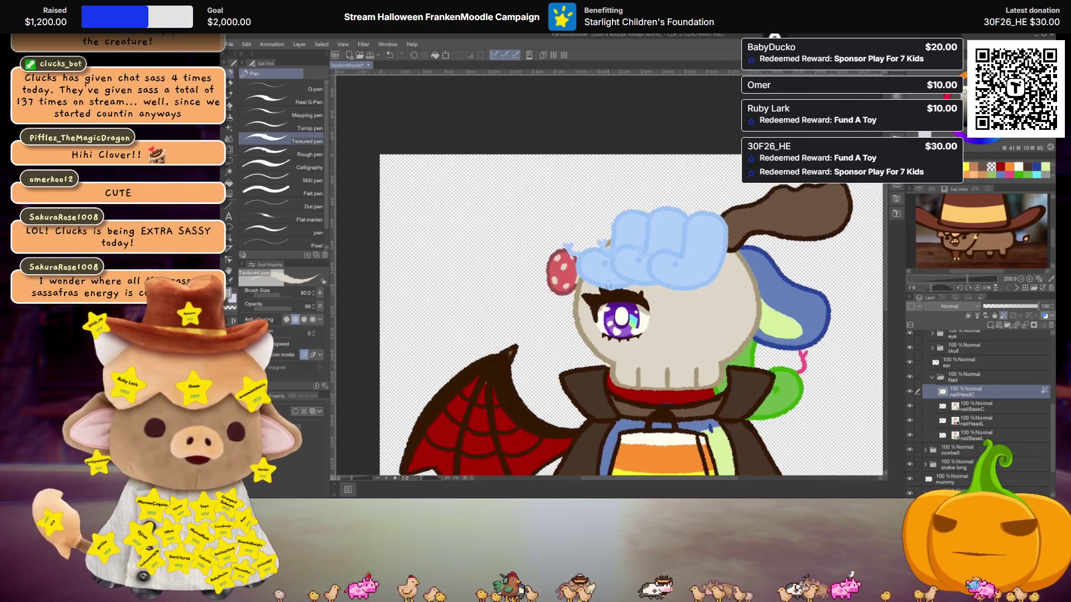
pyautogui.scroll(2, 608, 284)
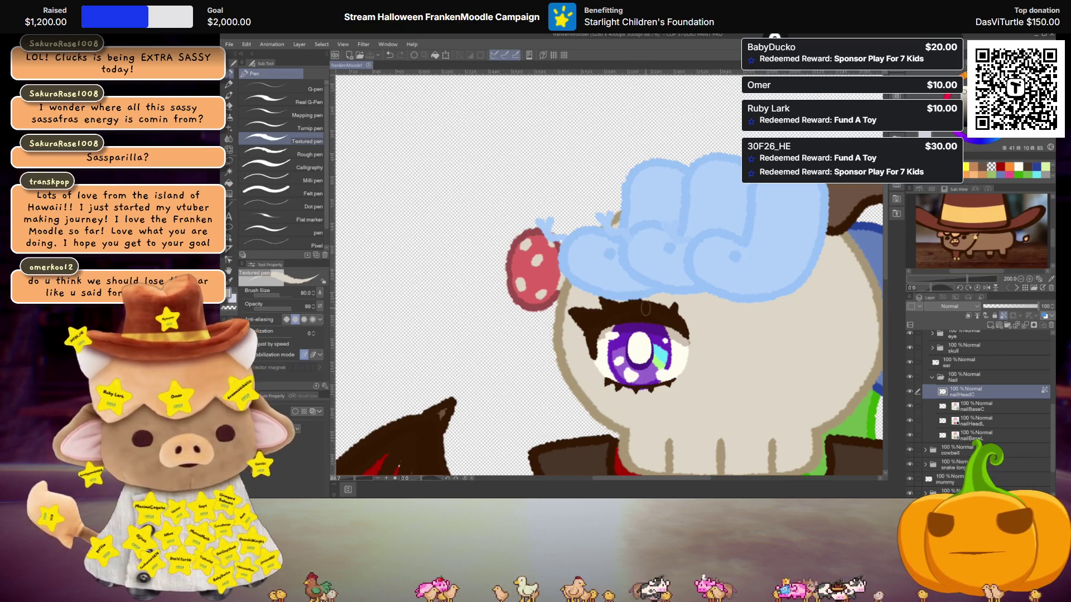
pyautogui.scroll(-5, 646, 309)
pyautogui.scroll(2, 651, 309)
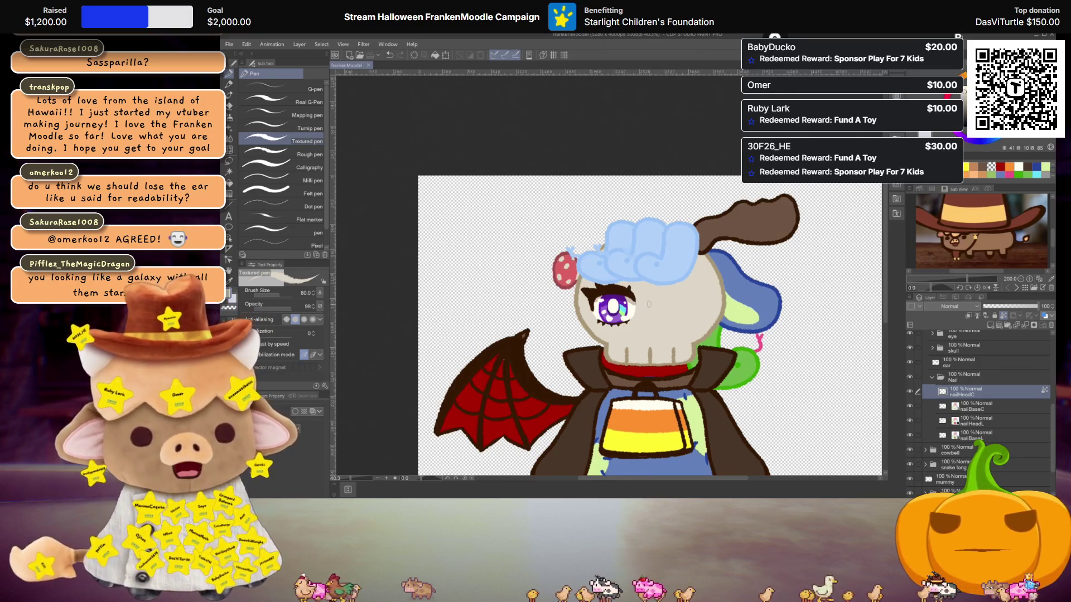
pyautogui.scroll(-2, 635, 268)
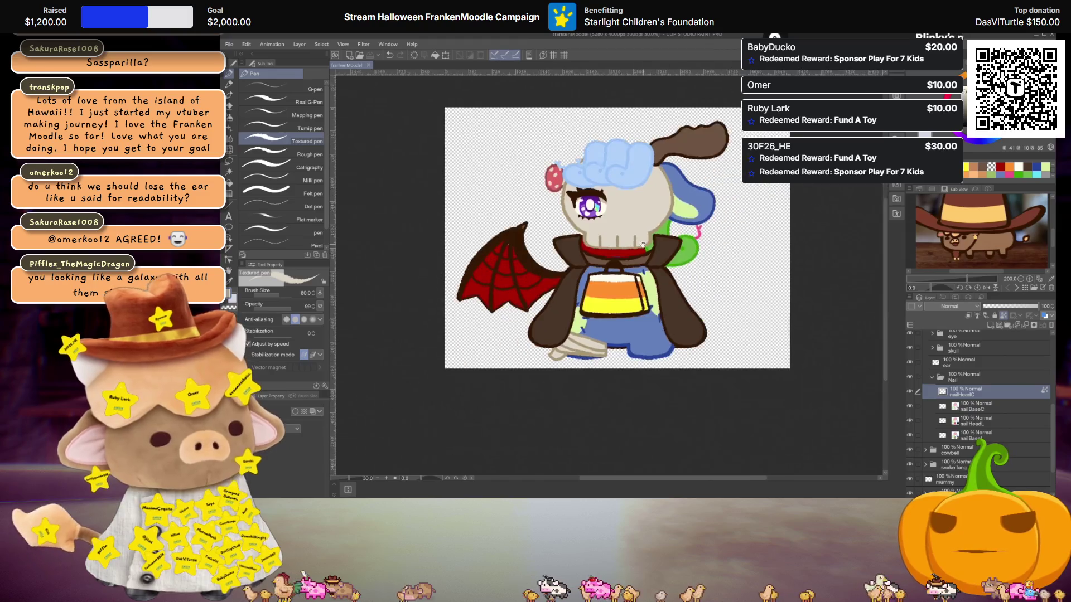
pyautogui.scroll(2, 635, 214)
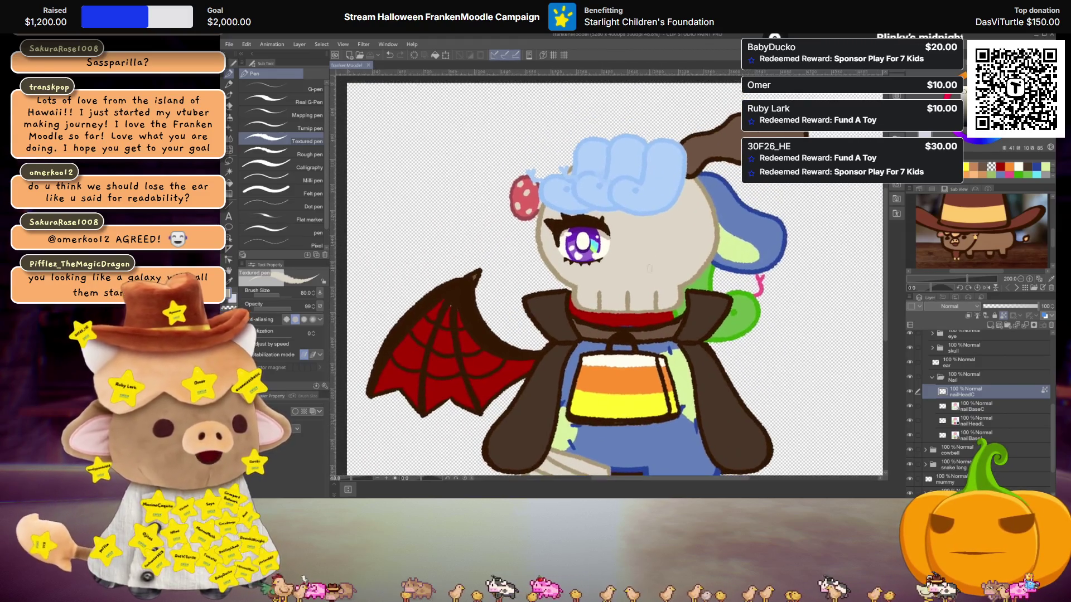
pyautogui.click(930, 378)
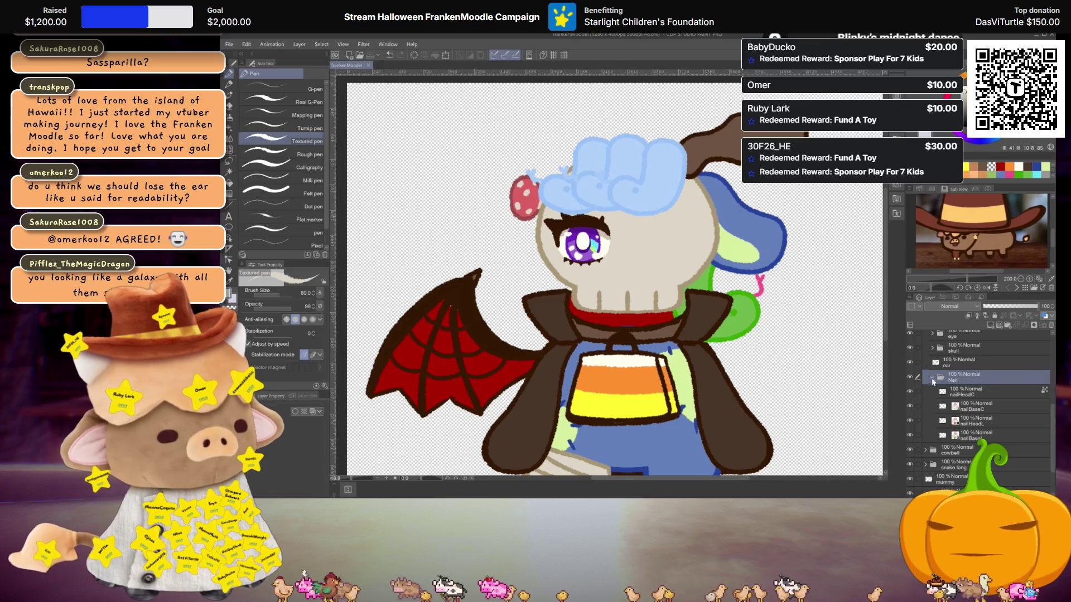
# Reveal the art list, draw a brown line through '10 Mushroom', then hide the list.
pyautogui.click(931, 377)
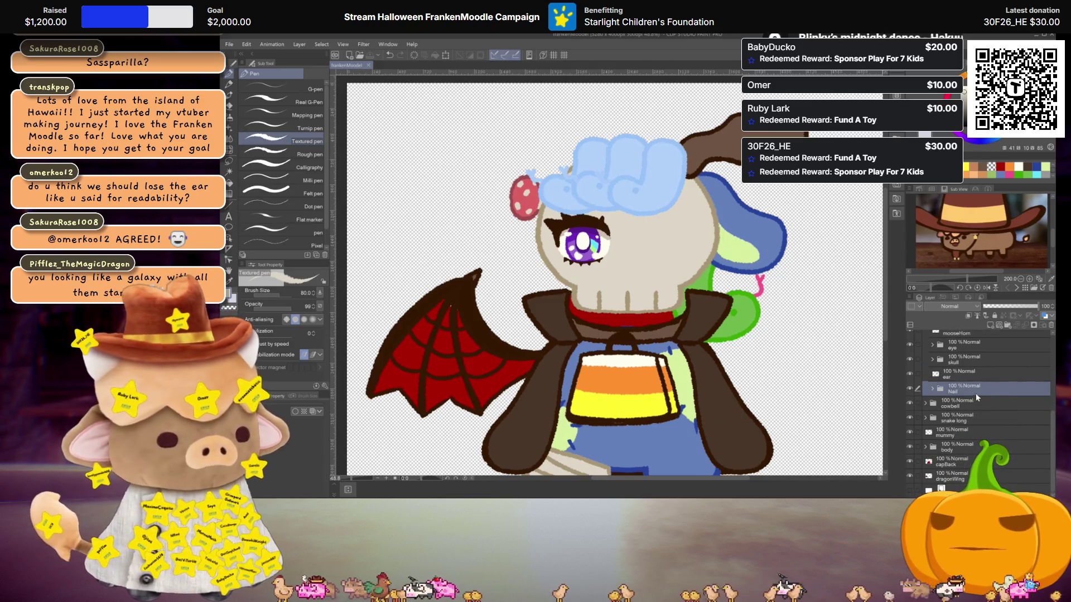
pyautogui.scroll(4, 965, 392)
pyautogui.scroll(3, 950, 386)
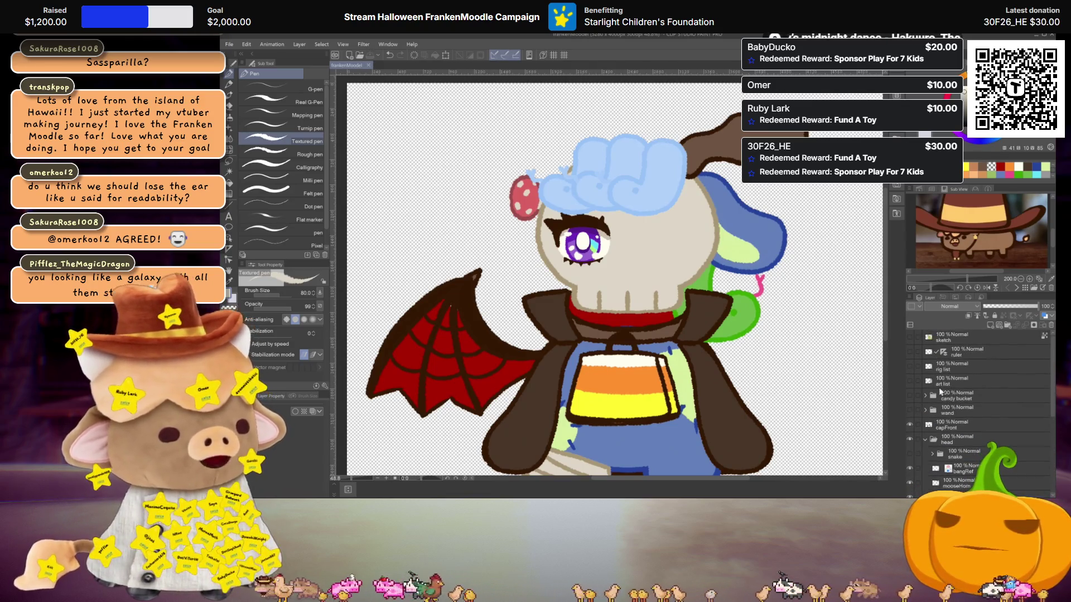
pyautogui.click(911, 382)
pyautogui.scroll(-1, 761, 275)
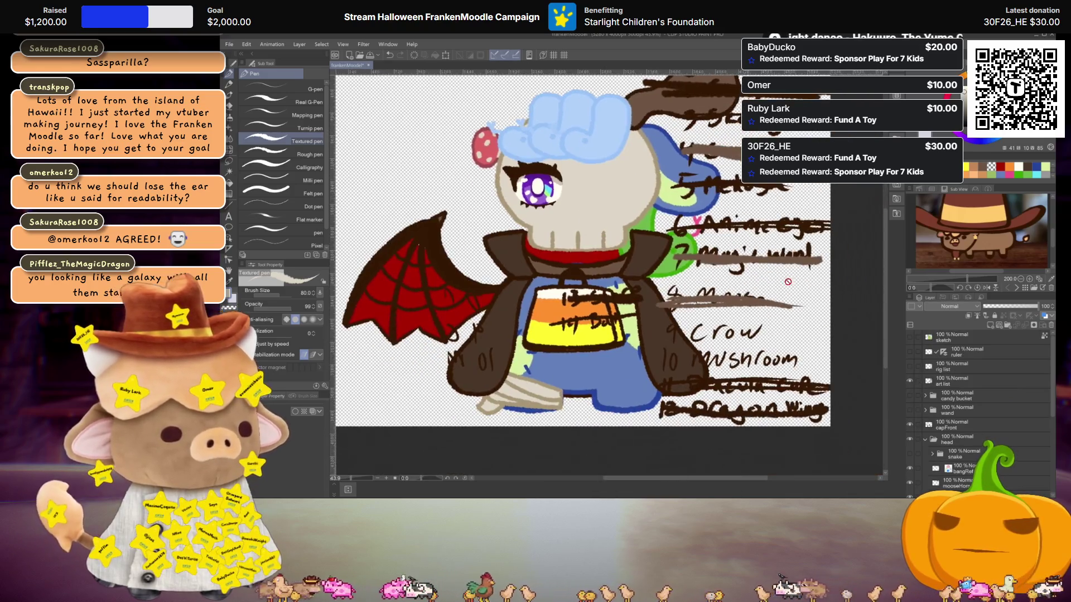
pyautogui.click(954, 381)
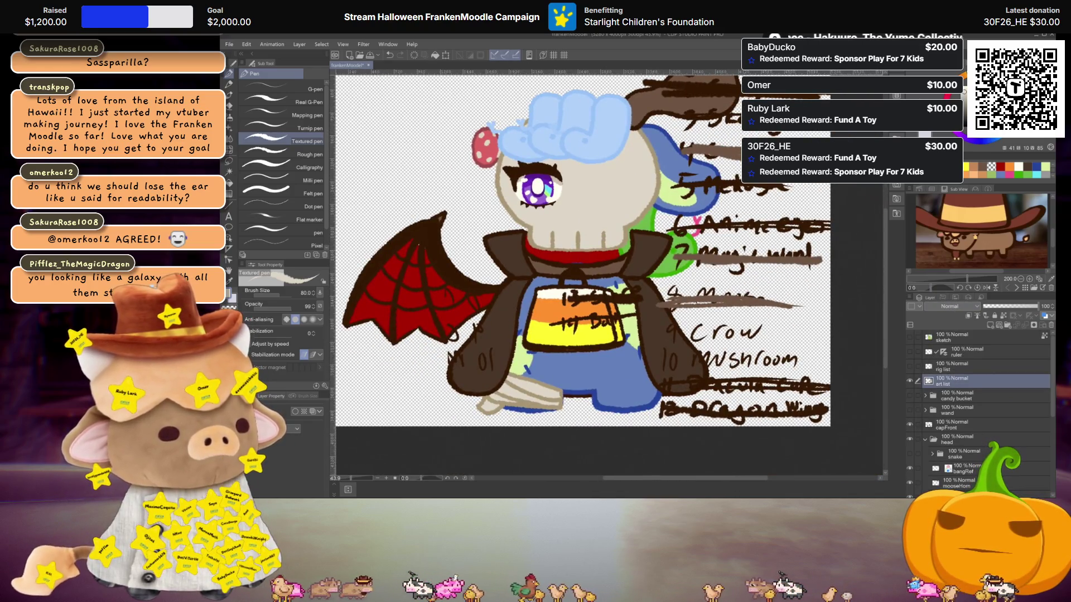
pyautogui.moveTo(653, 361)
pyautogui.mouseDown()
pyautogui.moveTo(816, 366)
pyautogui.moveTo(703, 360)
pyautogui.mouseUp()
pyautogui.click(910, 382)
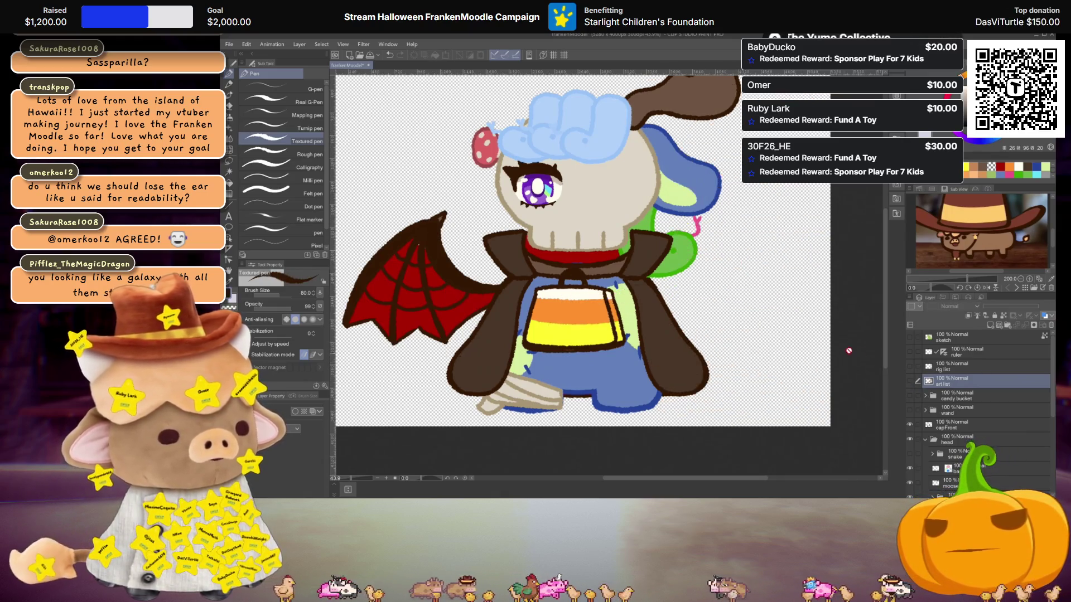
pyautogui.scroll(2, 712, 303)
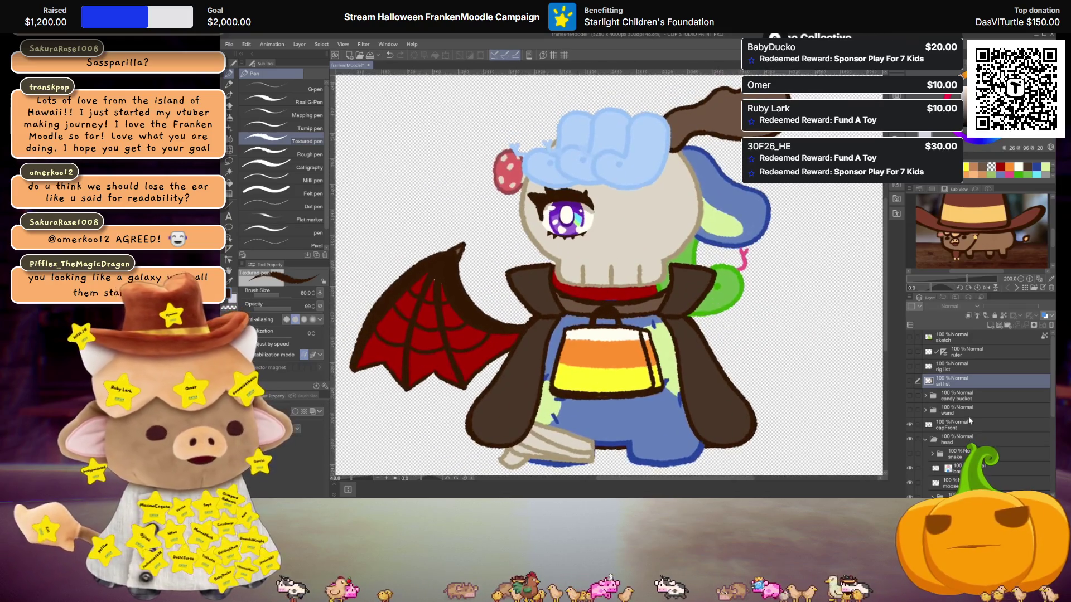
pyautogui.scroll(-2, 950, 391)
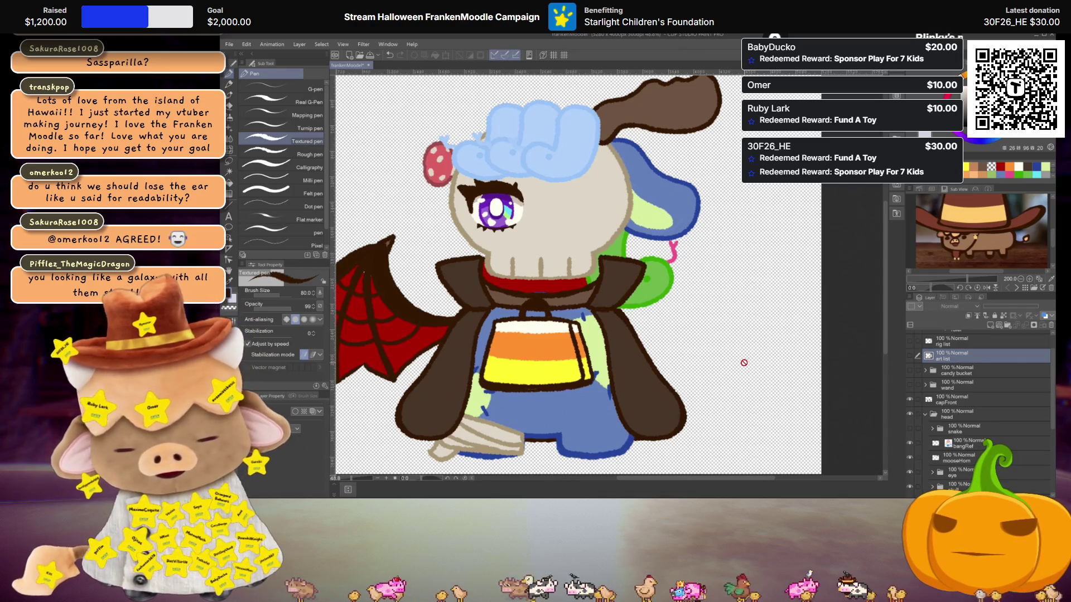
pyautogui.moveTo(744, 363)
pyautogui.mouseDown()
pyautogui.moveTo(786, 326)
pyautogui.moveTo(758, 278)
pyautogui.moveTo(718, 269)
pyautogui.mouseUp()
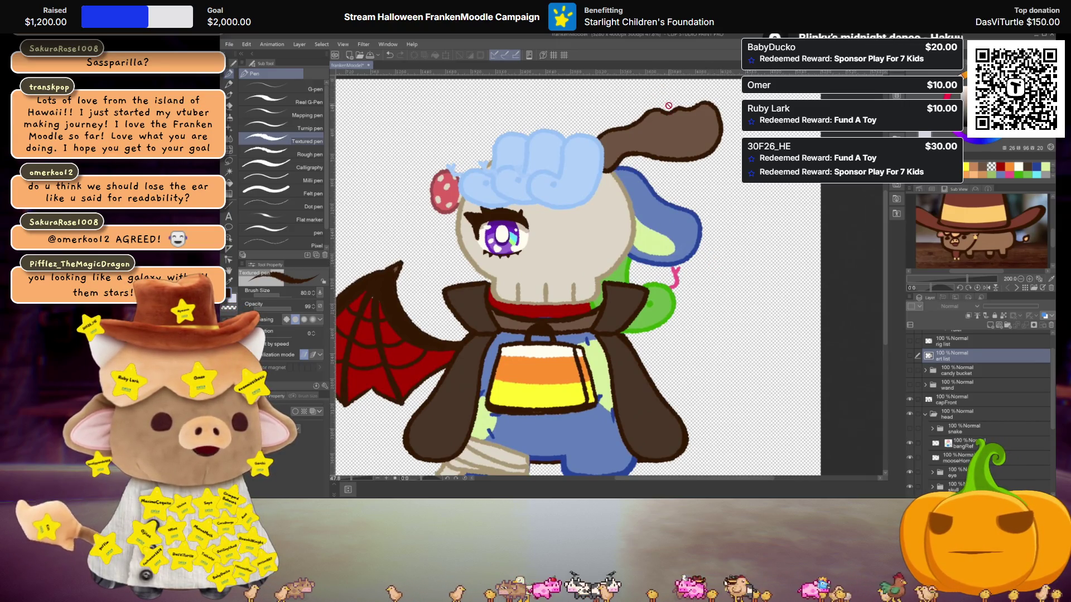
pyautogui.moveTo(669, 105); pyautogui.dragTo(683, 135)
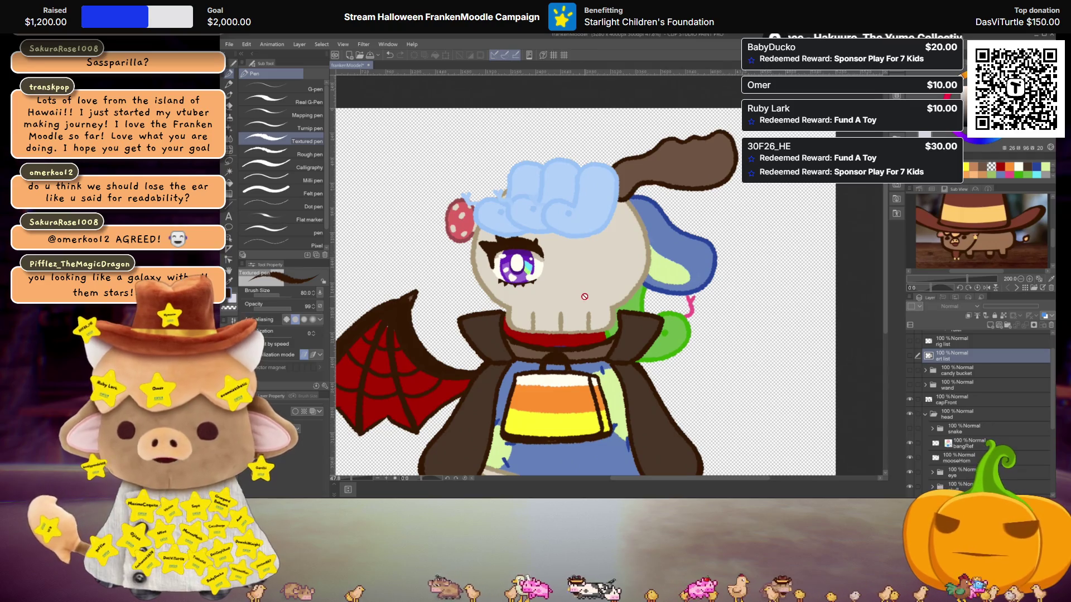
pyautogui.moveTo(733, 361)
pyautogui.mouseDown()
pyautogui.moveTo(713, 316)
pyautogui.moveTo(737, 316)
pyautogui.mouseUp()
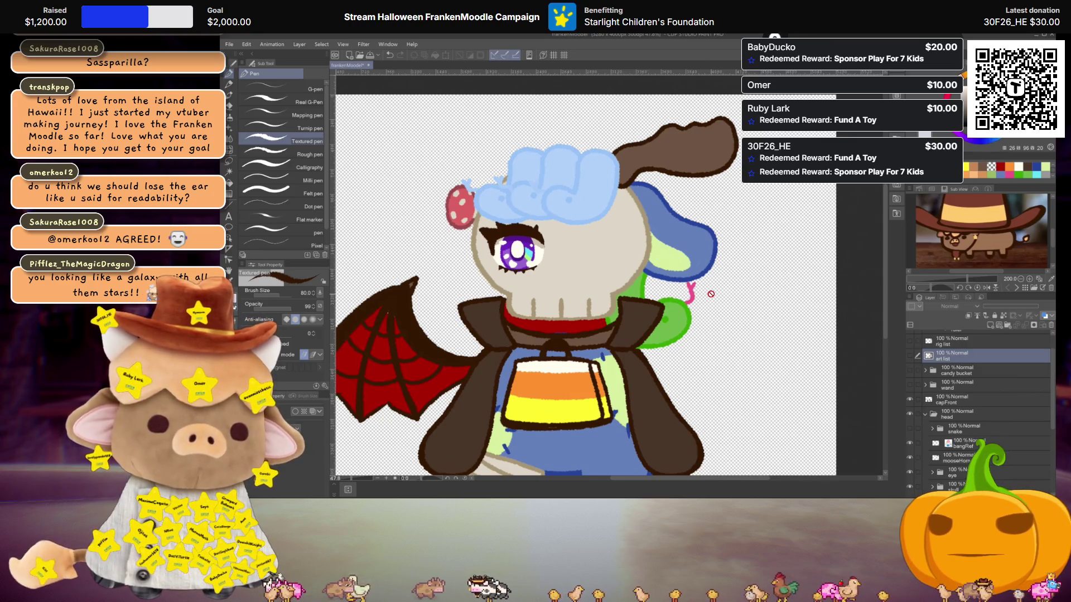
pyautogui.scroll(-2, 710, 294)
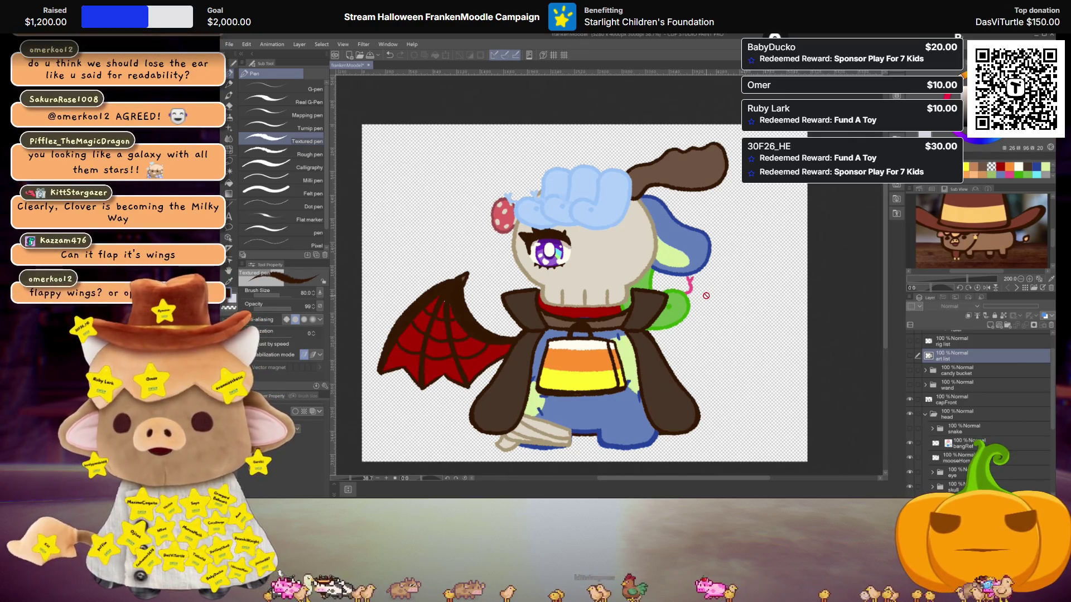
pyautogui.scroll(1, 706, 296)
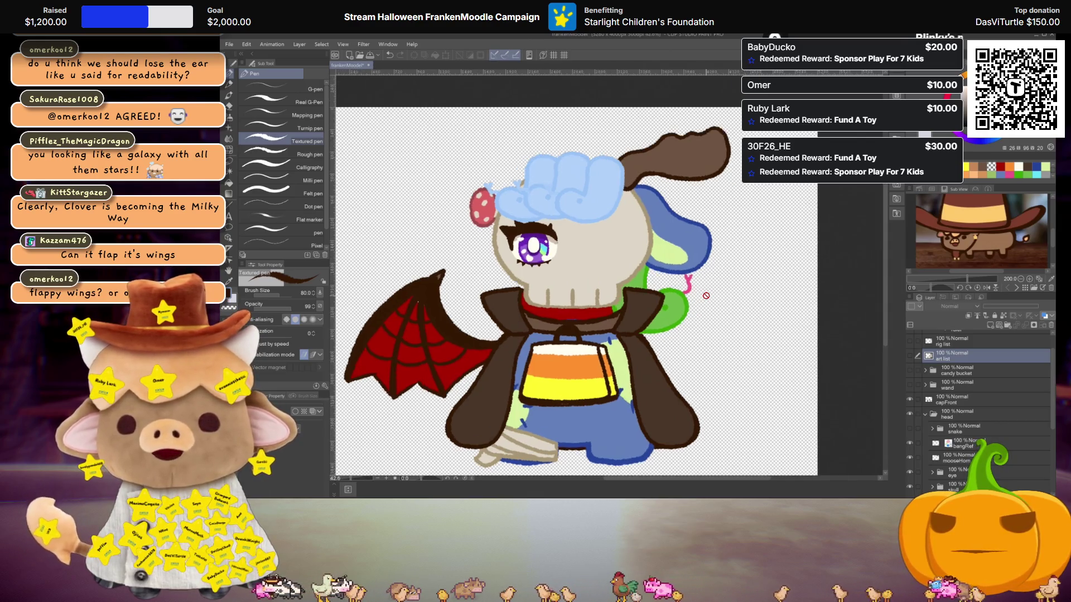
pyautogui.scroll(1, 706, 296)
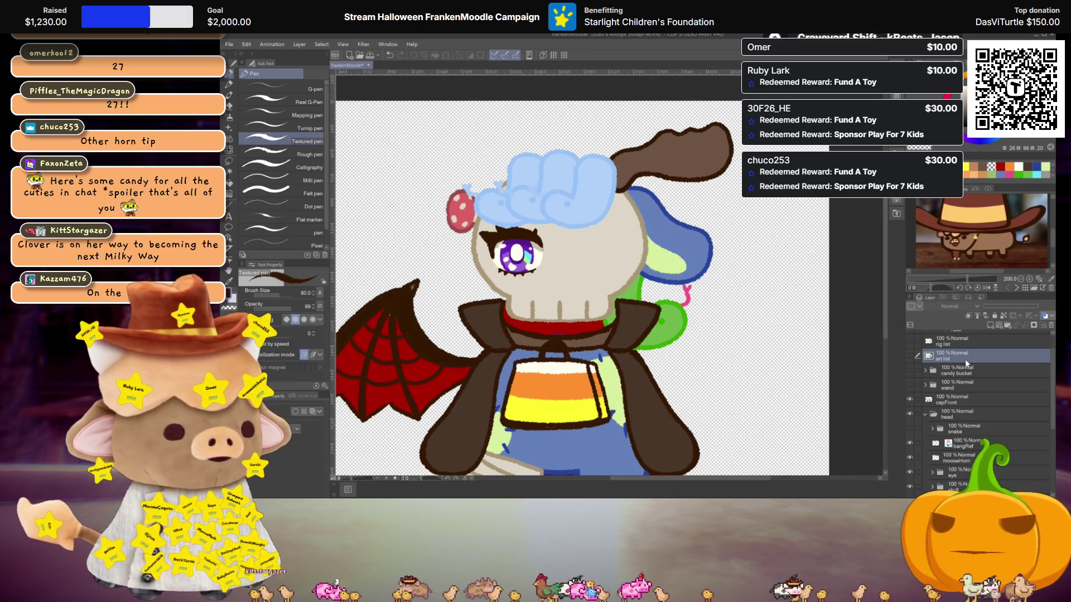
# Add a new blank raster layer, Layer 1, above the art list.
pyautogui.scroll(2, 590, 262)
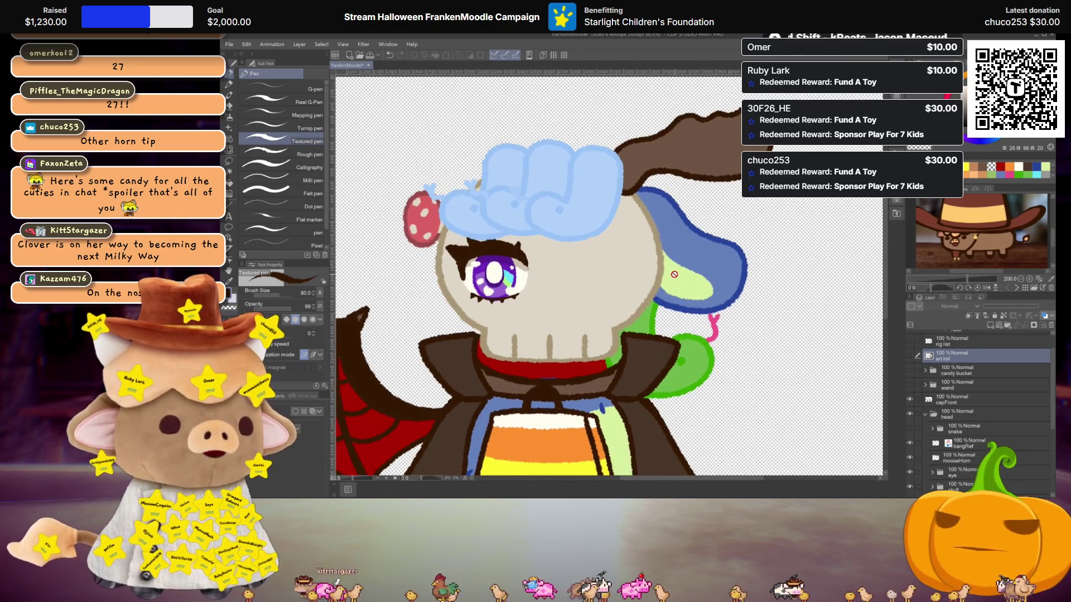
pyautogui.scroll(-2, 674, 274)
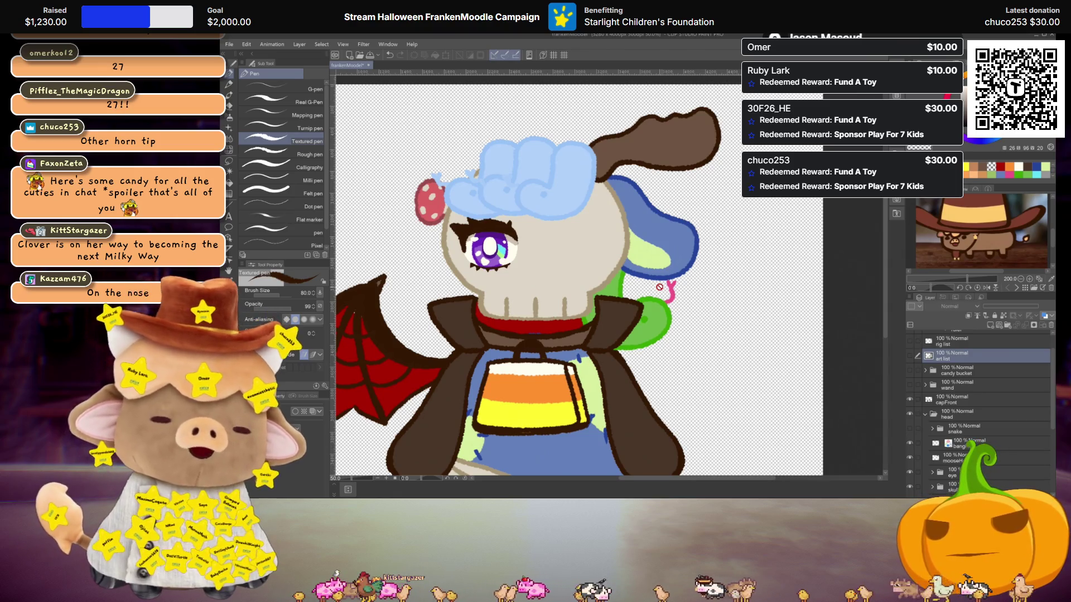
pyautogui.scroll(2, 734, 185)
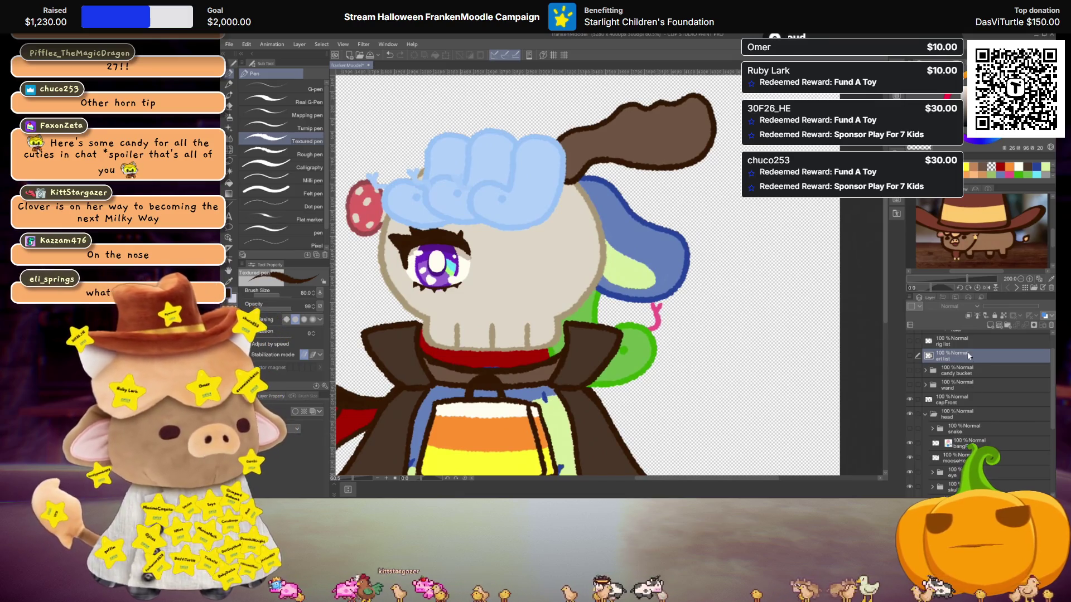
pyautogui.click(989, 326)
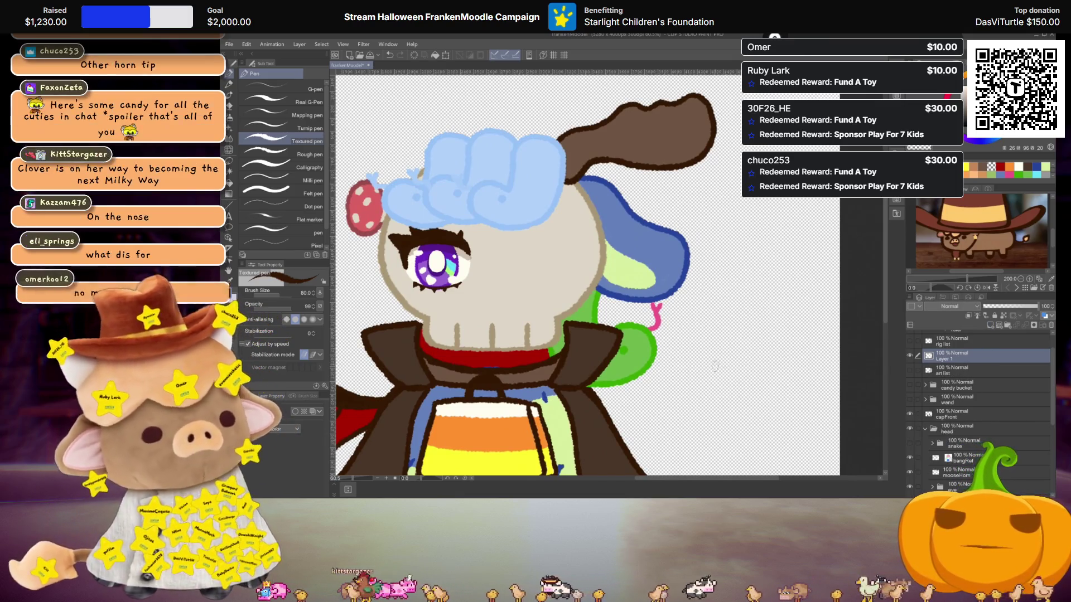
pyautogui.scroll(1, 708, 344)
pyautogui.scroll(-3, 708, 344)
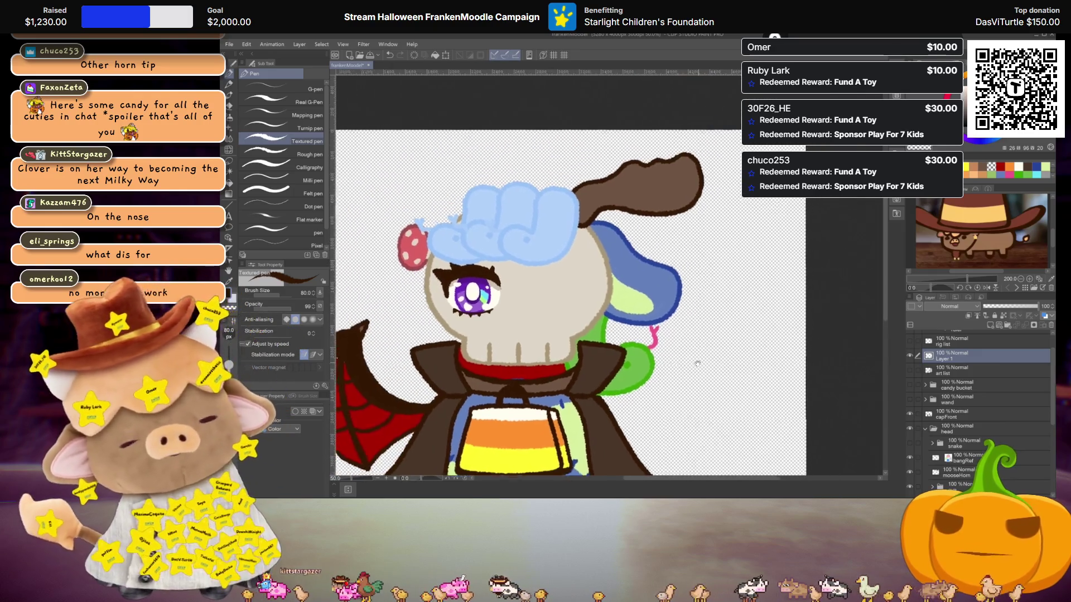
pyautogui.scroll(-1, 686, 292)
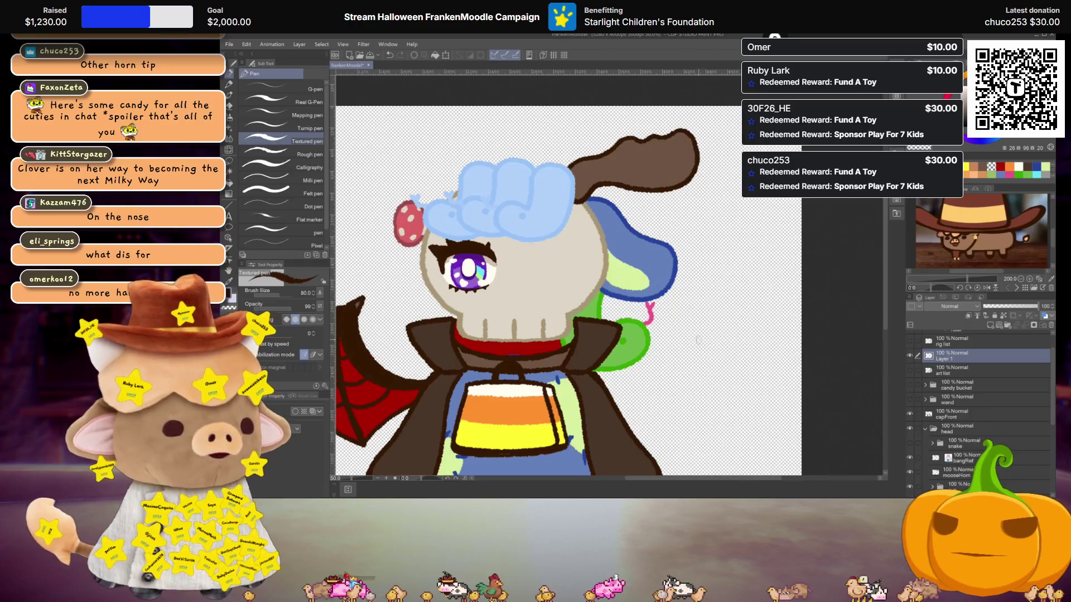
# Sketch a trial oval doodle beside the character, then undo its strokes.
pyautogui.moveTo(694, 328); pyautogui.dragTo(690, 333)
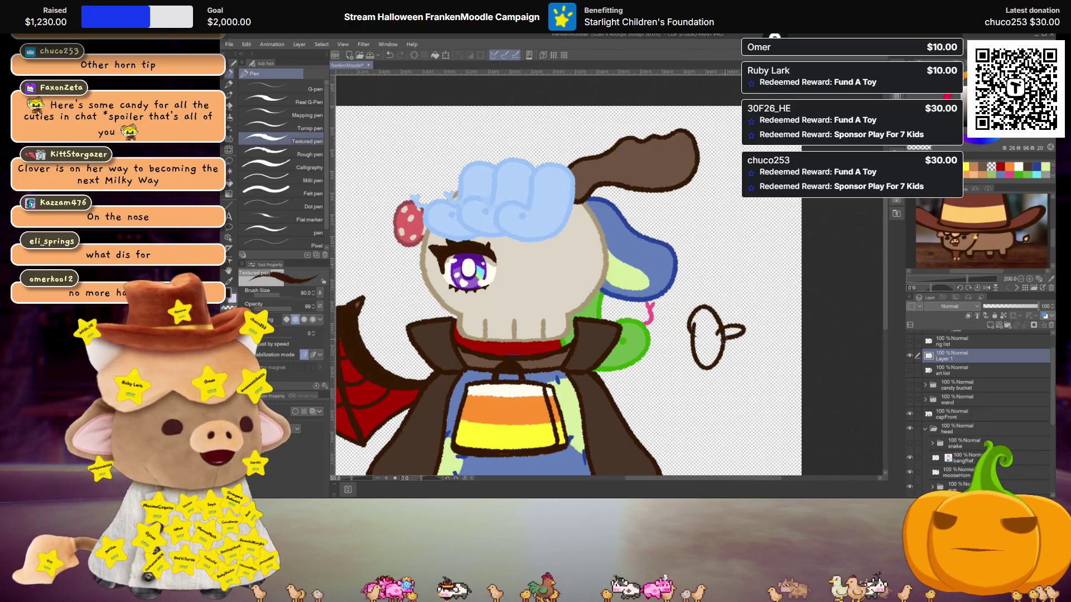
pyautogui.hotkey('ctrl', 'z')
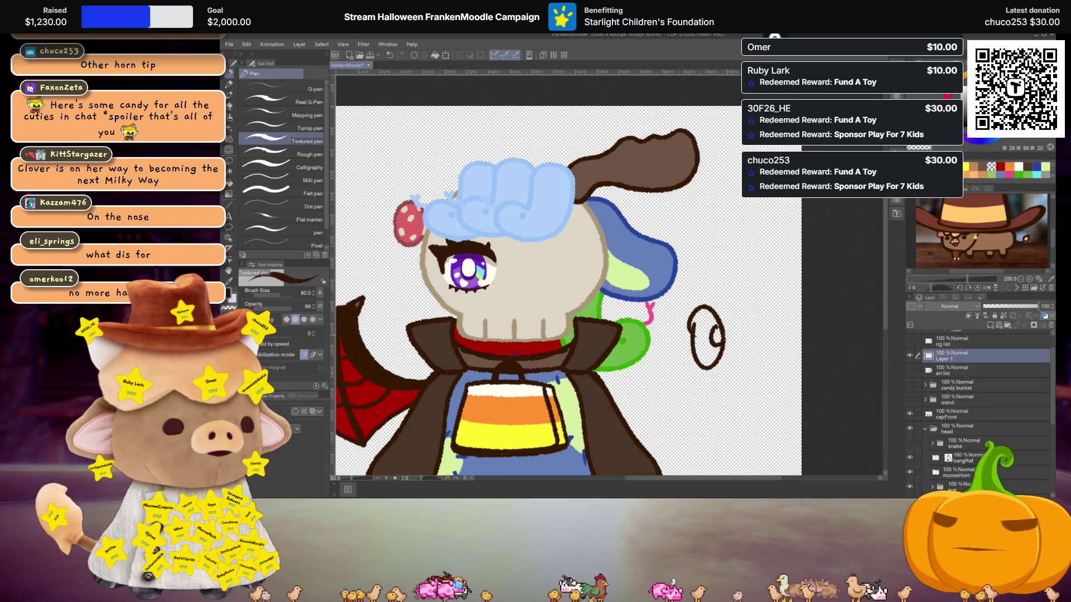
pyautogui.moveTo(732, 321); pyautogui.dragTo(726, 330)
pyautogui.click(713, 338)
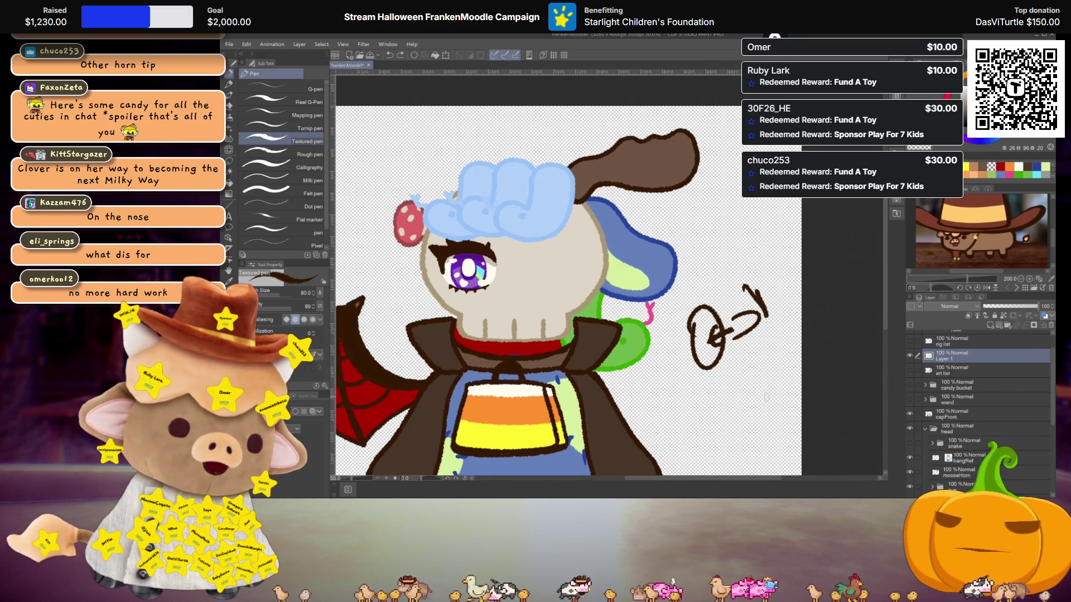
pyautogui.hotkey('ctrl', 'z')
pyautogui.hotkey('ctrl', 'z')
pyautogui.hotkey('ctrl', 'z')
pyautogui.hotkey('ctrl', 'z')
pyautogui.hotkey('ctrl', 'z')
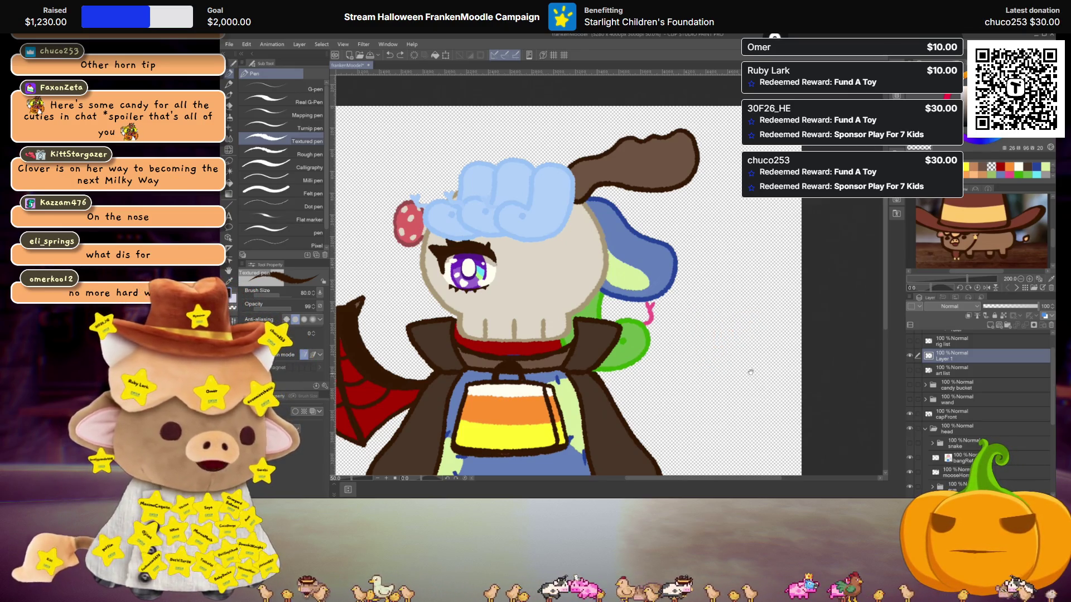
pyautogui.scroll(2, 751, 377)
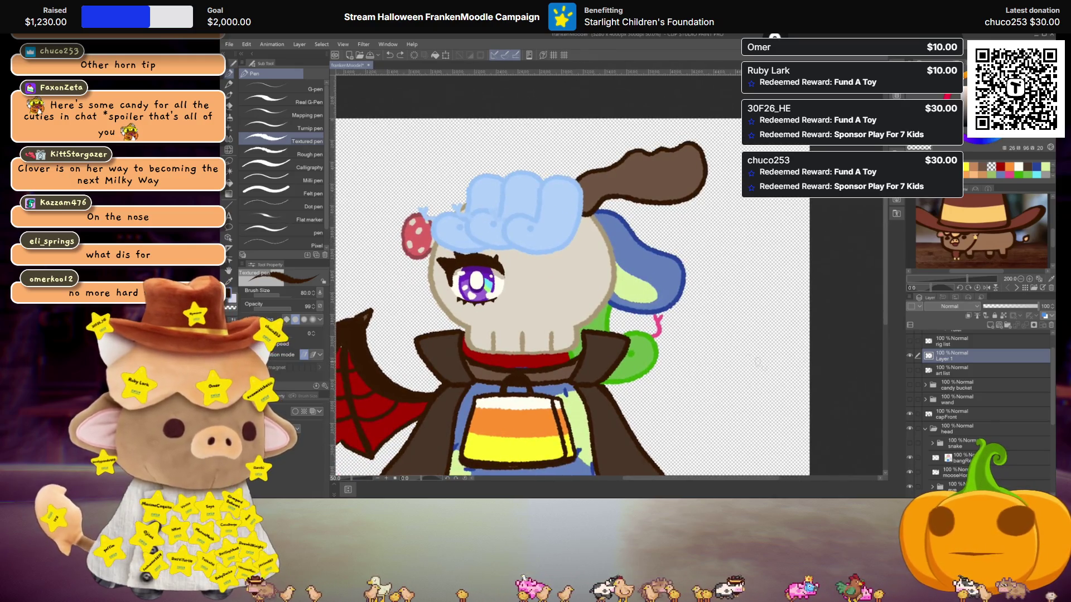
pyautogui.scroll(-2, 751, 358)
pyautogui.scroll(3, 758, 389)
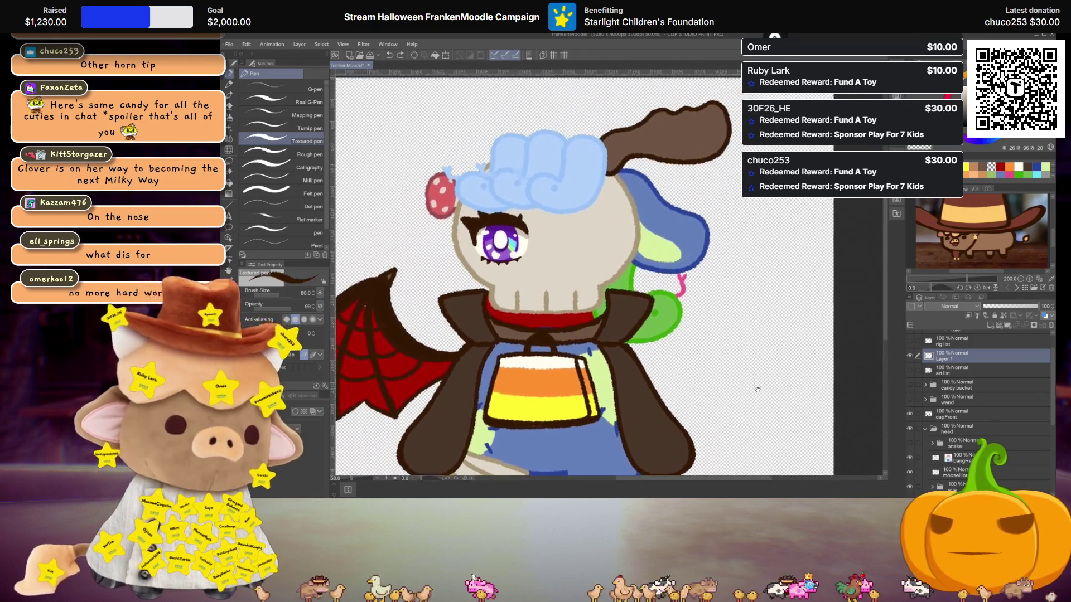
pyautogui.scroll(2, 759, 388)
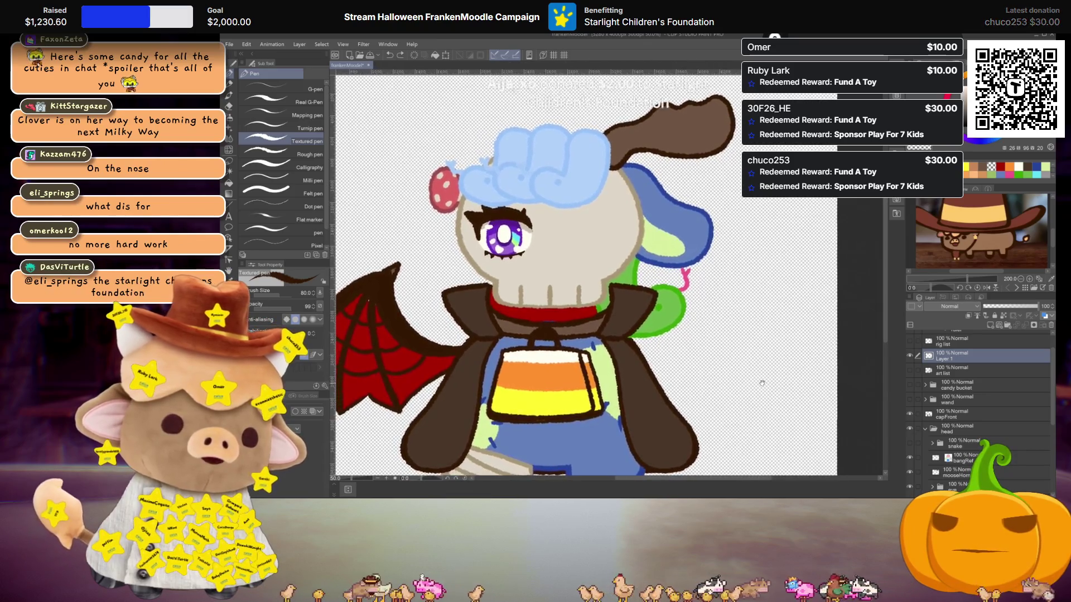
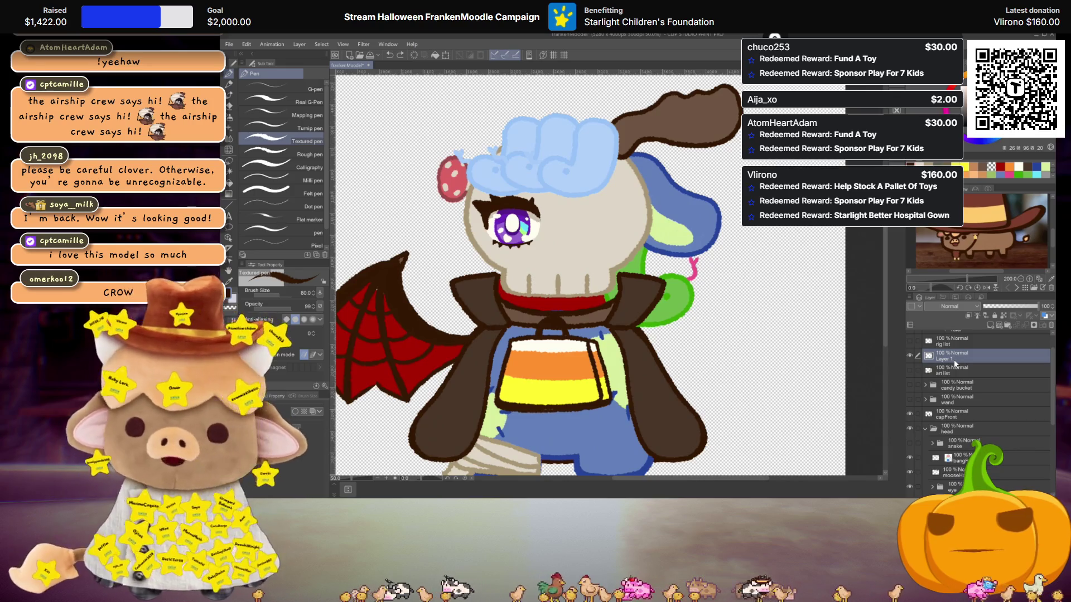
# Rename Layer 1 to crowBody.
pyautogui.scroll(1, 954, 363)
pyautogui.doubleClick(949, 370)
pyautogui.write('cow')
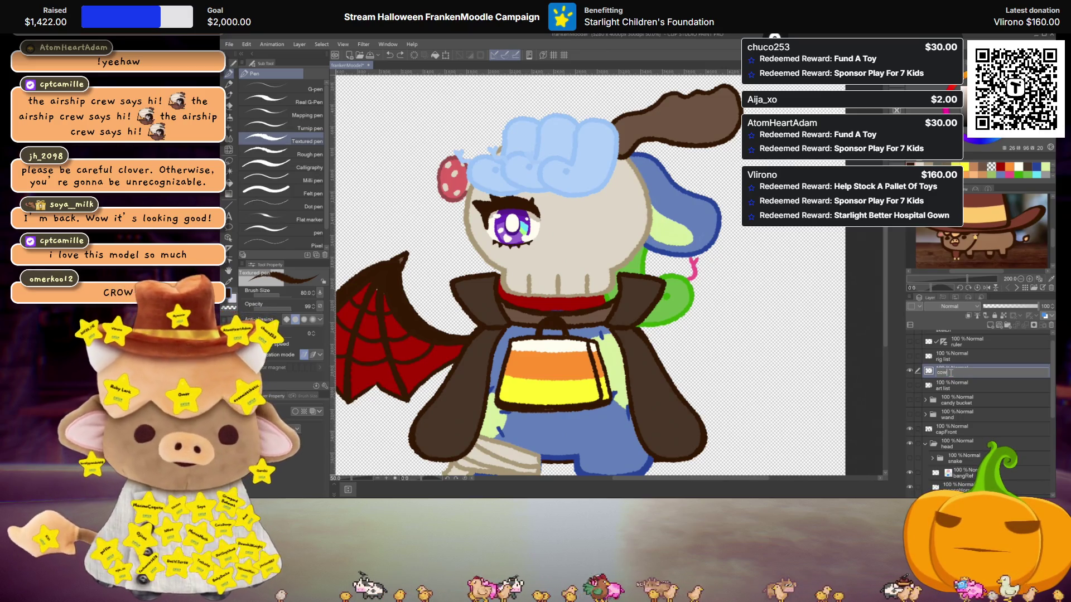
pyautogui.write('body')
pyautogui.press('Return')
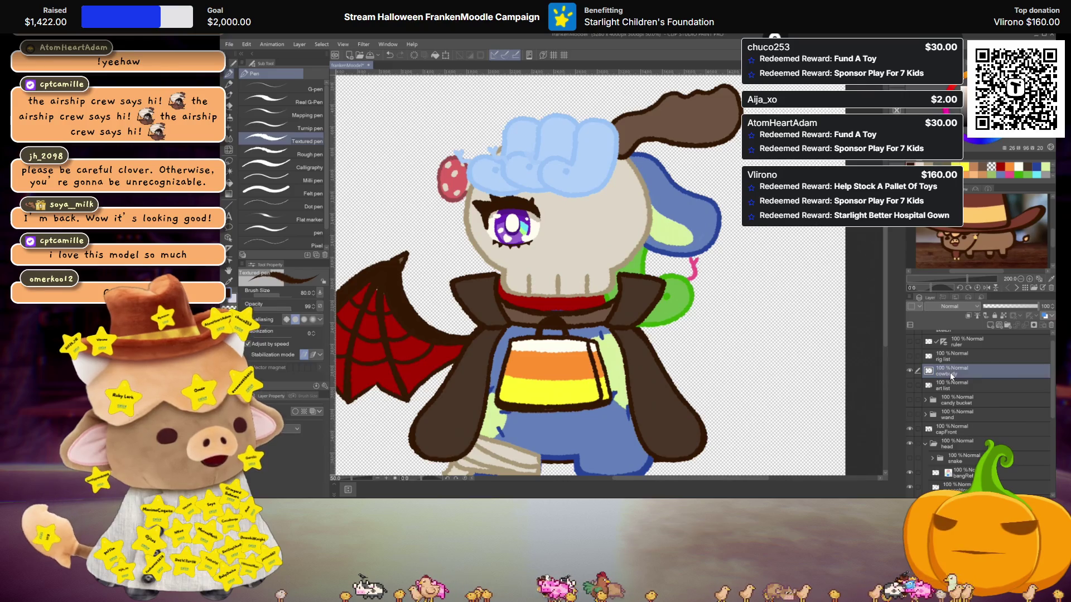
pyautogui.doubleClick(947, 374)
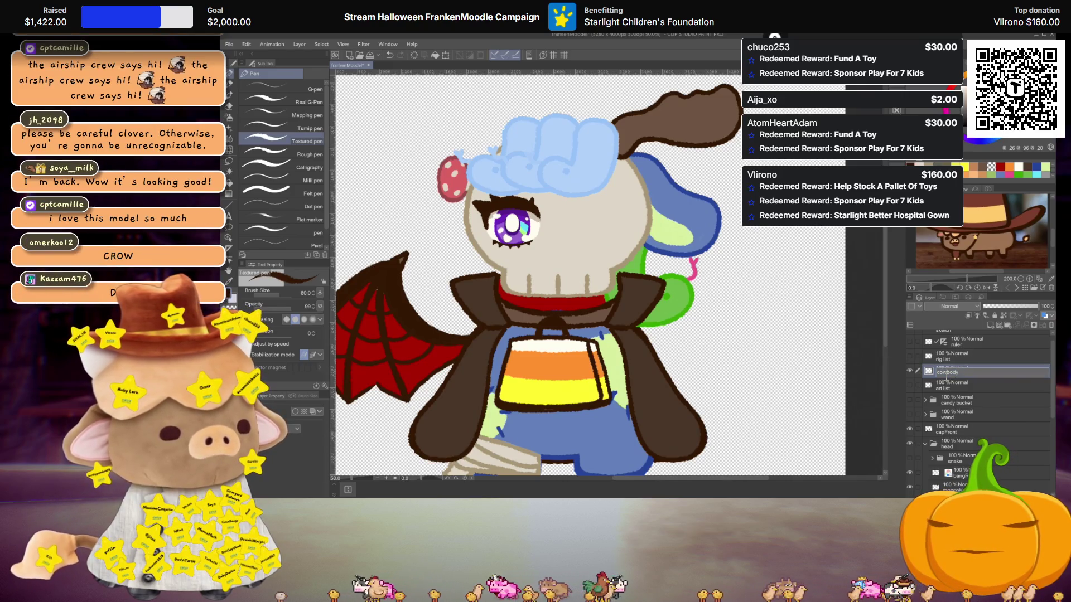
pyautogui.write('row')
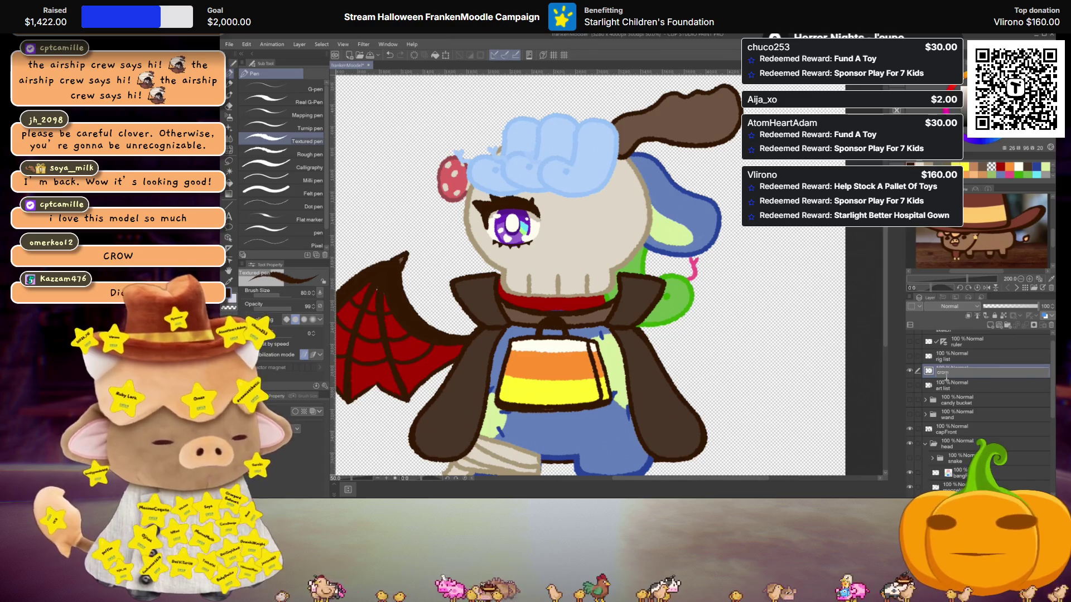
pyautogui.write('Body')
pyautogui.press('Return')
# Switch the drawing colour to dark blue-purple, testing it with a stroke that is then undone.
pyautogui.scroll(2, 711, 288)
pyautogui.scroll(-2, 711, 288)
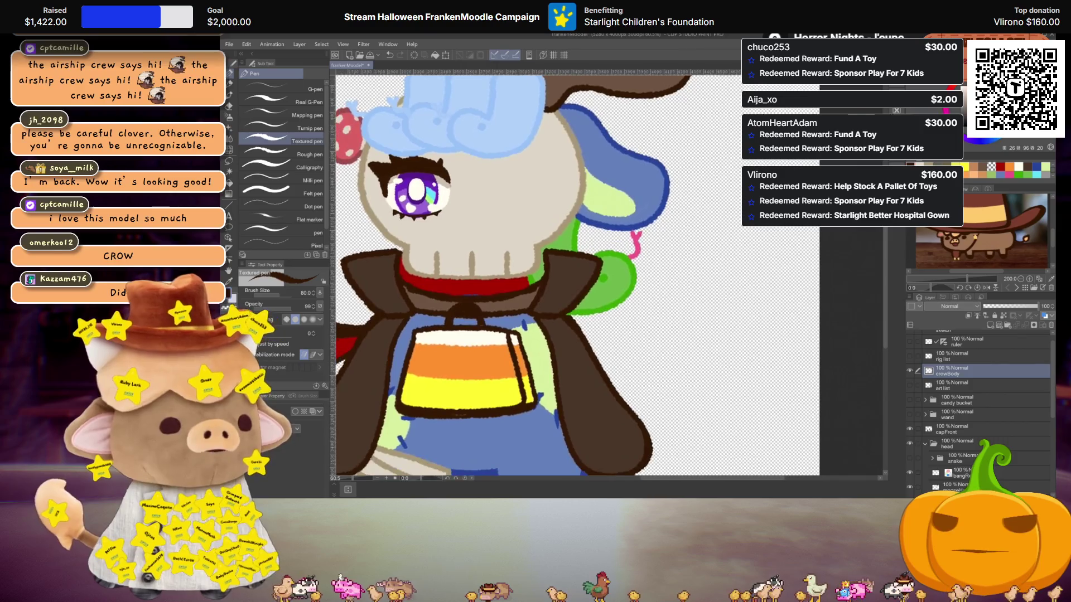
pyautogui.scroll(1, 665, 315)
pyautogui.moveTo(665, 316)
pyautogui.mouseDown()
pyautogui.moveTo(657, 404)
pyautogui.moveTo(688, 331)
pyautogui.mouseUp()
pyautogui.click(971, 142)
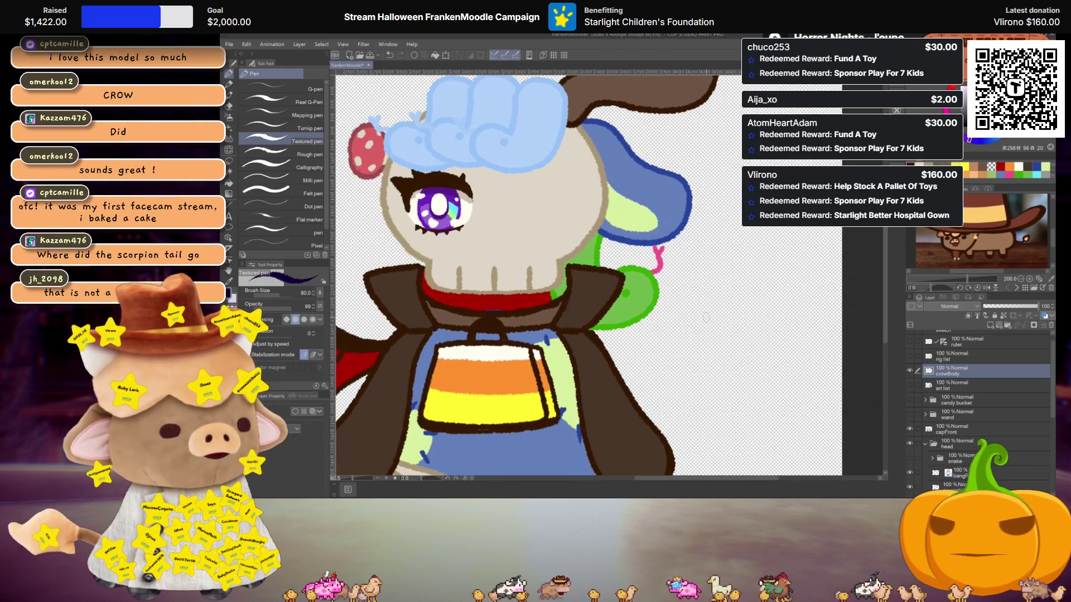
pyautogui.moveTo(705, 270); pyautogui.dragTo(770, 339)
pyautogui.hotkey('ctrl', 'z')
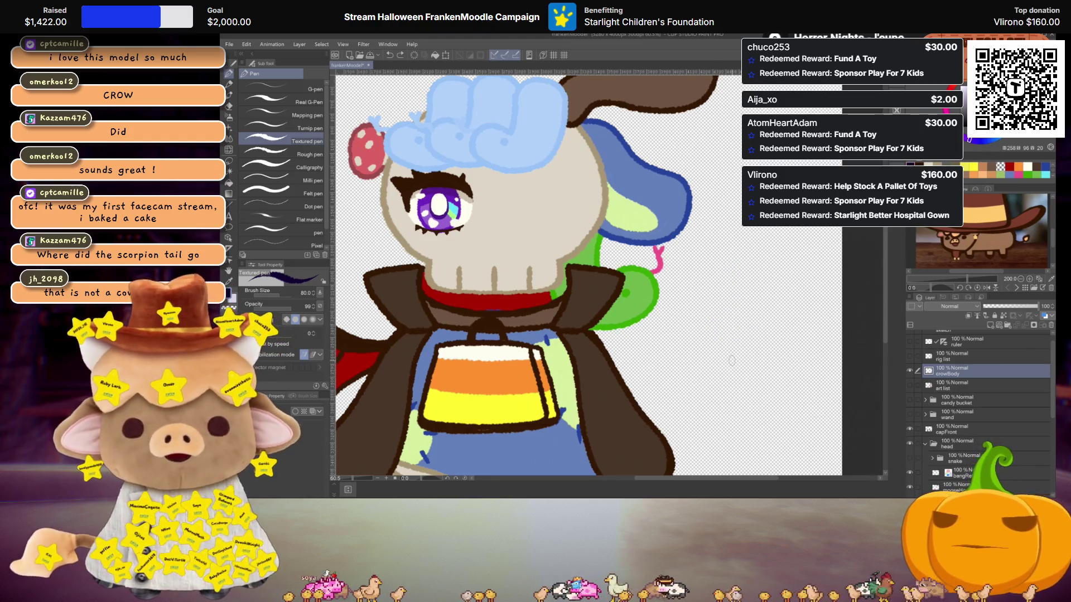
# Recentre the character and show the old cow sketch over the crow.
pyautogui.scroll(-3, 697, 324)
pyautogui.moveTo(637, 325); pyautogui.dragTo(659, 357)
pyautogui.scroll(1, 948, 396)
pyautogui.click(908, 336)
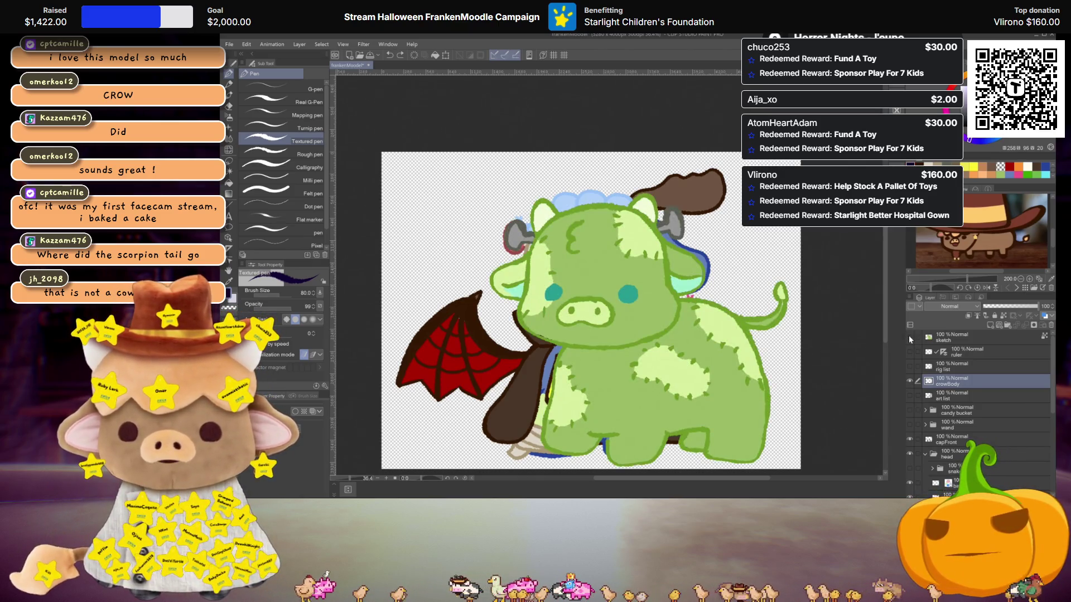
pyautogui.click(909, 336)
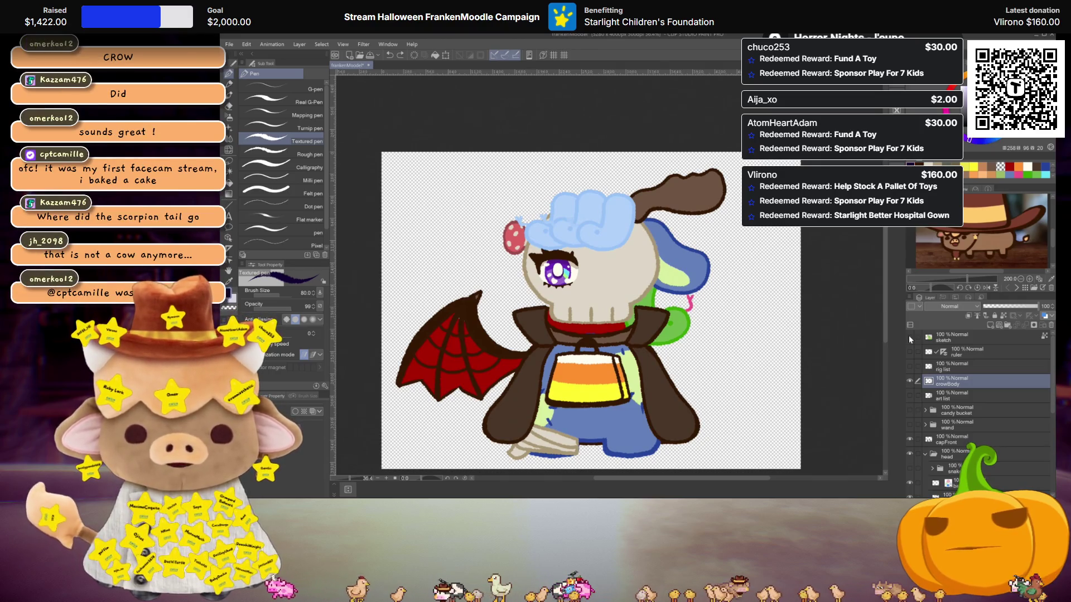
pyautogui.click(909, 335)
pyautogui.click(908, 336)
pyautogui.click(909, 336)
pyautogui.click(908, 336)
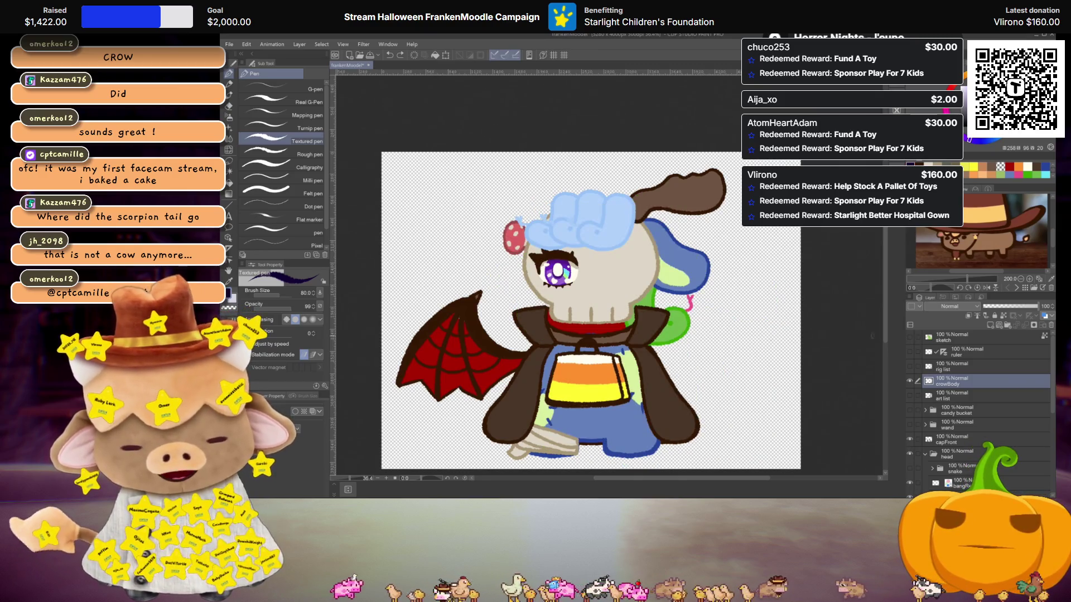
pyautogui.scroll(1, 642, 315)
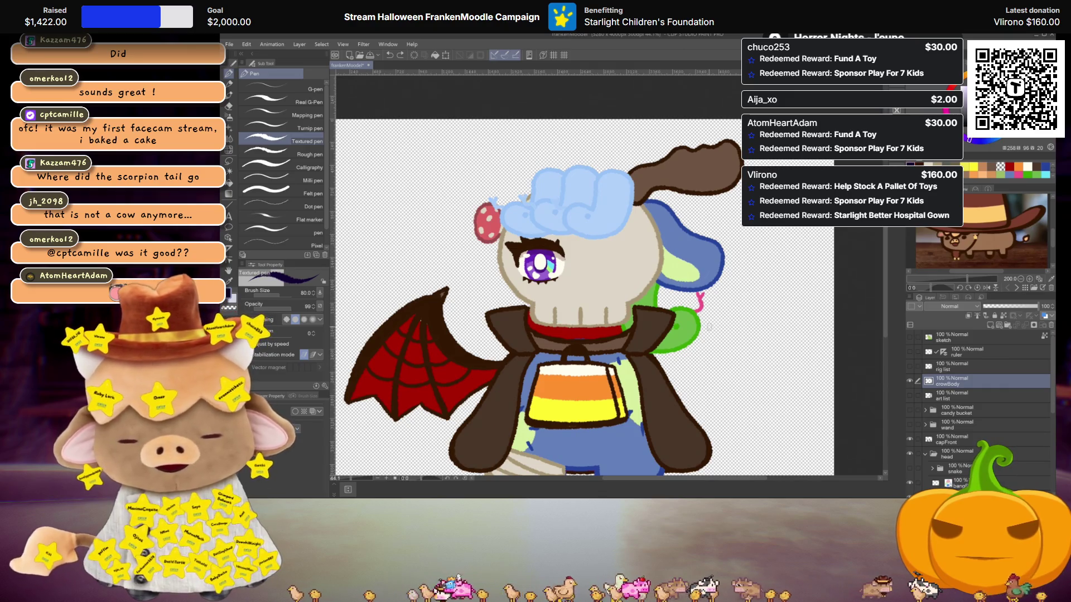
pyautogui.scroll(-2, 677, 334)
pyautogui.scroll(1, 676, 334)
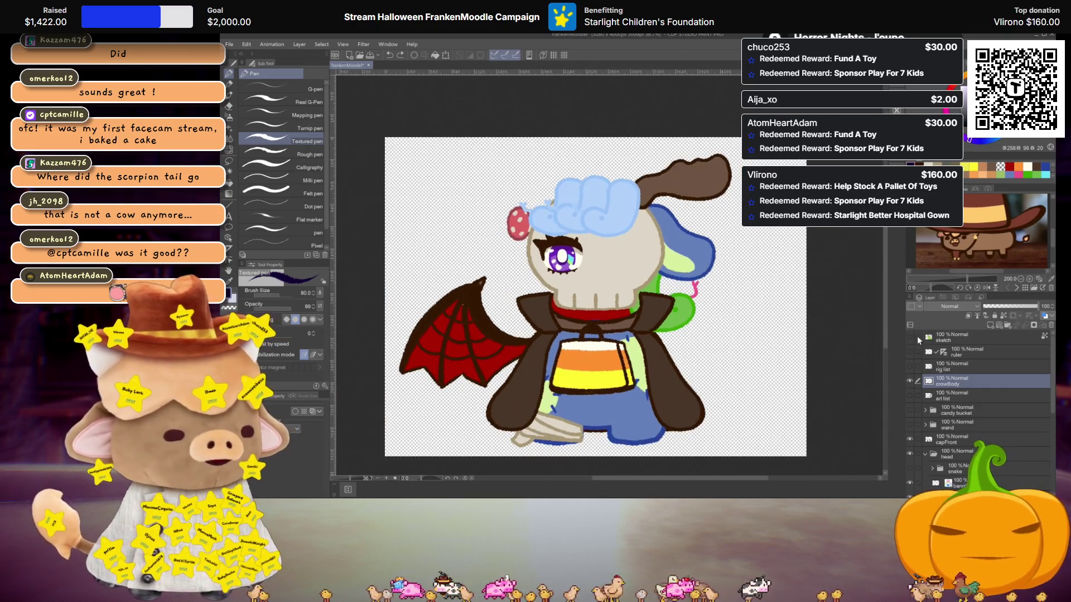
pyautogui.click(910, 337)
pyautogui.click(910, 336)
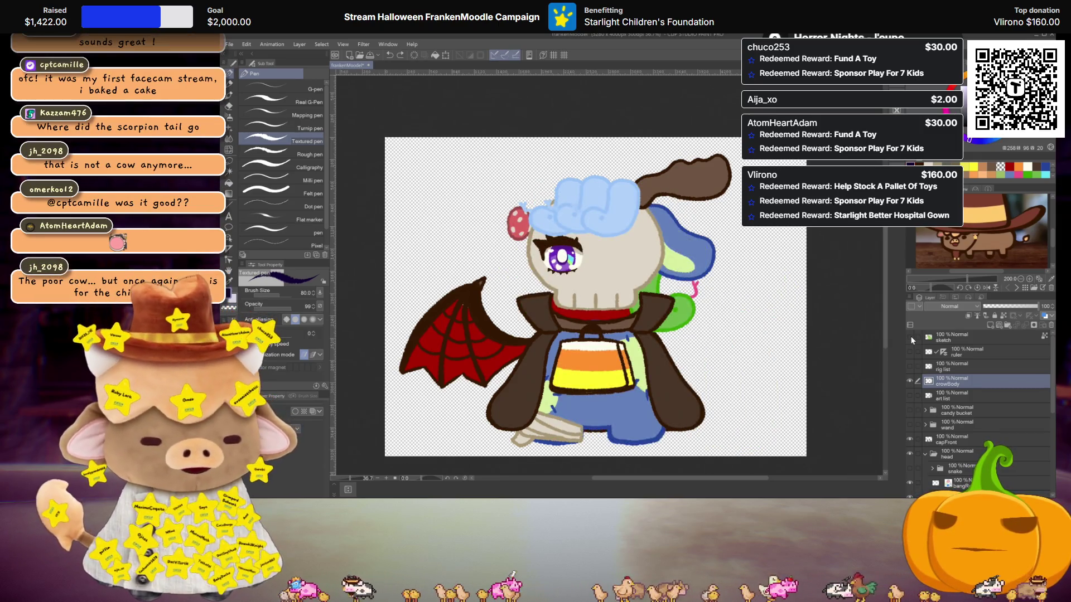
pyautogui.click(910, 336)
pyautogui.click(910, 335)
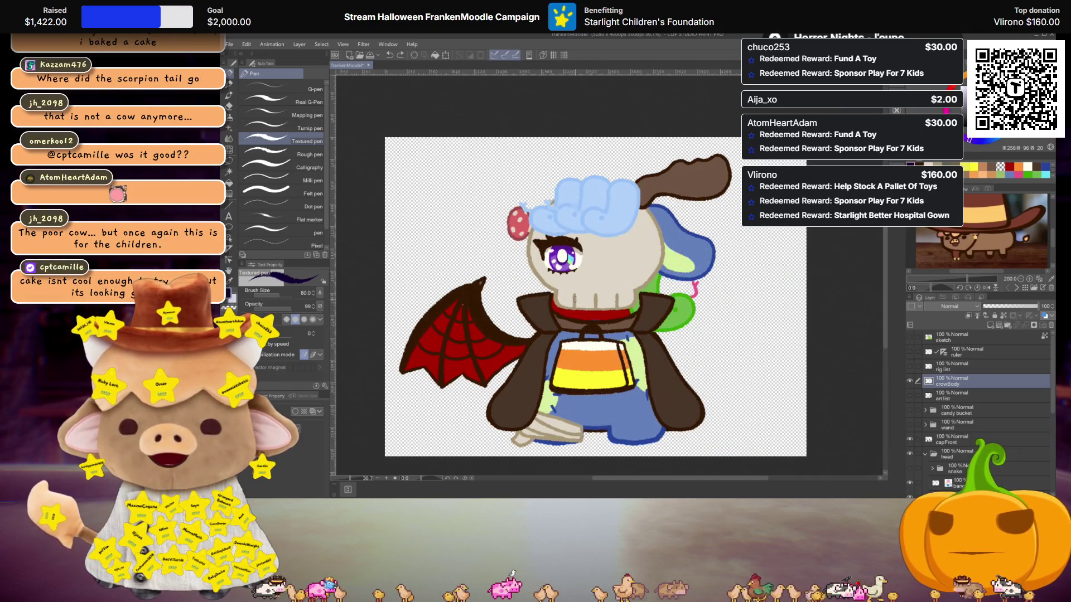
pyautogui.scroll(1, 576, 305)
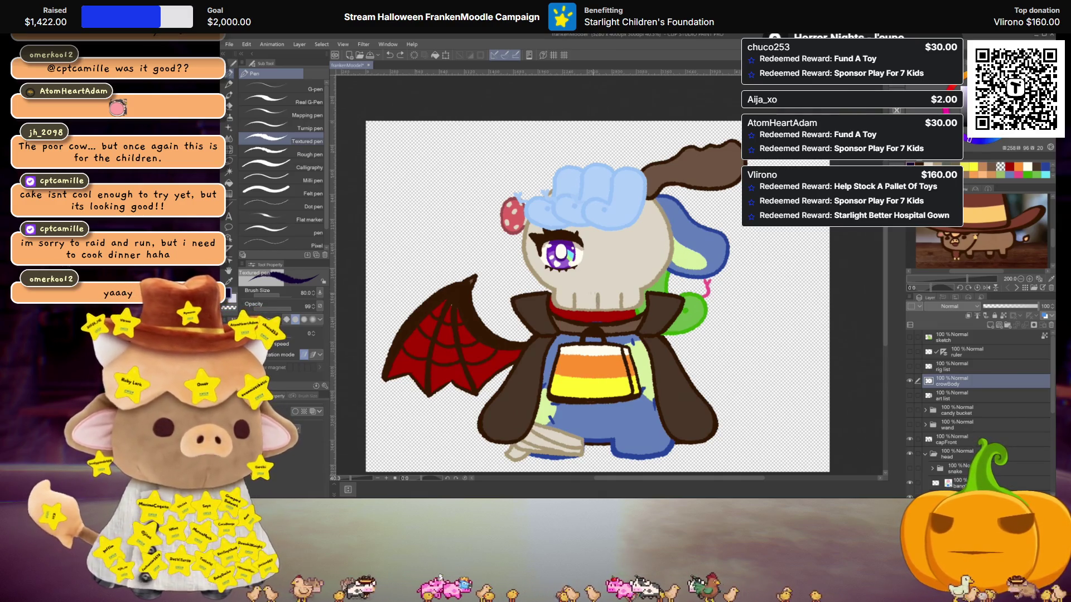
pyautogui.scroll(1, 651, 338)
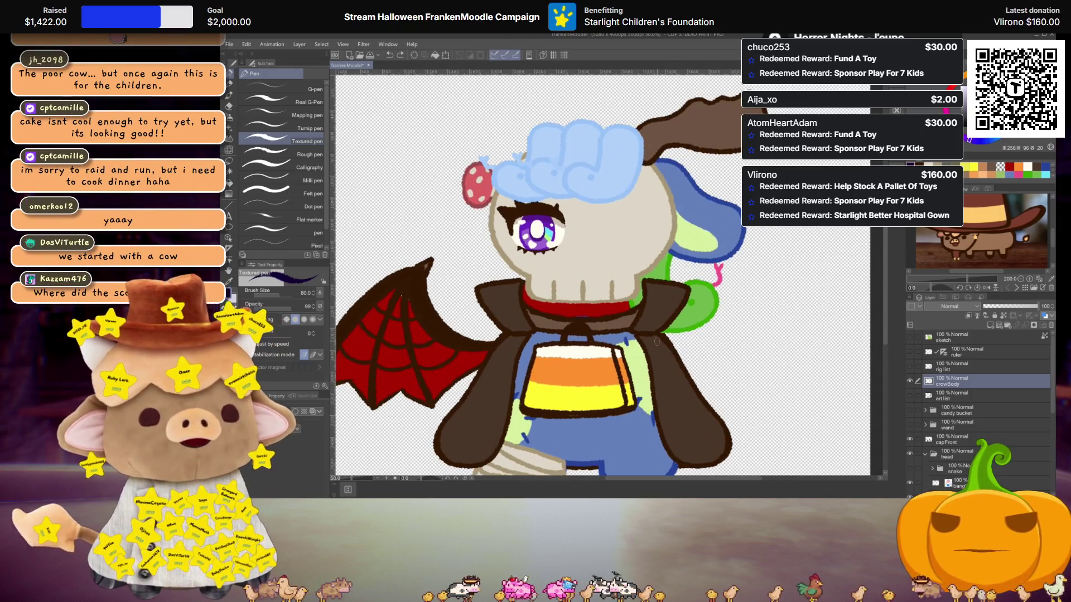
# Draw a small dark stroke beside the character, then the doodle's head outline on a new layer.
pyautogui.moveTo(667, 319)
pyautogui.mouseDown()
pyautogui.moveTo(648, 288)
pyautogui.moveTo(607, 298)
pyautogui.moveTo(629, 332)
pyautogui.mouseUp()
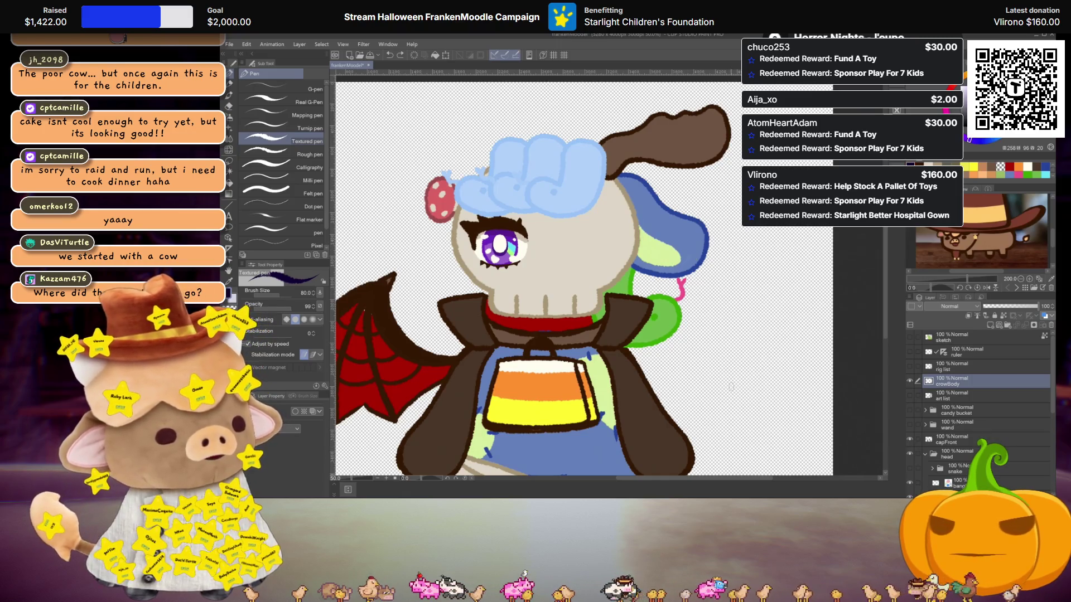
pyautogui.moveTo(733, 375)
pyautogui.mouseDown()
pyautogui.moveTo(726, 391)
pyautogui.moveTo(758, 377)
pyautogui.moveTo(759, 389)
pyautogui.moveTo(728, 372)
pyautogui.moveTo(723, 344)
pyautogui.moveTo(757, 329)
pyautogui.moveTo(767, 349)
pyautogui.moveTo(757, 373)
pyautogui.moveTo(783, 366)
pyautogui.mouseUp()
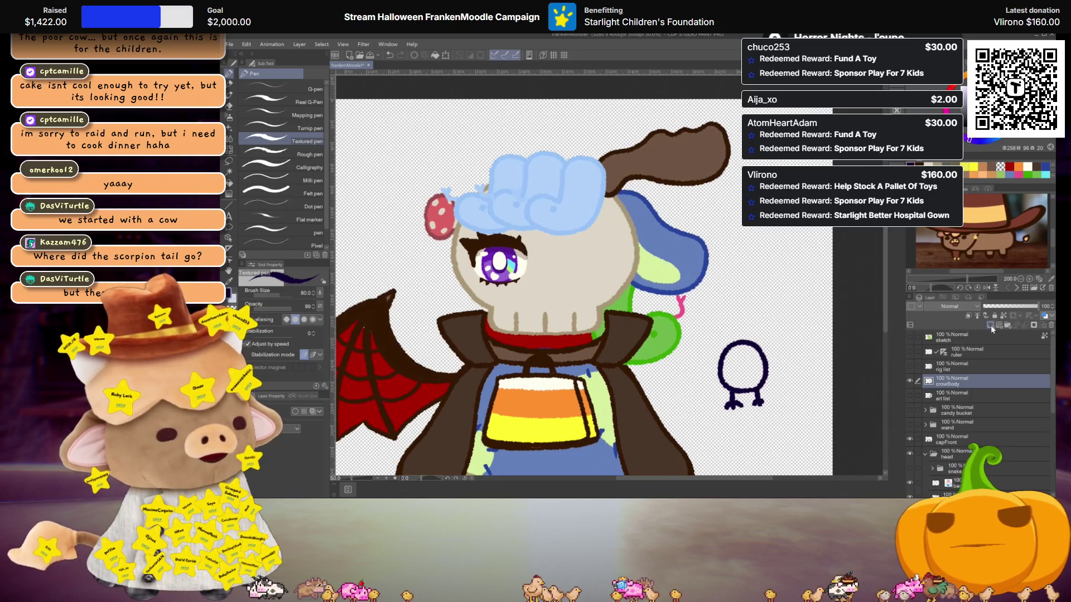
pyautogui.hotkey('ctrl', 'shift', 'n')
pyautogui.moveTo(731, 317)
pyautogui.mouseDown()
pyautogui.moveTo(726, 339)
pyautogui.moveTo(742, 344)
pyautogui.mouseUp()
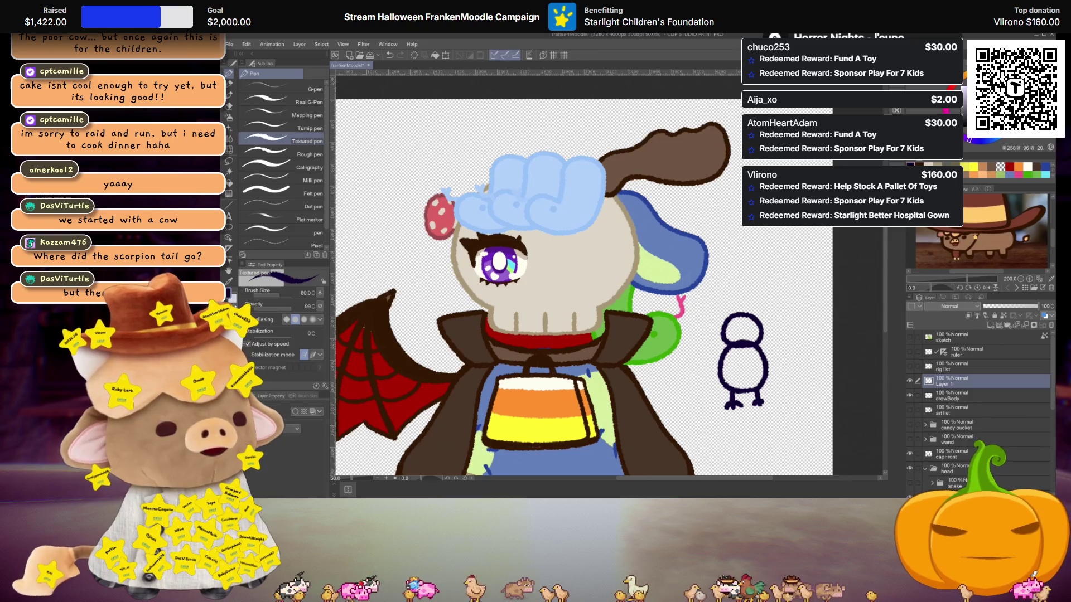
# Add Layer 2 with small marks inside the head, then add Layer 3 and move it below Layer 2.
pyautogui.click(991, 325)
pyautogui.moveTo(733, 334); pyautogui.dragTo(747, 338)
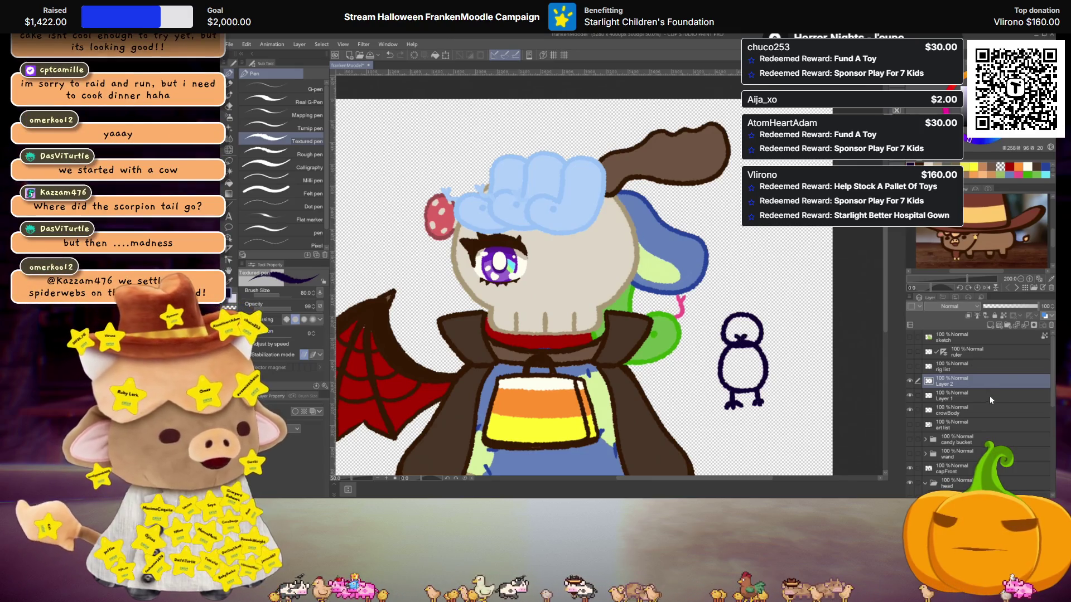
pyautogui.click(990, 325)
pyautogui.moveTo(957, 385); pyautogui.dragTo(957, 399)
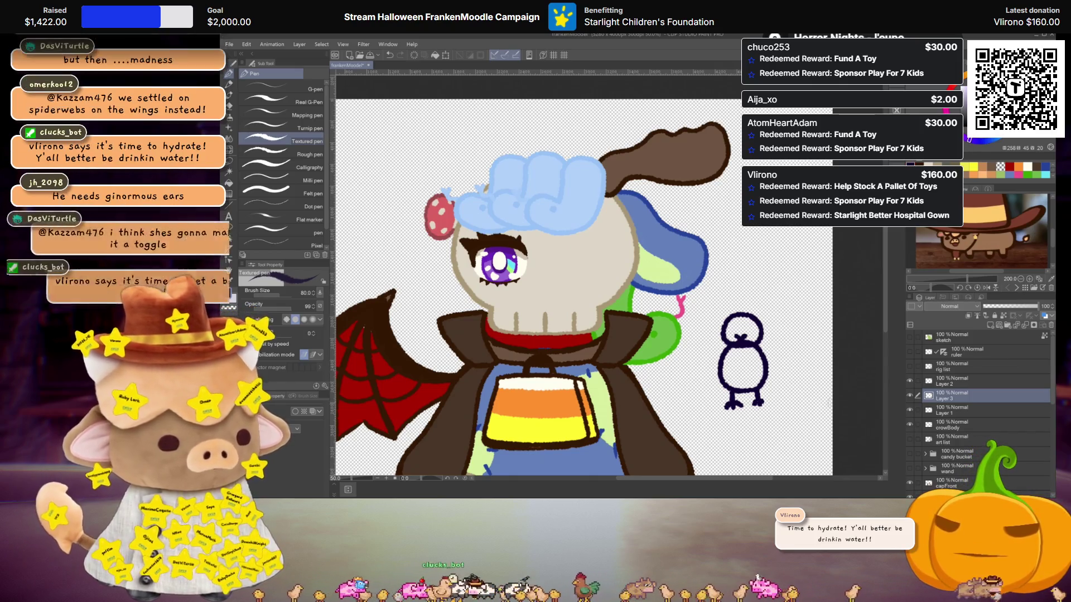
pyautogui.press('g')
pyautogui.click(963, 427)
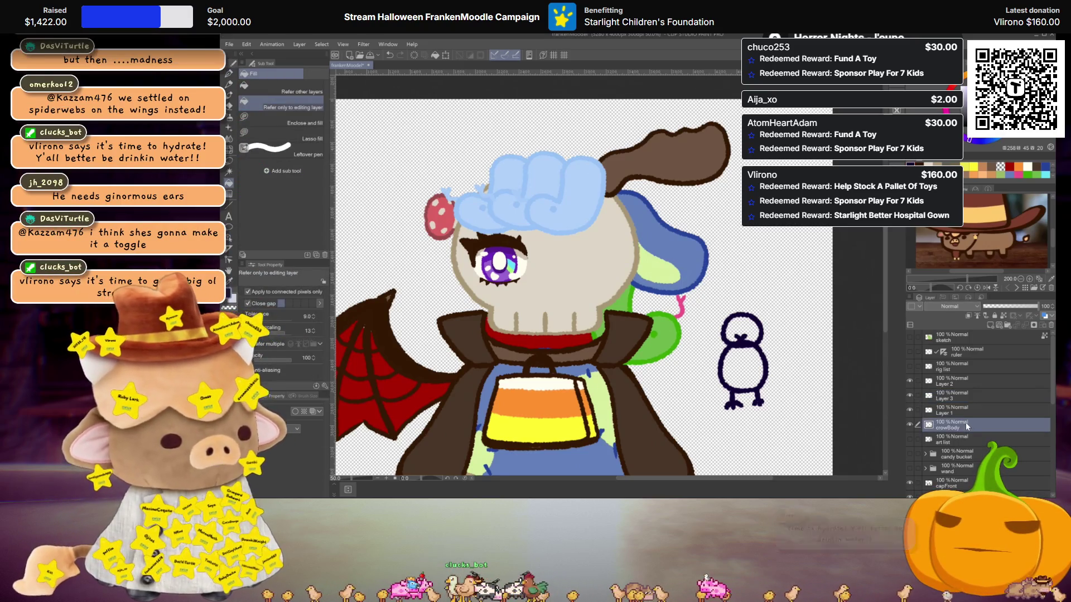
pyautogui.click(760, 361)
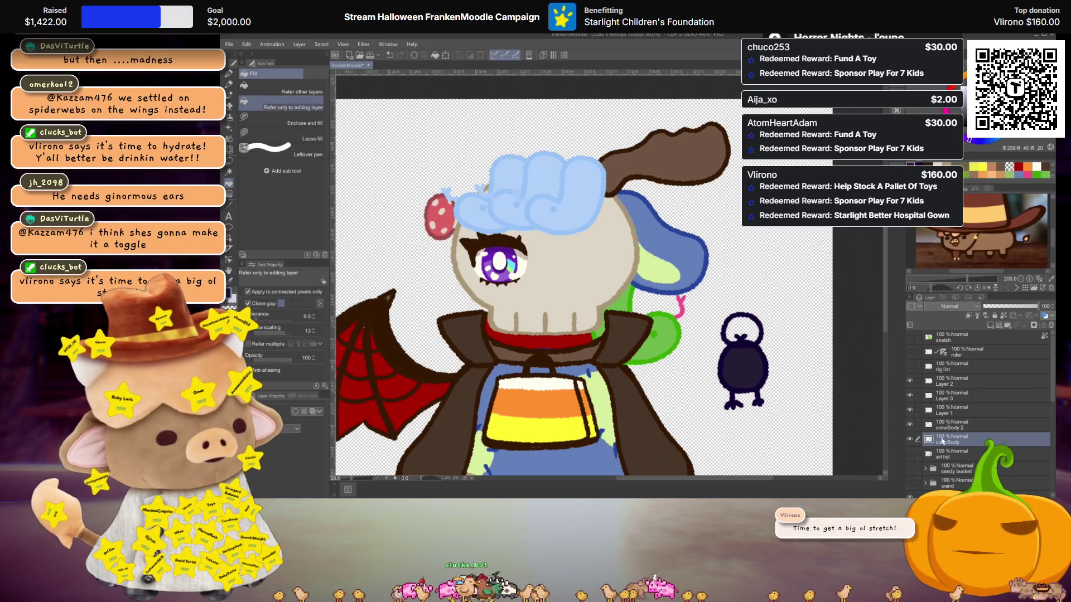
pyautogui.hotkey('ctrl', 'z')
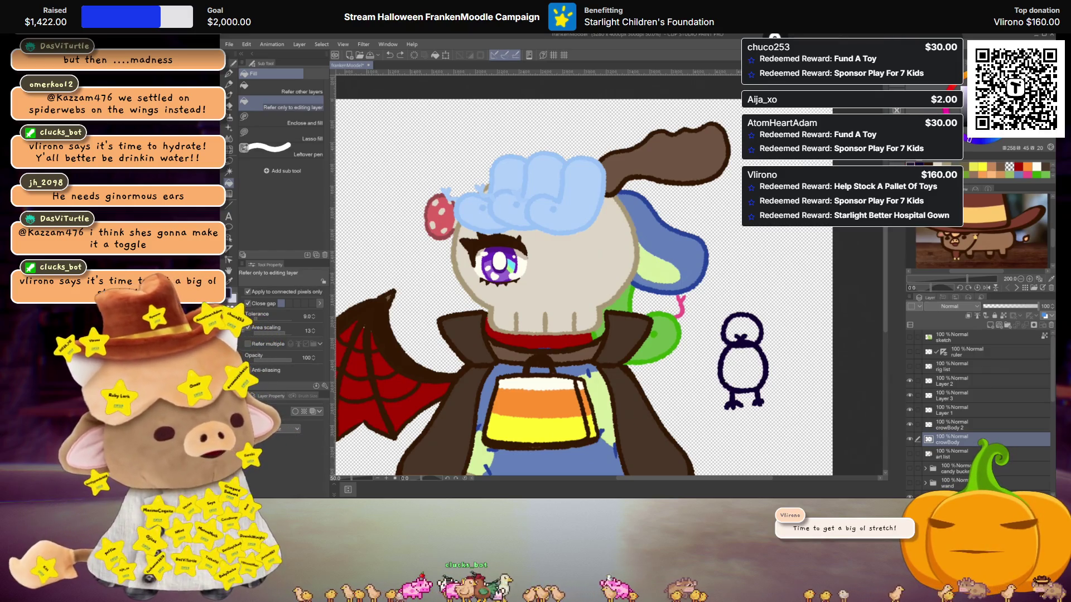
pyautogui.click(754, 365)
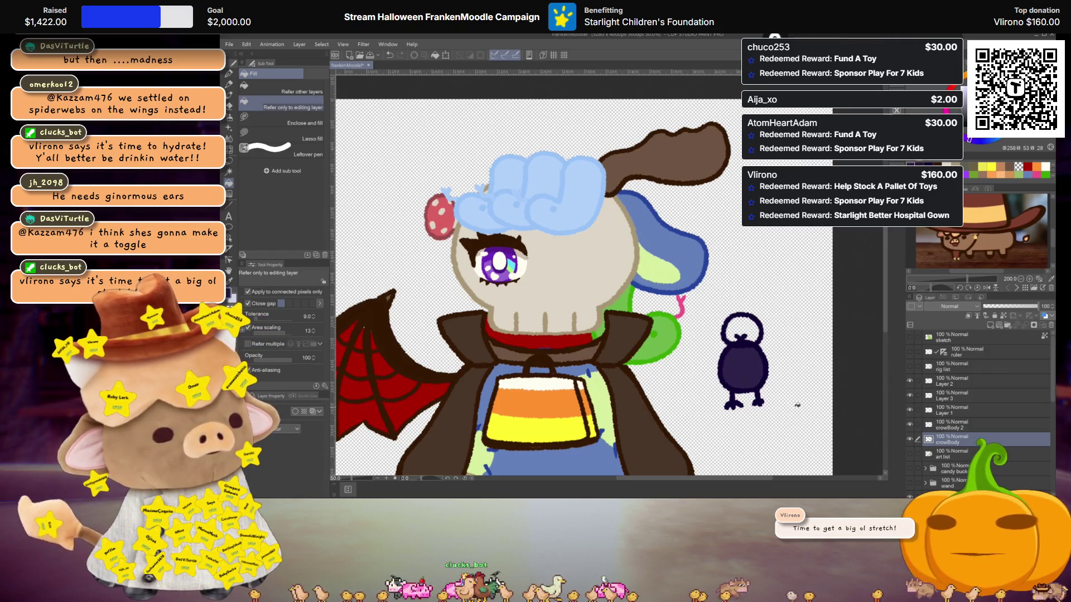
pyautogui.hotkey('ctrl', 'z')
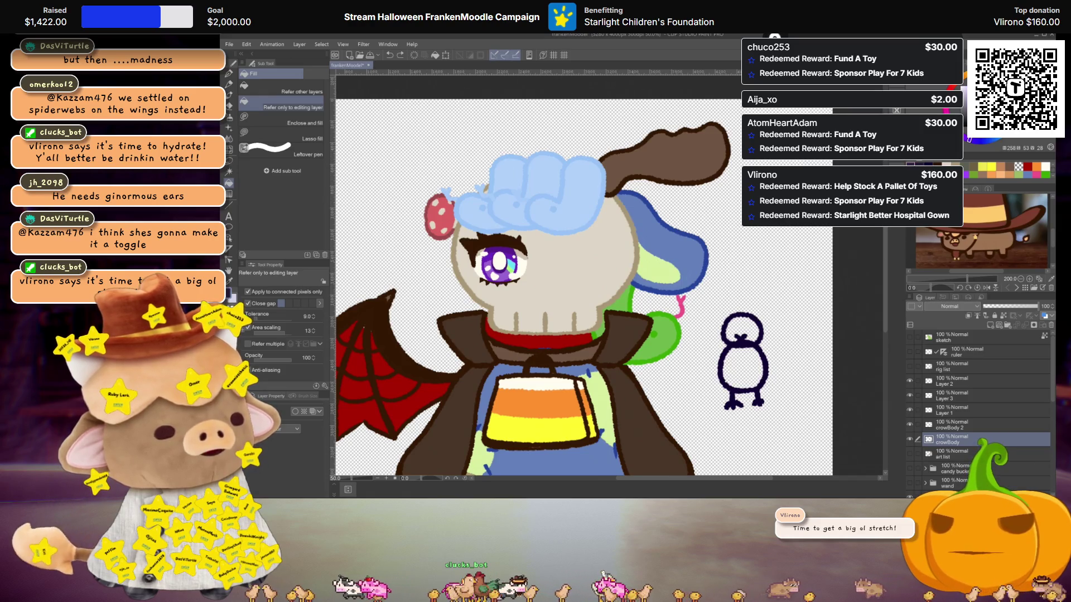
pyautogui.click(759, 380)
pyautogui.hotkey('ctrl', 'z')
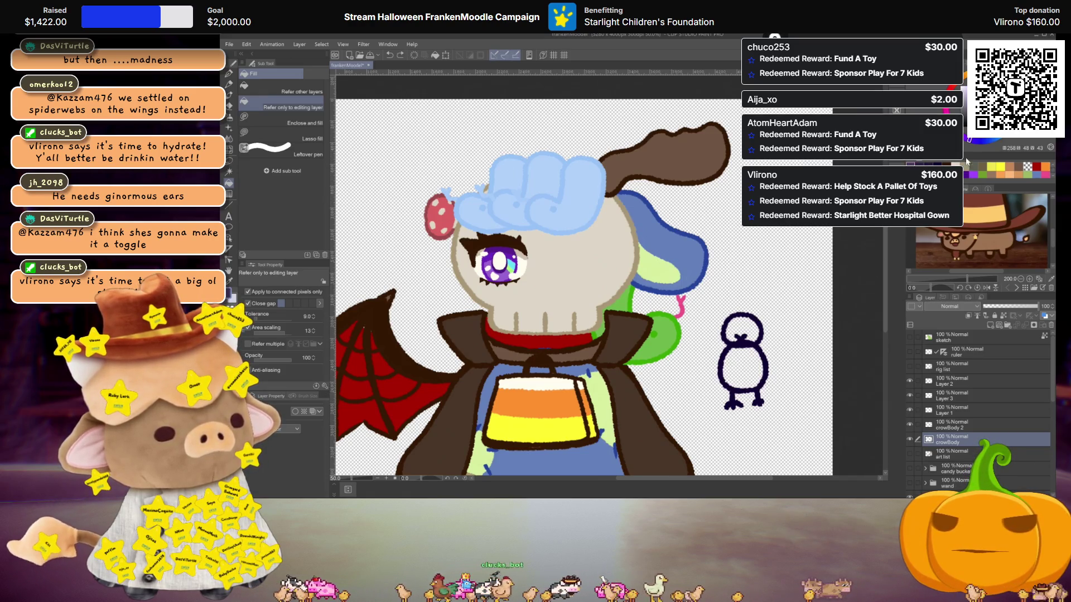
pyautogui.click(763, 383)
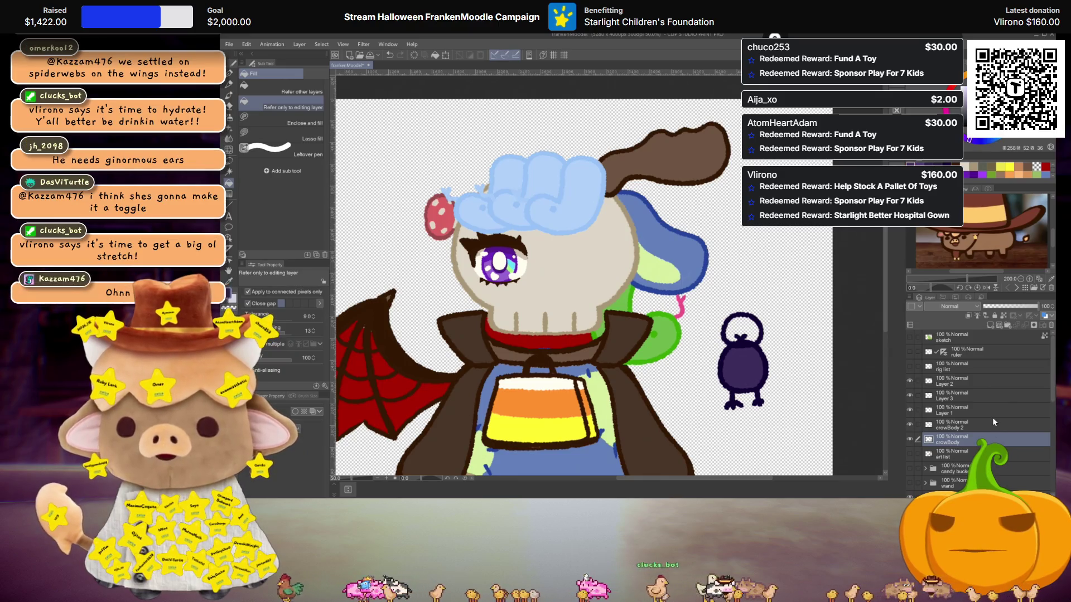
pyautogui.click(951, 426)
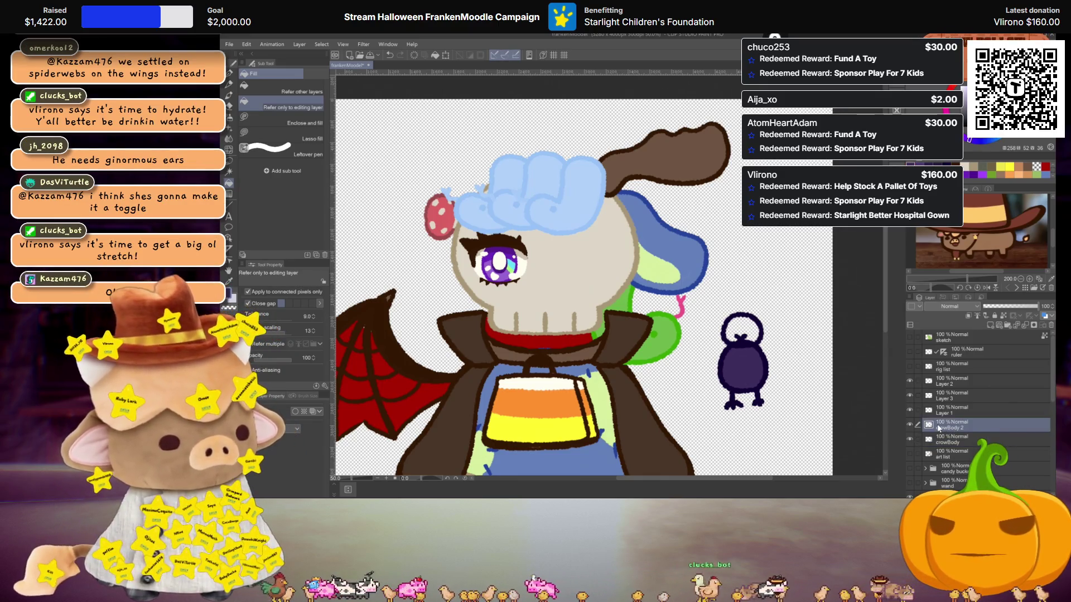
pyautogui.hotkey('ctrl', 'e')
pyautogui.click(928, 411)
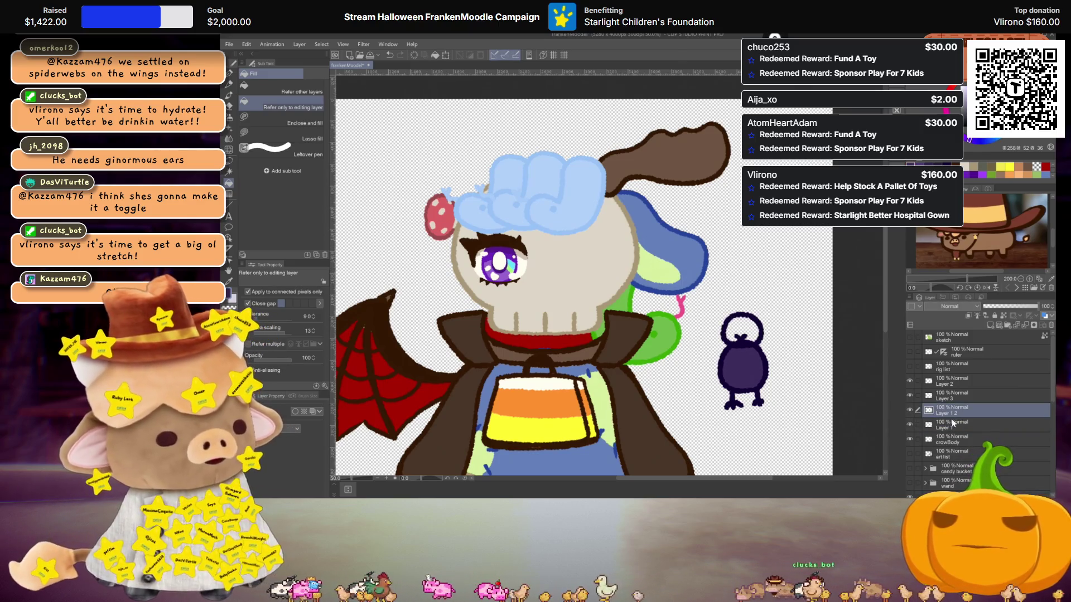
pyautogui.hotkey('ctrl', 'c')
pyautogui.hotkey('ctrl', 'v')
pyautogui.scroll(-2, 720, 354)
pyautogui.scroll(2, 663, 413)
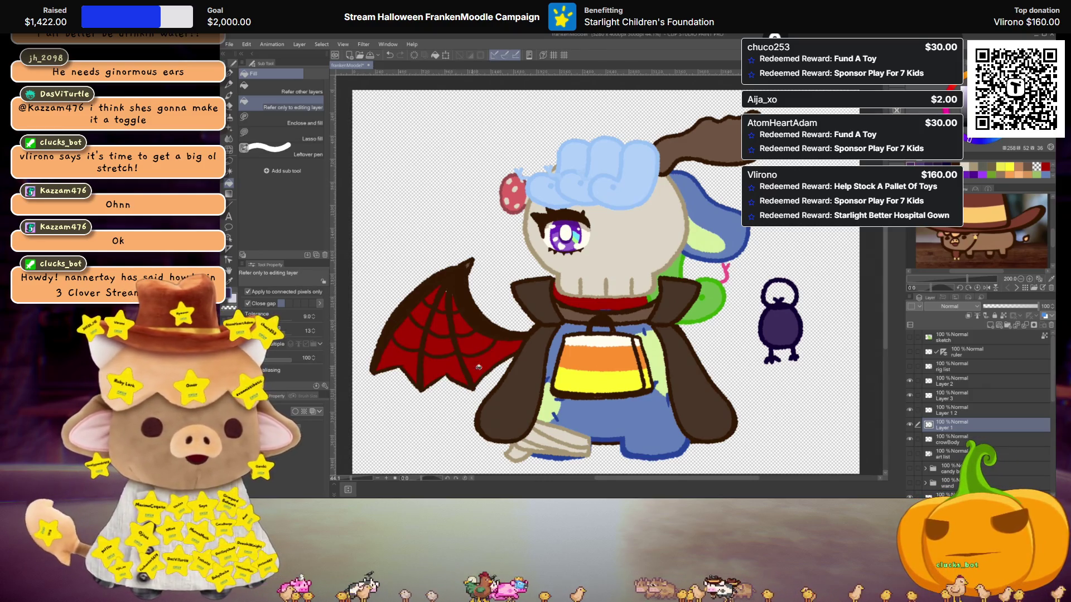
pyautogui.scroll(1, 755, 312)
pyautogui.scroll(1, 755, 313)
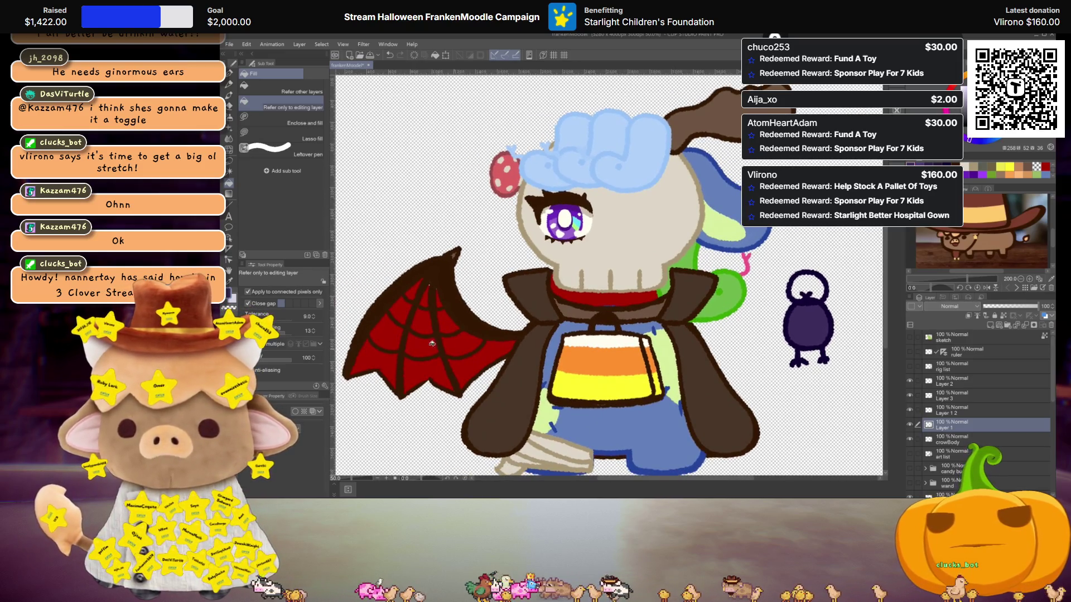
pyautogui.moveTo(743, 355); pyautogui.dragTo(694, 354)
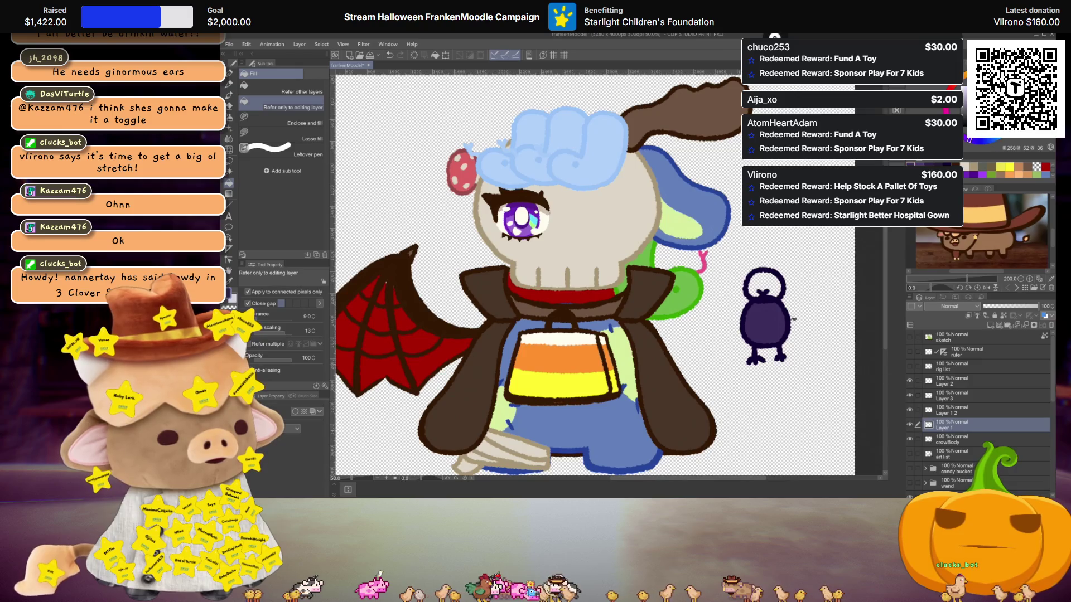
pyautogui.scroll(2, 765, 279)
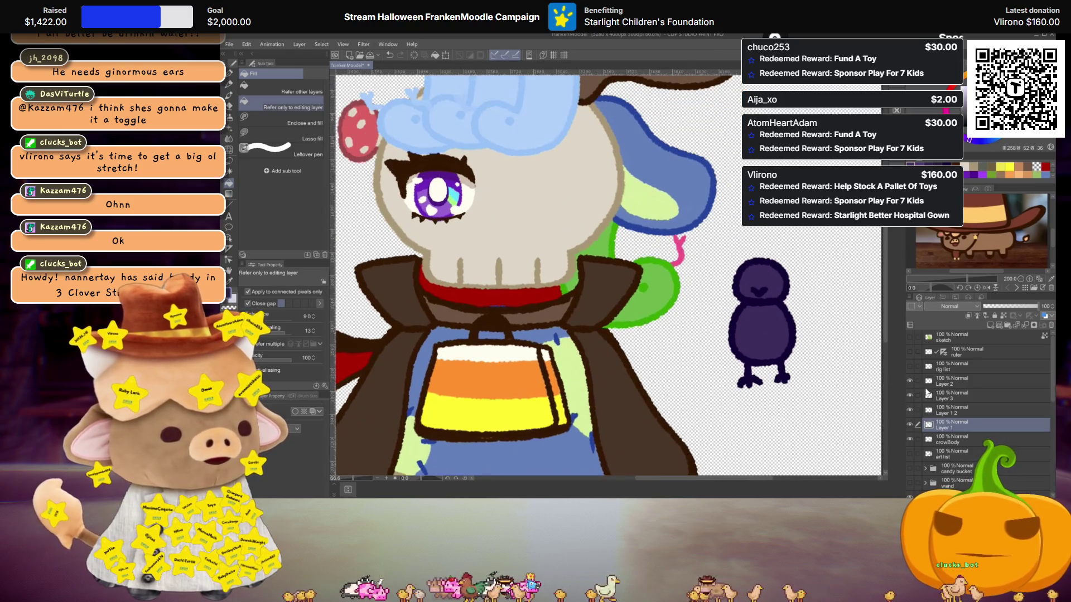
# Rename Layer 1 2 to crowHead, then hide it and the Layer 2 tuft.
pyautogui.click(956, 410)
pyautogui.doubleClick(956, 413)
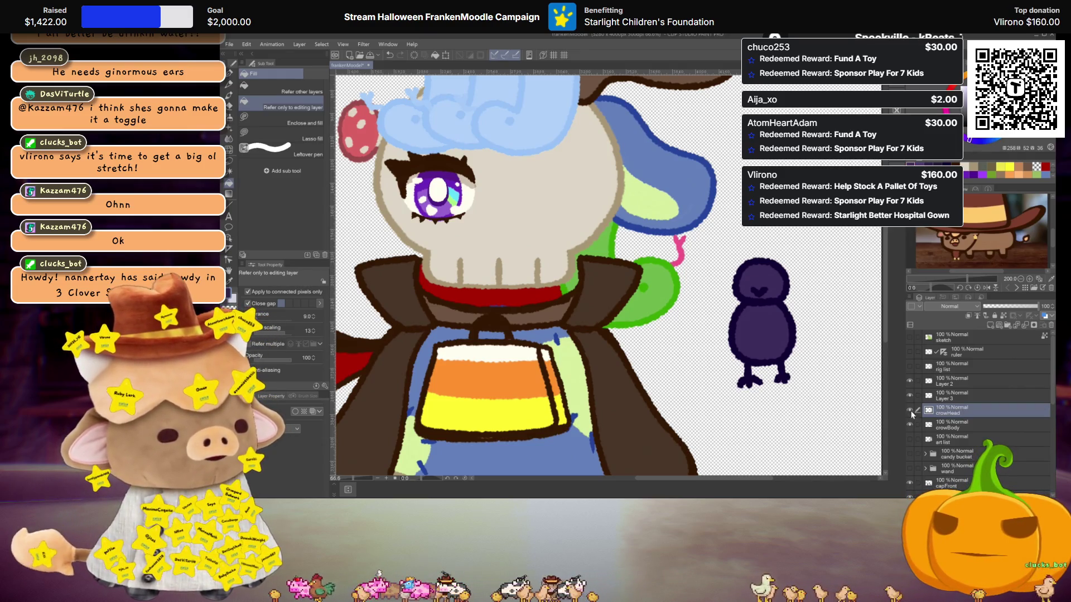
pyautogui.click(910, 411)
pyautogui.click(942, 396)
pyautogui.scroll(3, 761, 312)
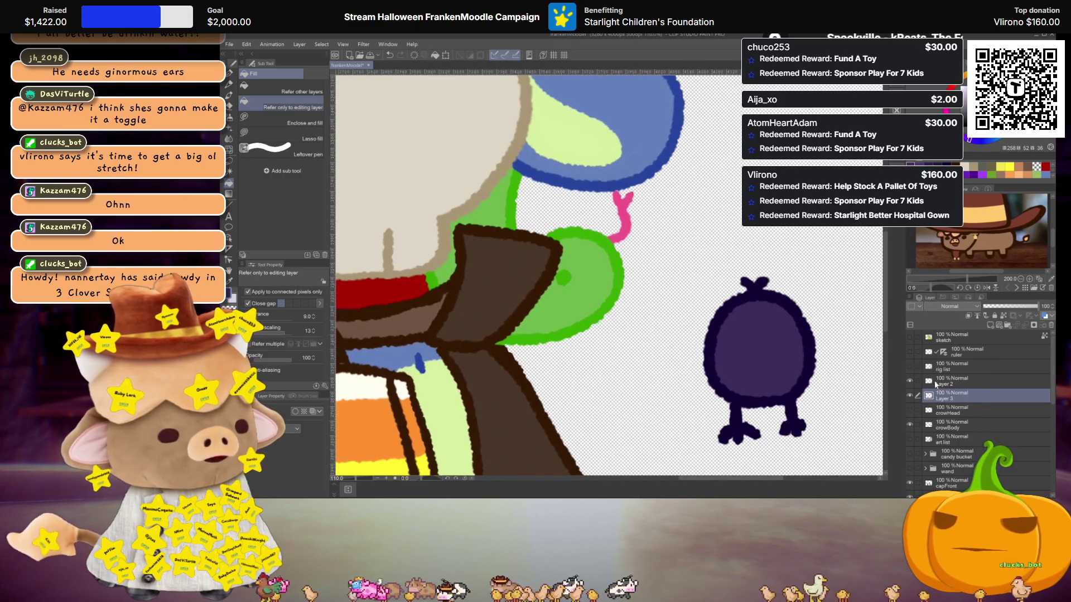
pyautogui.click(948, 385)
pyautogui.click(910, 382)
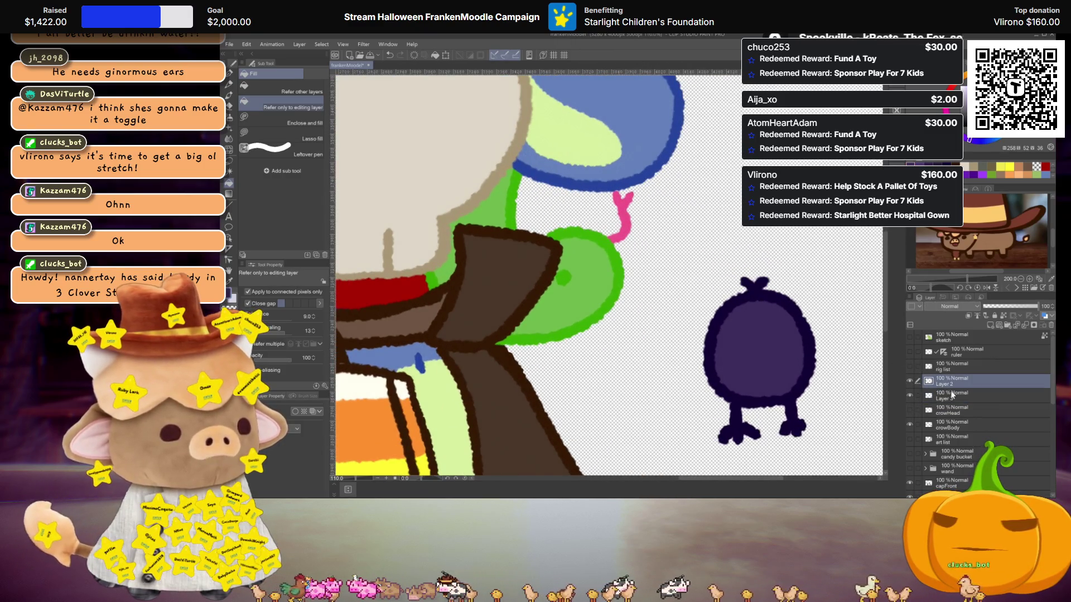
pyautogui.click(952, 395)
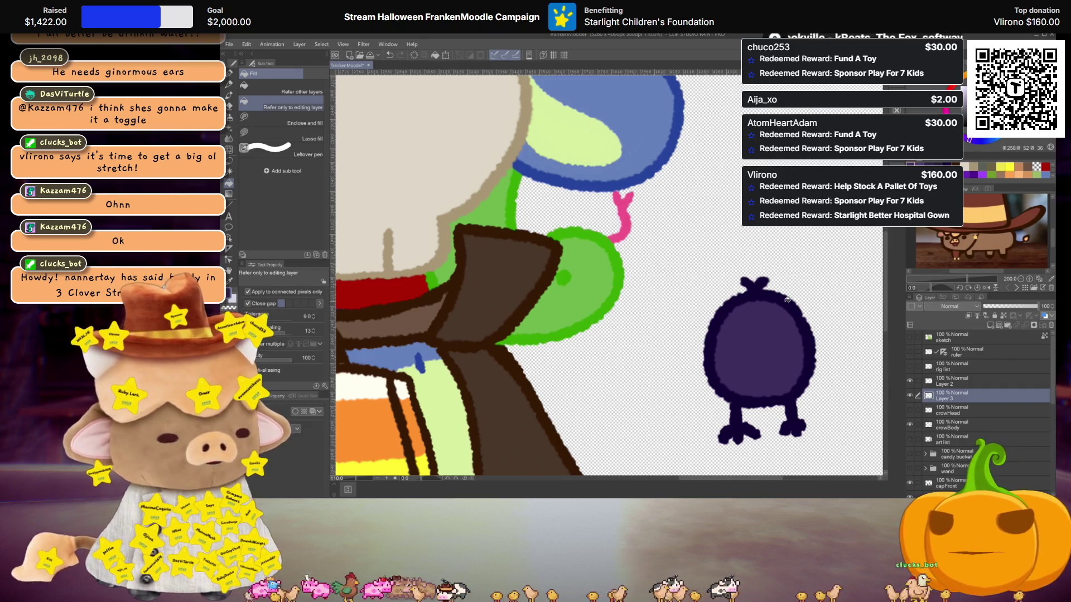
pyautogui.press('p')
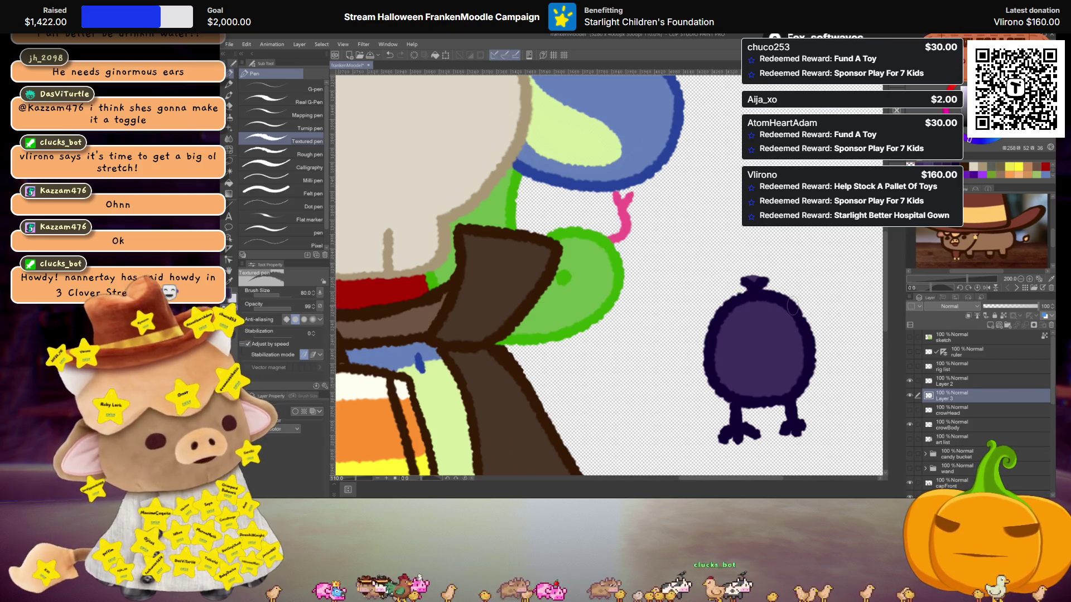
# Delete the Layer 2 tuft, rename Layer 3 to beak, and show crowHead again.
pyautogui.click(946, 375)
pyautogui.hotkey('ctrl', 'e')
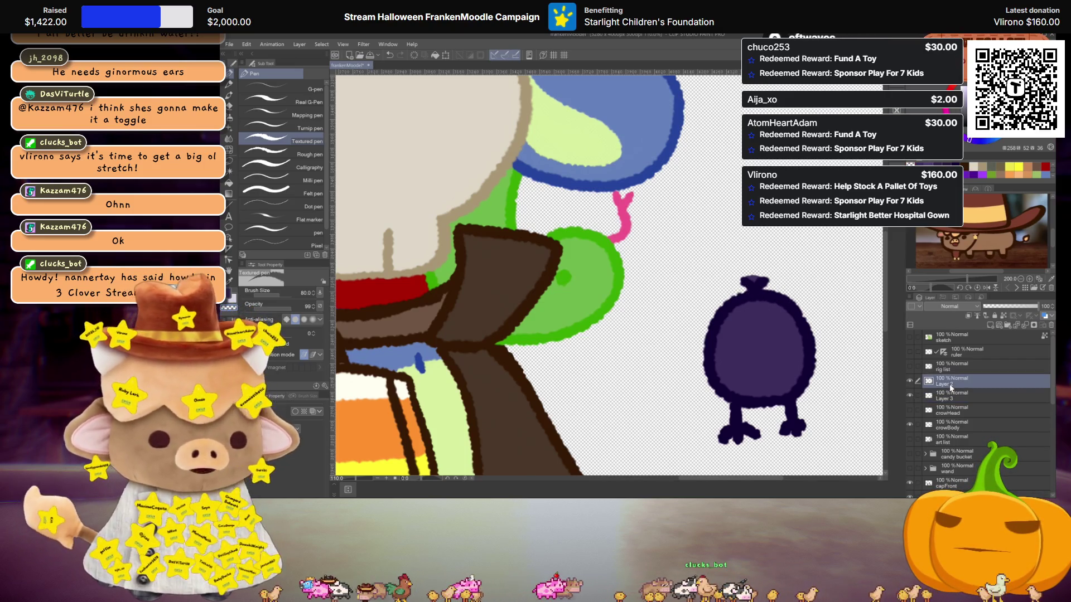
pyautogui.doubleClick(946, 382)
pyautogui.write('beak')
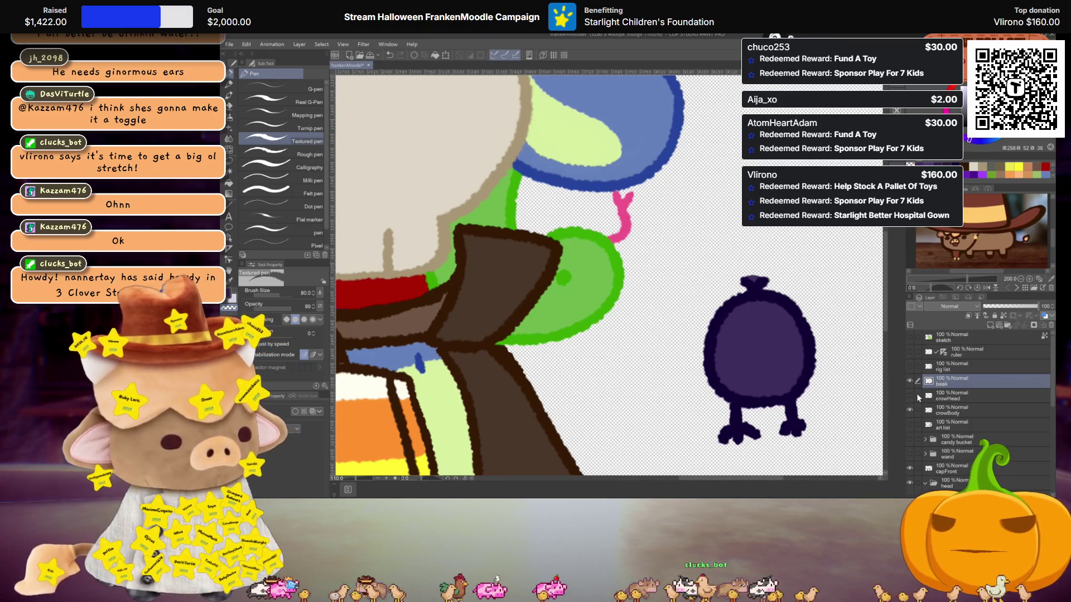
pyautogui.click(910, 395)
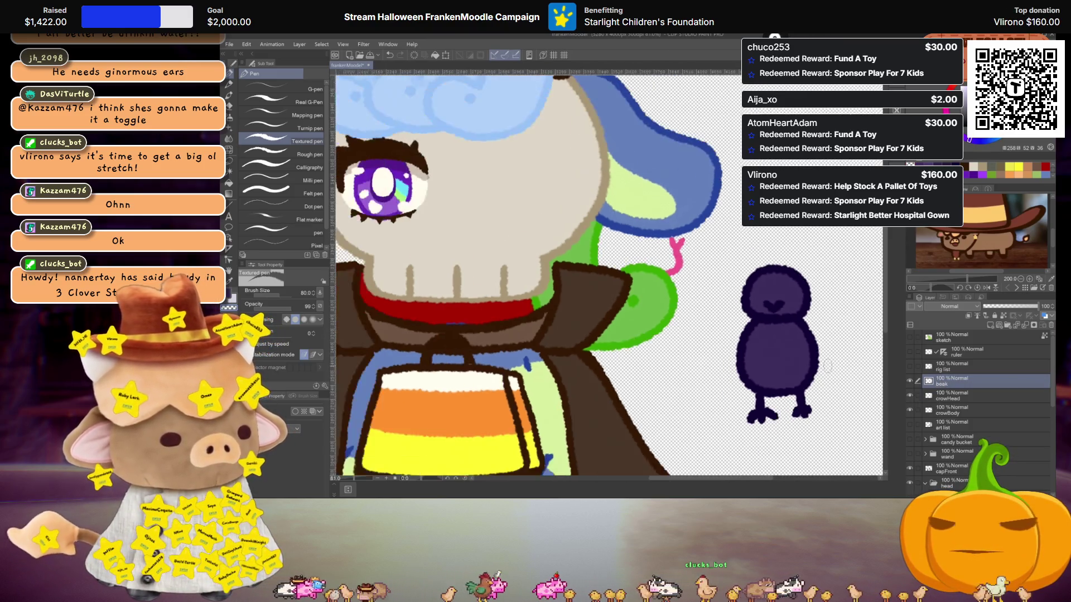
# Add a new layer named crowEye above beak.
pyautogui.click(991, 327)
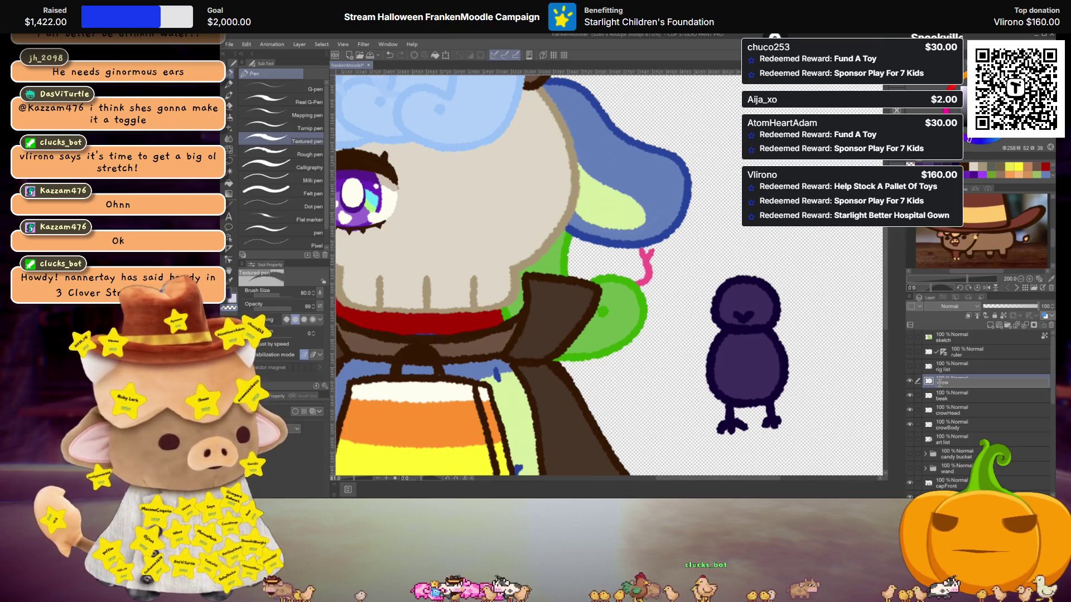
pyautogui.write('Eye')
pyautogui.press('Return')
pyautogui.scroll(2, 760, 300)
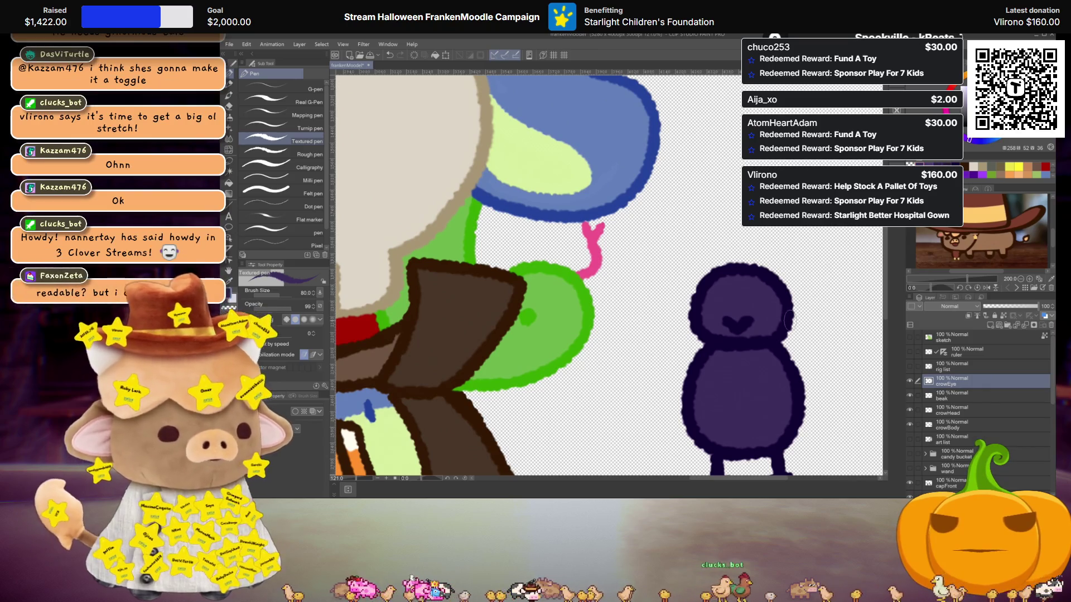
# Paint the crow's eye on crowEye with the Textured pen, replacing the earlier eye marks.
pyautogui.press('i')
pyautogui.scroll(1, 666, 336)
pyautogui.scroll(1, 713, 304)
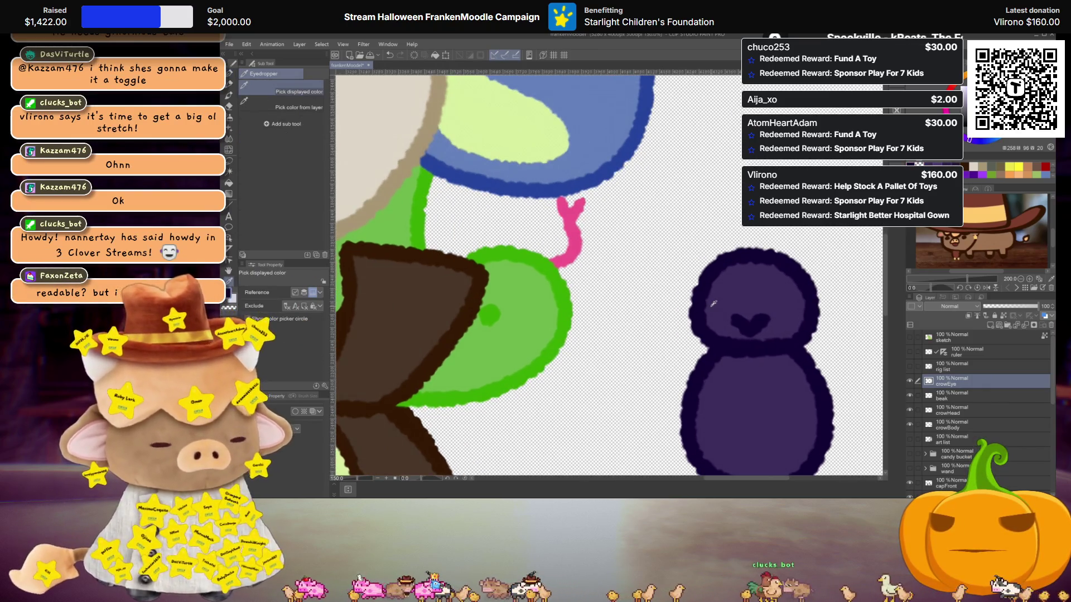
pyautogui.press('p')
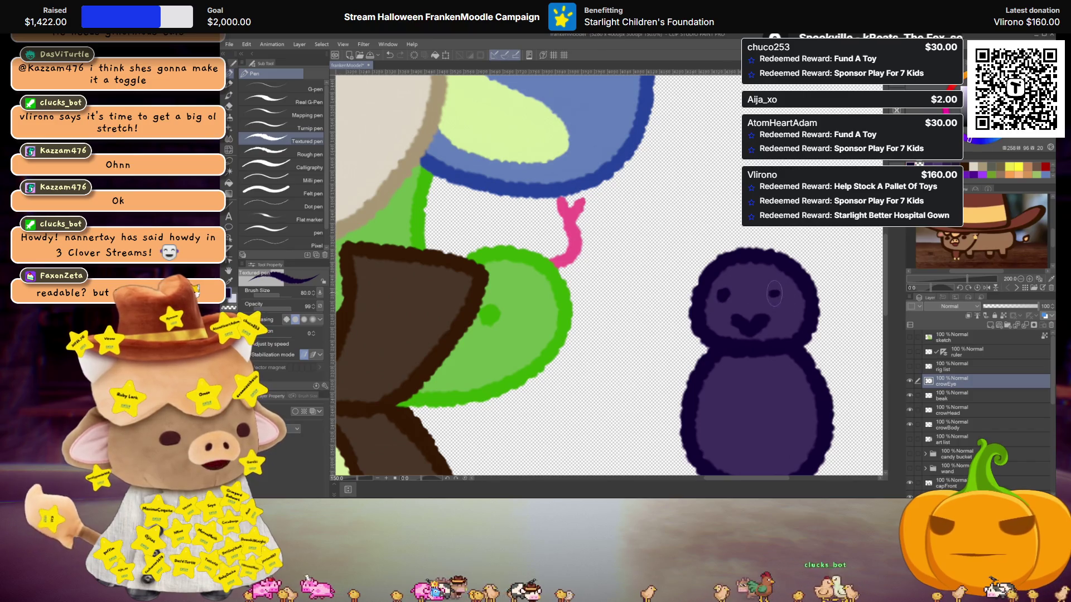
pyautogui.hotkey('ctrl', 'z')
pyautogui.hotkey('ctrl', 'z')
pyautogui.click(787, 310)
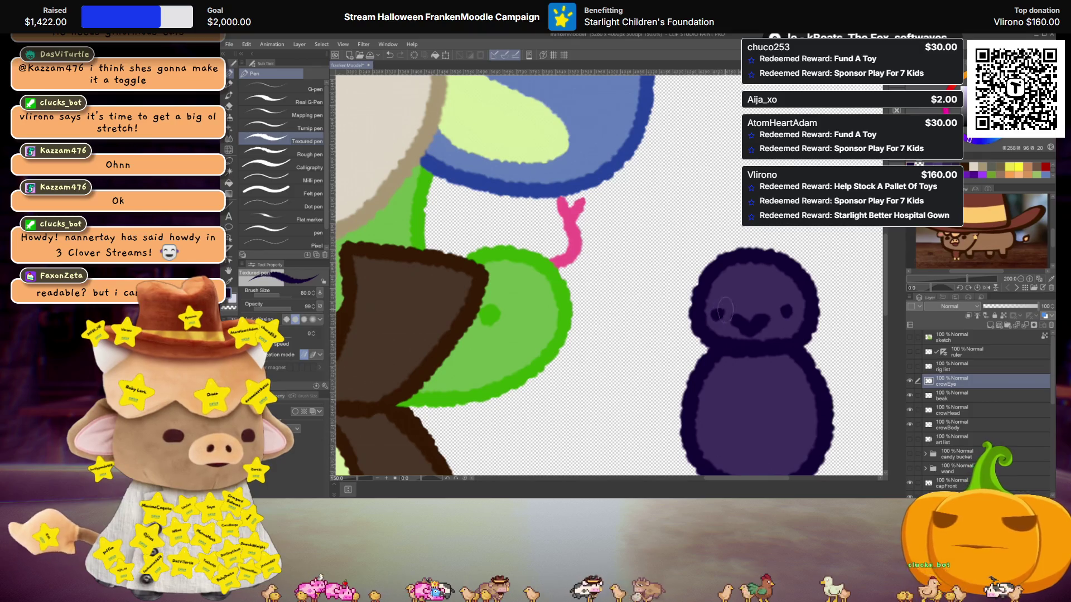
pyautogui.scroll(-5, 736, 306)
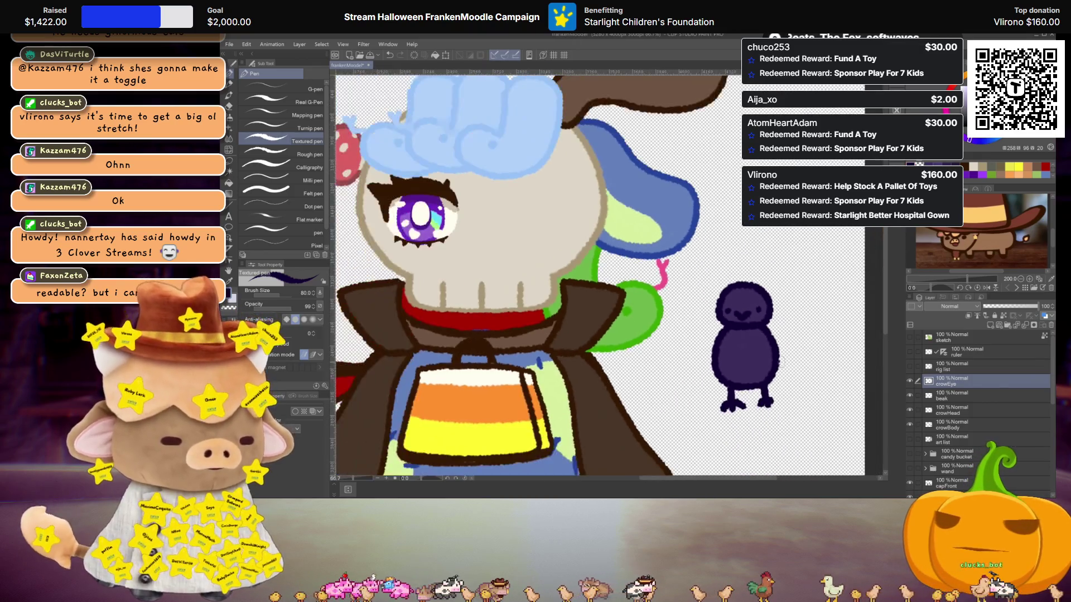
pyautogui.moveTo(757, 335); pyautogui.dragTo(758, 328)
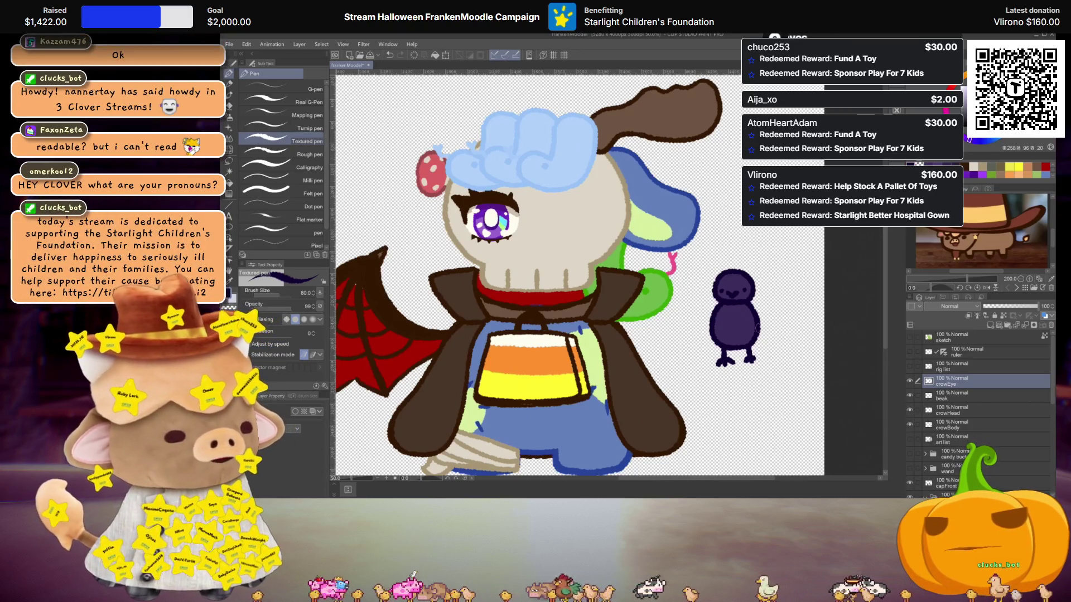
pyautogui.scroll(5, 614, 273)
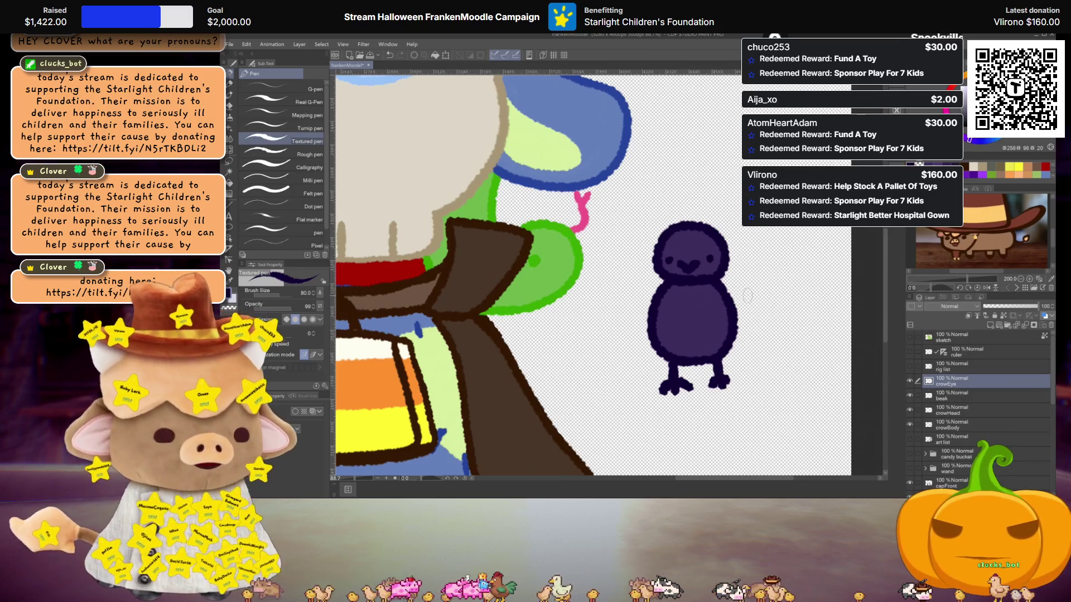
pyautogui.scroll(-2, 745, 312)
pyautogui.scroll(4, 745, 305)
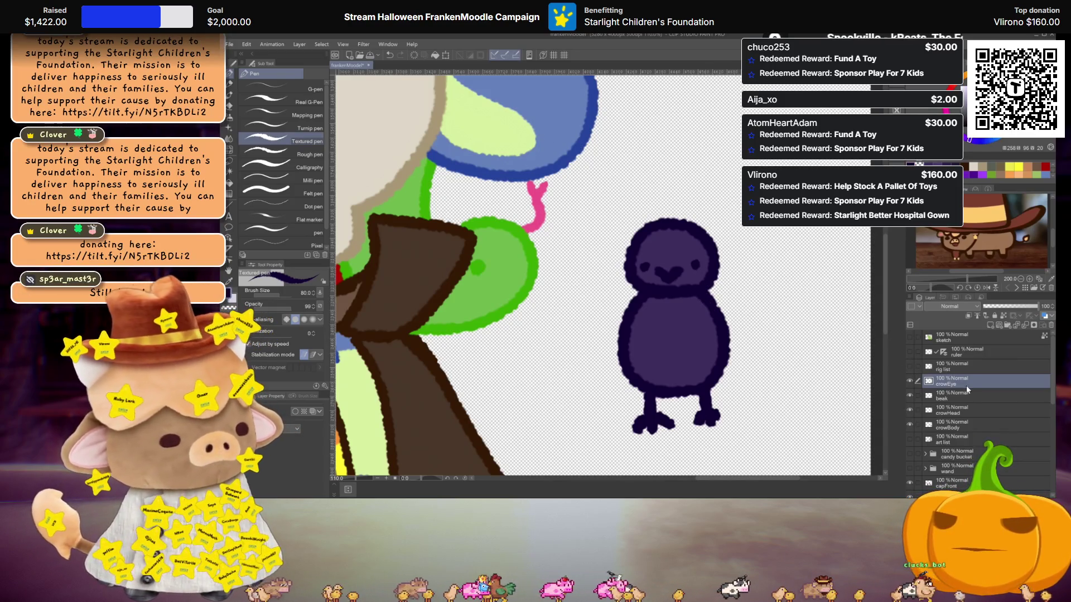
# On a new layer, draw the tail outline beside the crow's body.
pyautogui.click(993, 327)
pyautogui.scroll(1, 710, 342)
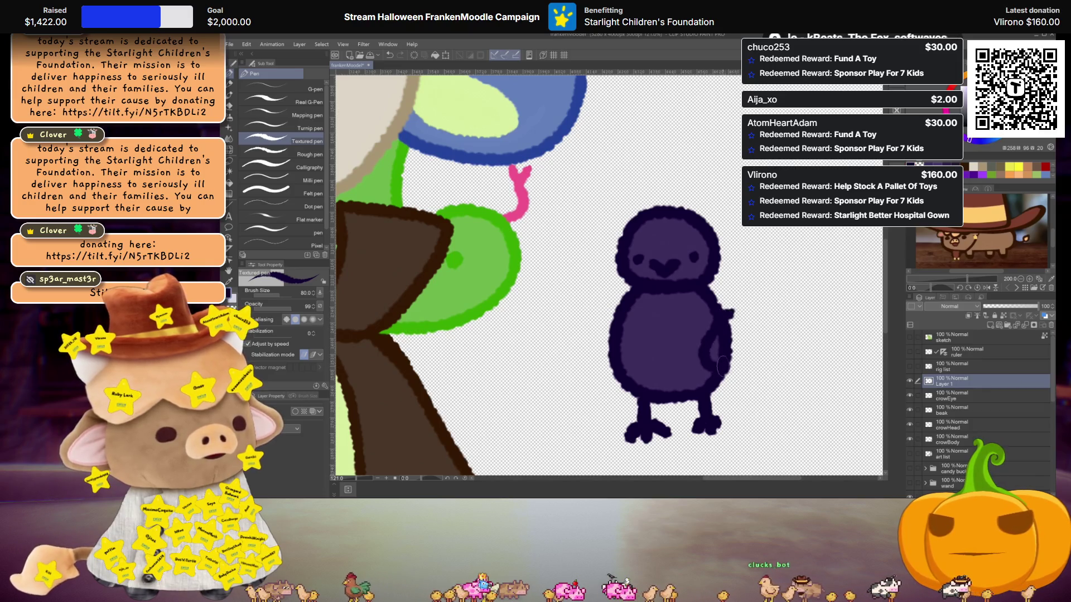
pyautogui.moveTo(720, 315); pyautogui.dragTo(735, 335)
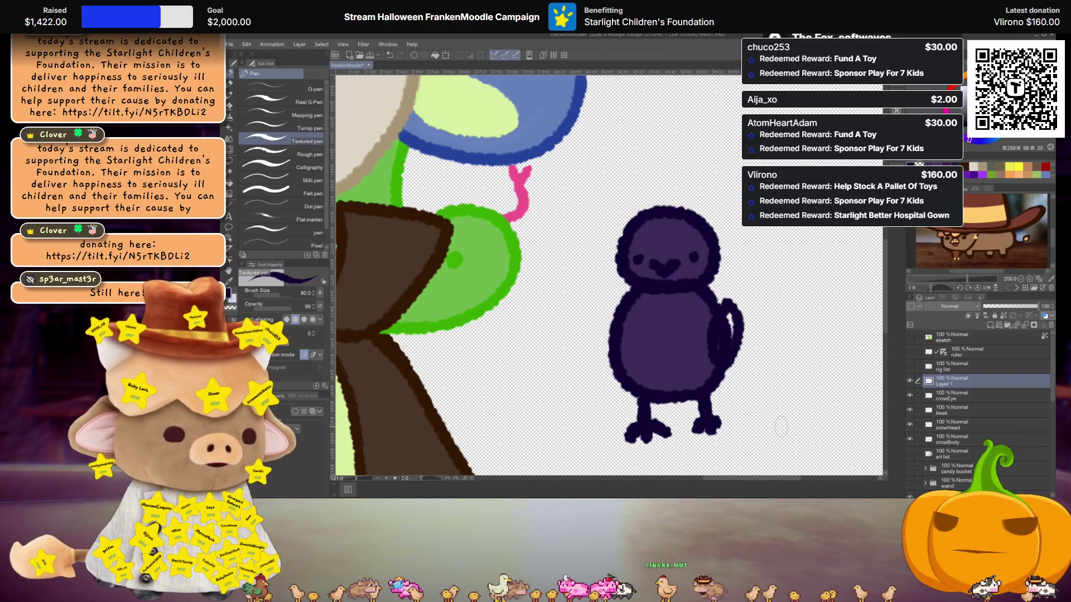
pyautogui.hotkey('ctrl', 'z')
pyautogui.moveTo(724, 320)
pyautogui.mouseDown()
pyautogui.moveTo(760, 331)
pyautogui.moveTo(734, 375)
pyautogui.mouseUp()
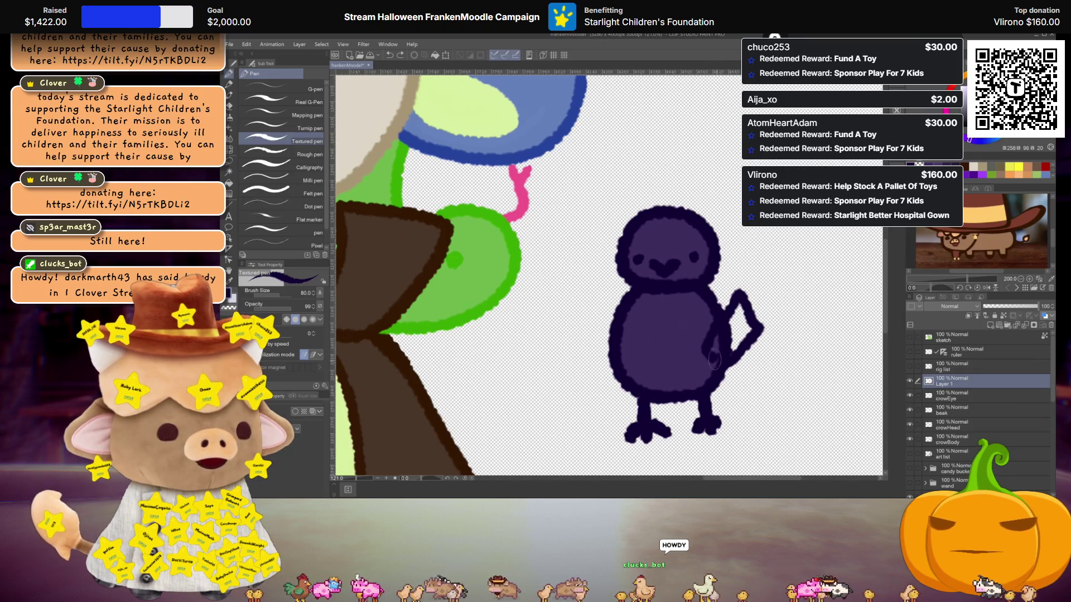
pyautogui.hotkey('ctrl', 'z')
pyautogui.hotkey('ctrl', 'z')
pyautogui.moveTo(702, 349)
pyautogui.mouseDown()
pyautogui.moveTo(737, 294)
pyautogui.moveTo(777, 345)
pyautogui.moveTo(706, 382)
pyautogui.mouseUp()
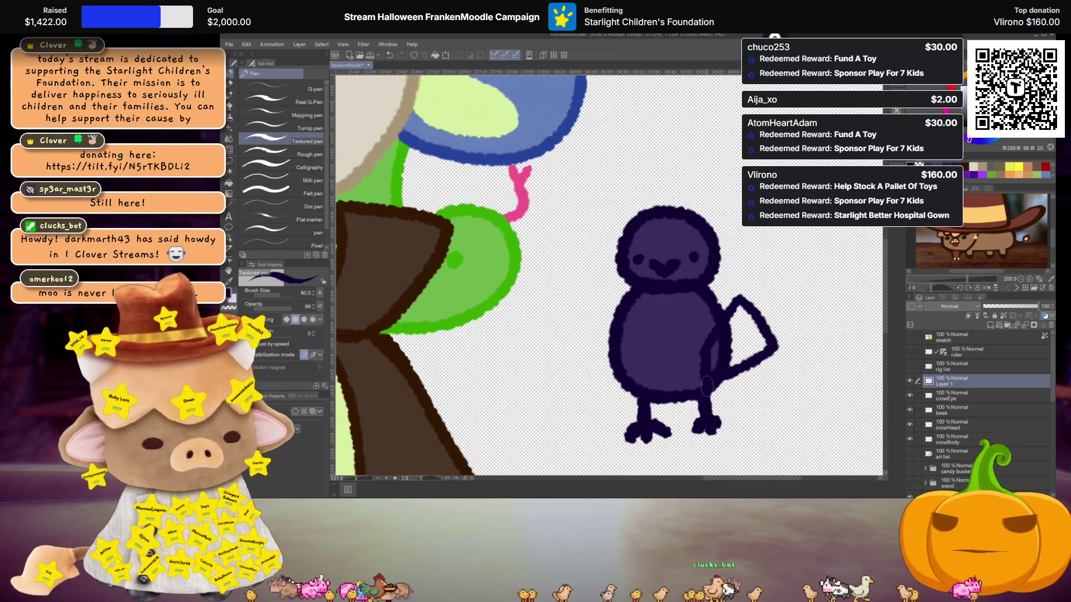
# Fill the tail's interior with purple and remove the extra Layer 1 2.
pyautogui.hotkey('ctrl', 'v')
pyautogui.click(965, 392)
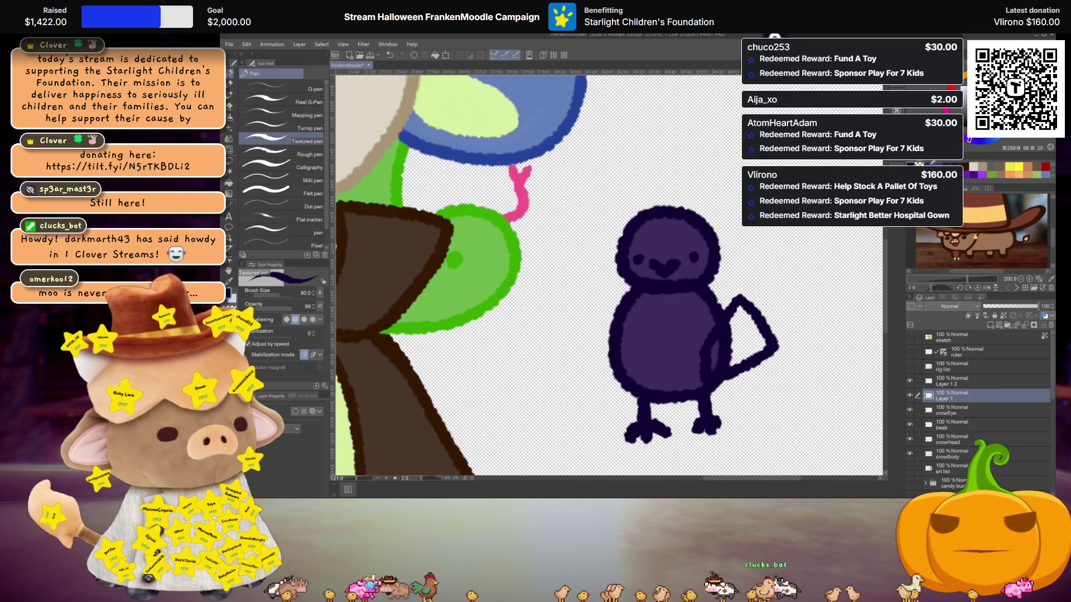
pyautogui.press('g')
pyautogui.click(754, 326)
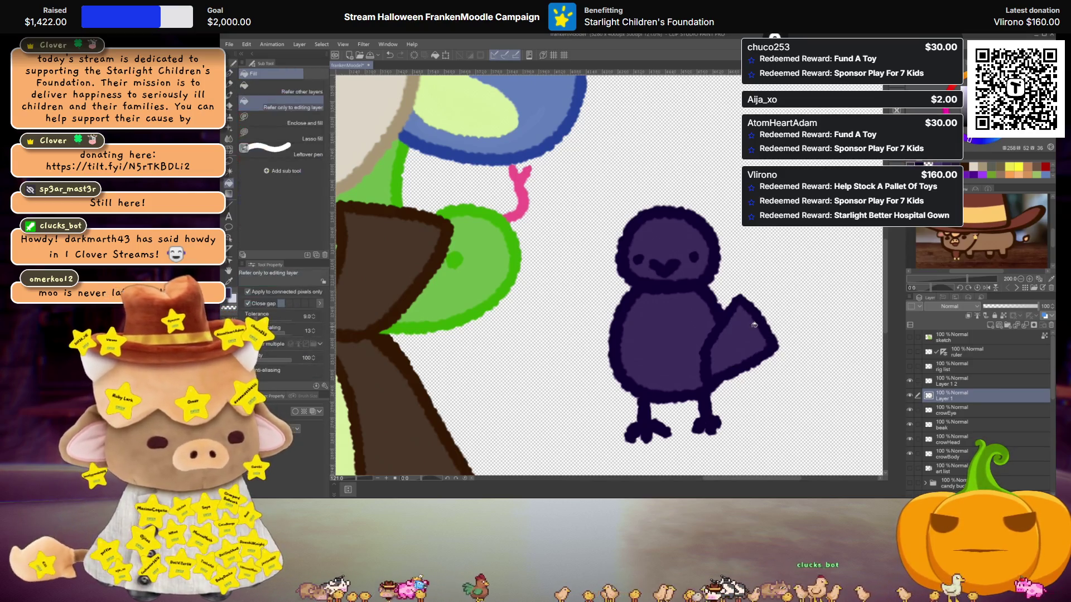
pyautogui.hotkey('ctrl', 'z')
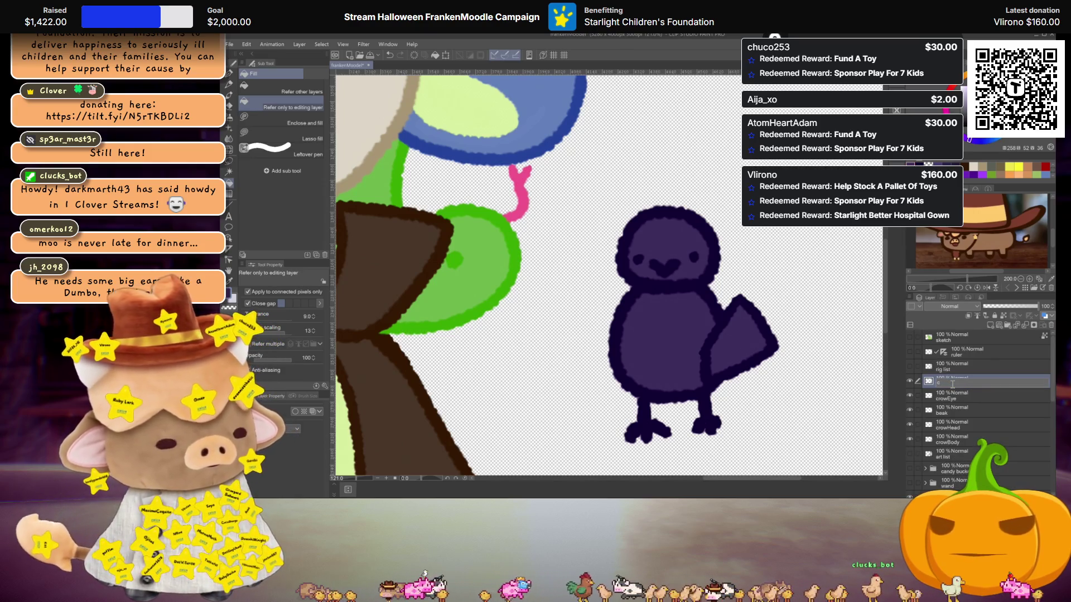
pyautogui.write('fil')
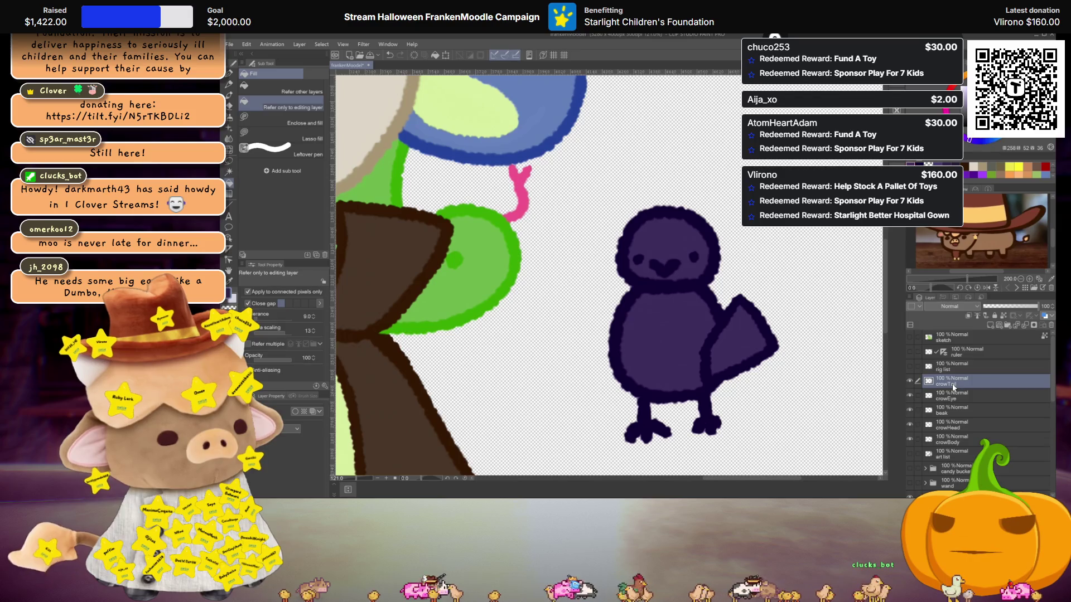
# Move the crowTail layer beneath crowBody and select the crowHead and crowBody layers.
pyautogui.moveTo(953, 385); pyautogui.dragTo(953, 443)
pyautogui.scroll(-3, 719, 369)
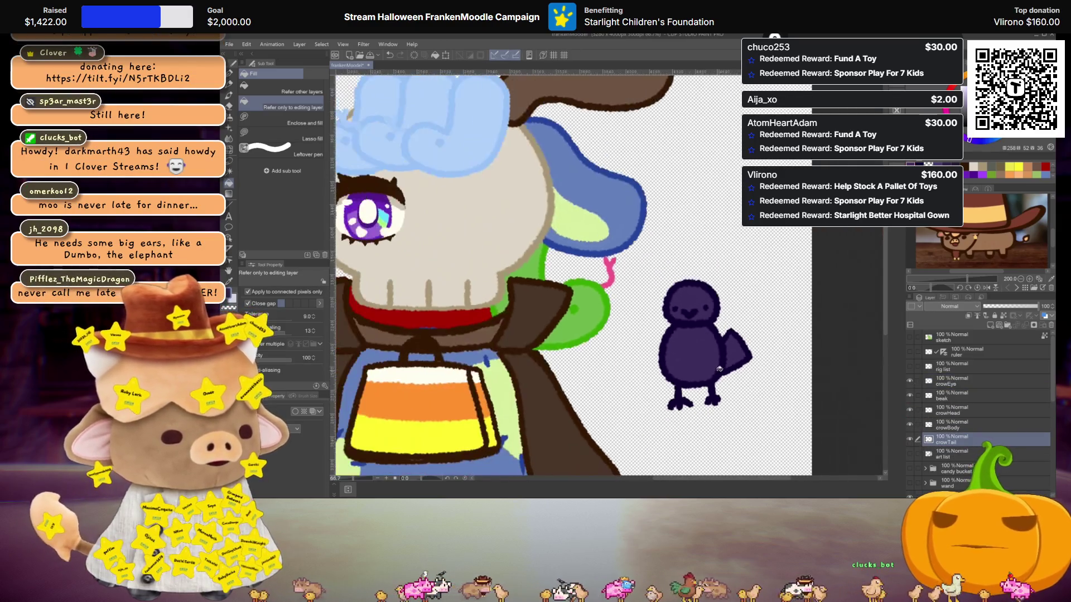
pyautogui.scroll(-2, 719, 369)
pyautogui.scroll(2, 714, 373)
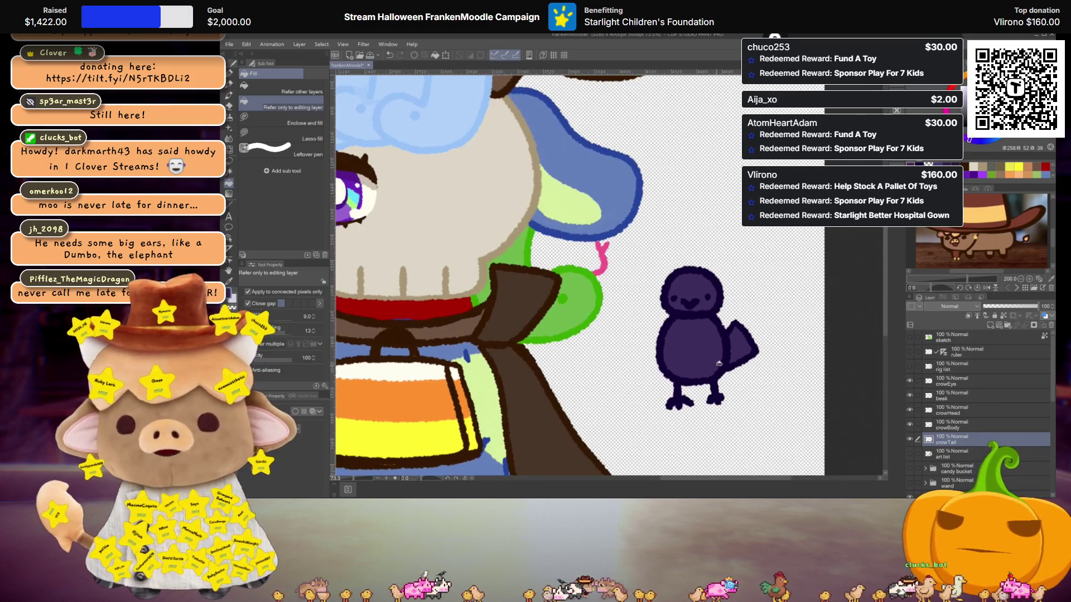
pyautogui.scroll(2, 714, 373)
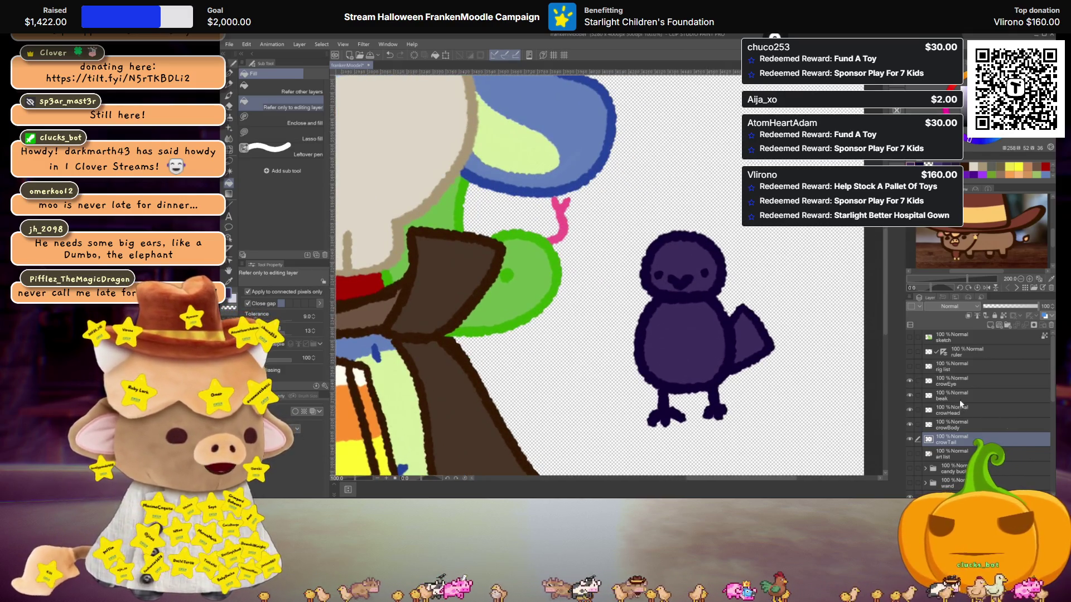
pyautogui.click(959, 411)
pyautogui.click(962, 422)
pyautogui.click(992, 327)
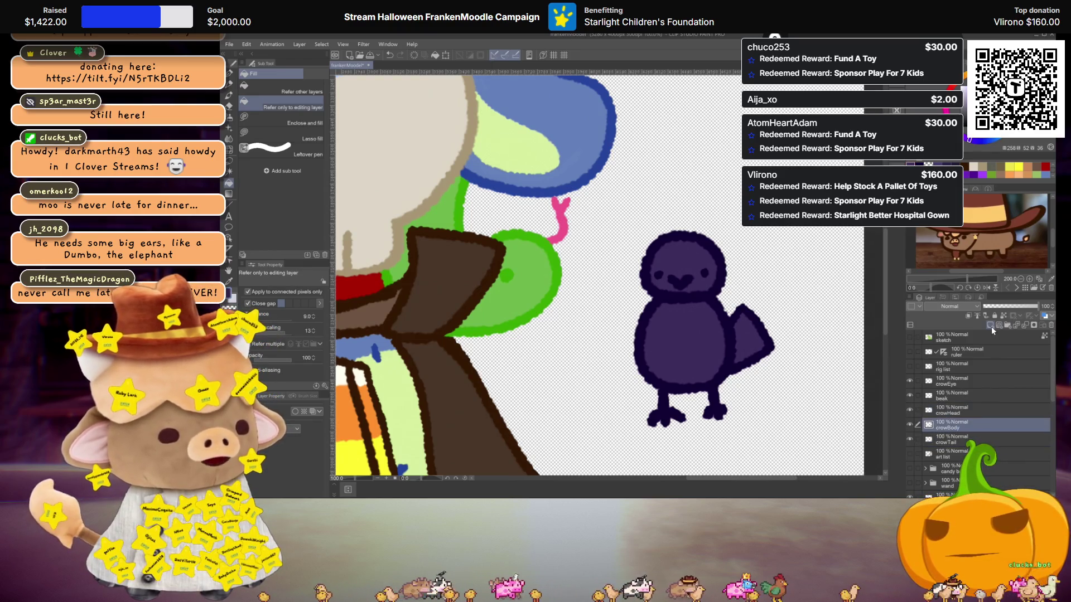
pyautogui.scroll(2, 724, 348)
pyautogui.press('p')
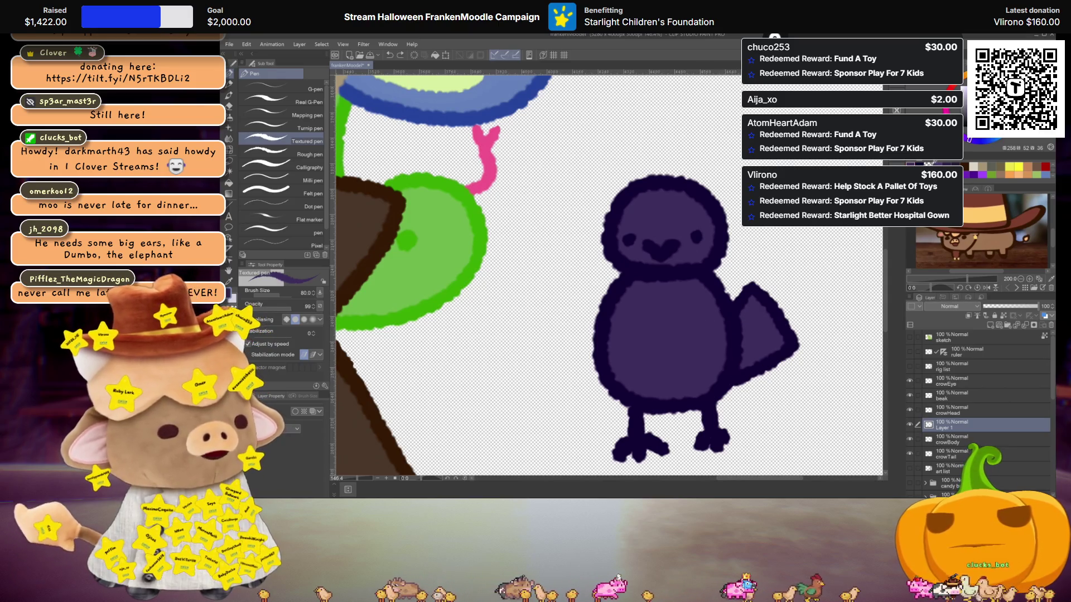
pyautogui.moveTo(730, 315)
pyautogui.mouseDown()
pyautogui.moveTo(719, 335)
pyautogui.moveTo(736, 394)
pyautogui.mouseUp()
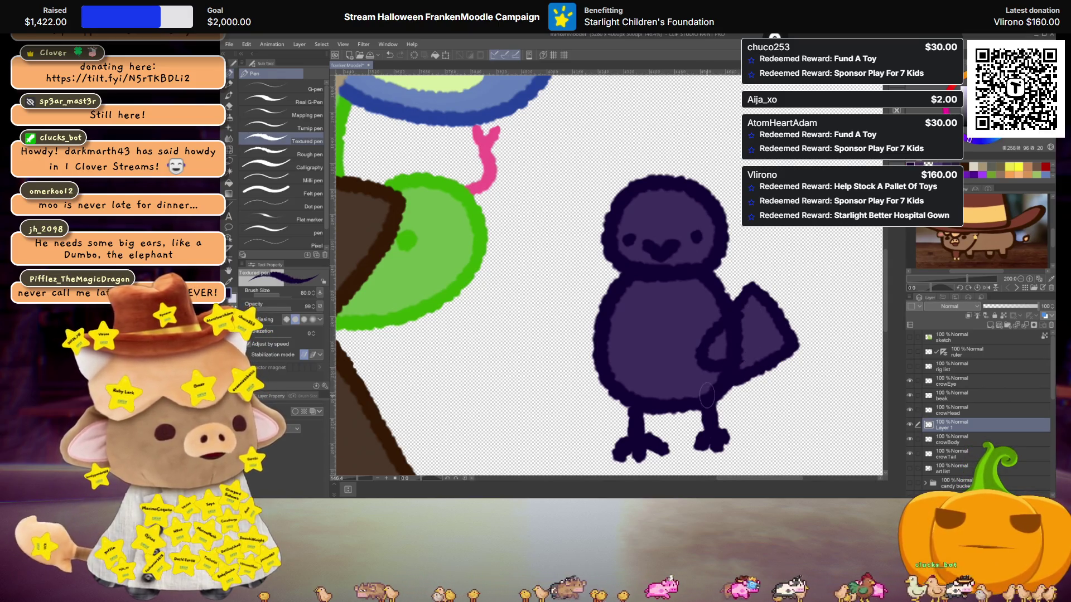
pyautogui.moveTo(569, 334); pyautogui.dragTo(580, 370)
pyautogui.hotkey('ctrl', 'z')
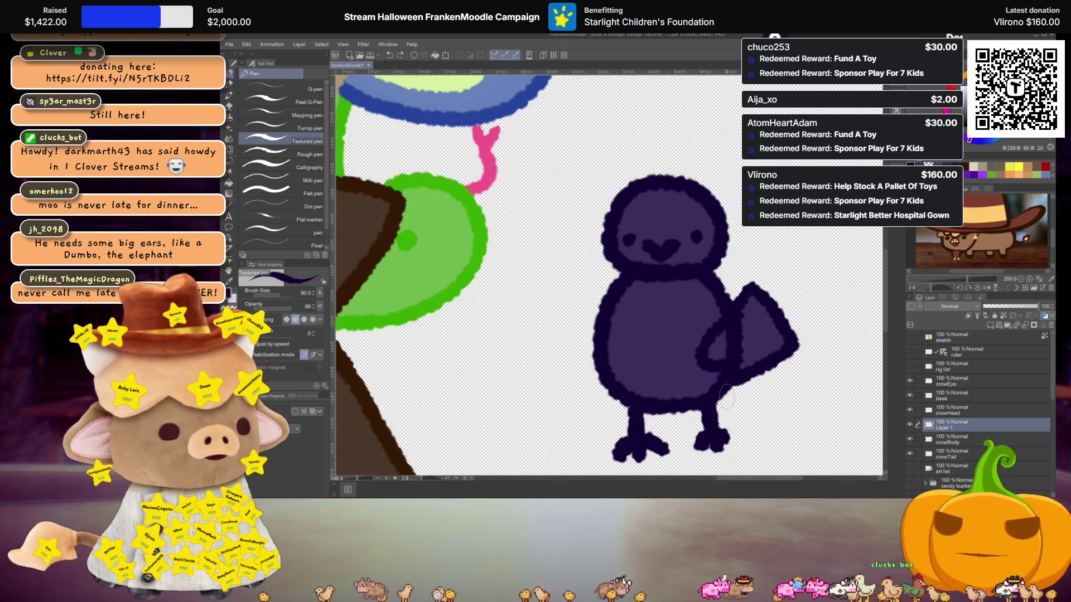
pyautogui.moveTo(563, 322); pyautogui.dragTo(587, 382)
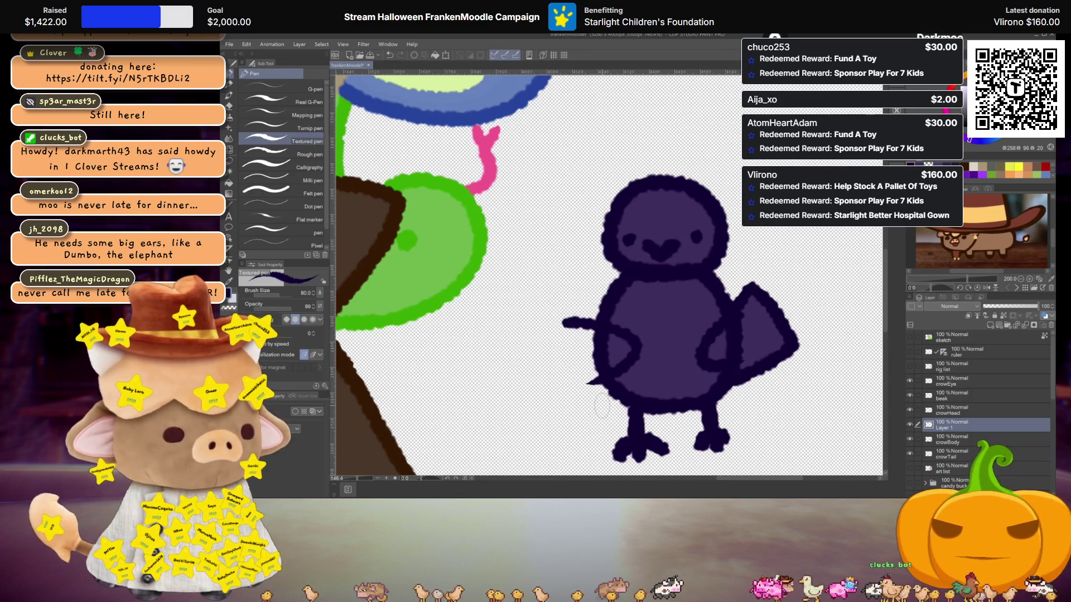
pyautogui.hotkey('ctrl', 'z')
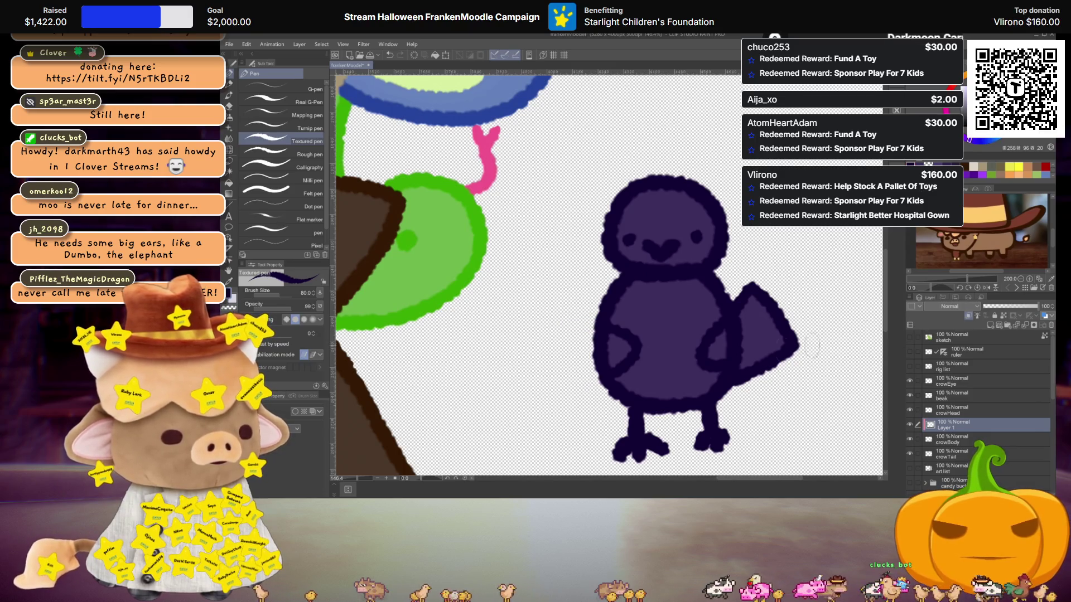
pyautogui.scroll(-5, 838, 339)
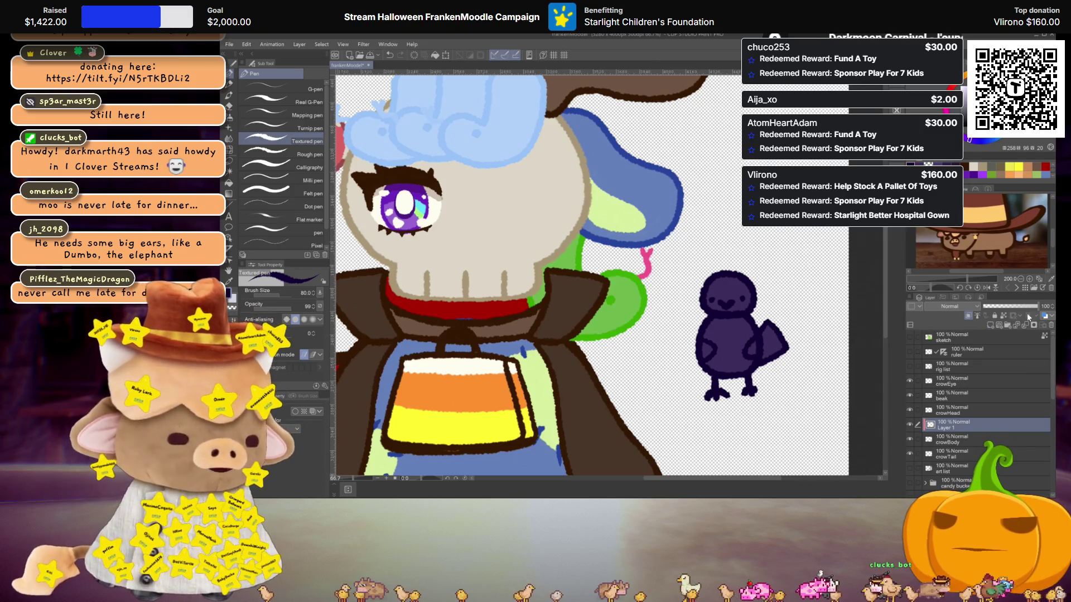
pyautogui.click(1050, 327)
pyautogui.scroll(-3, 592, 273)
pyautogui.scroll(2, 591, 273)
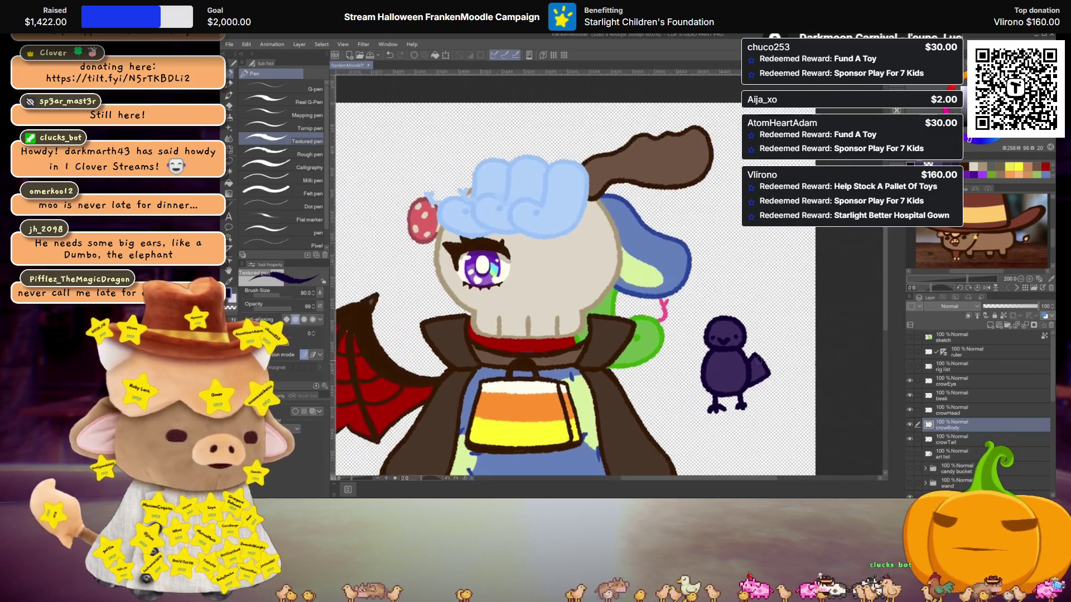
pyautogui.click(948, 440)
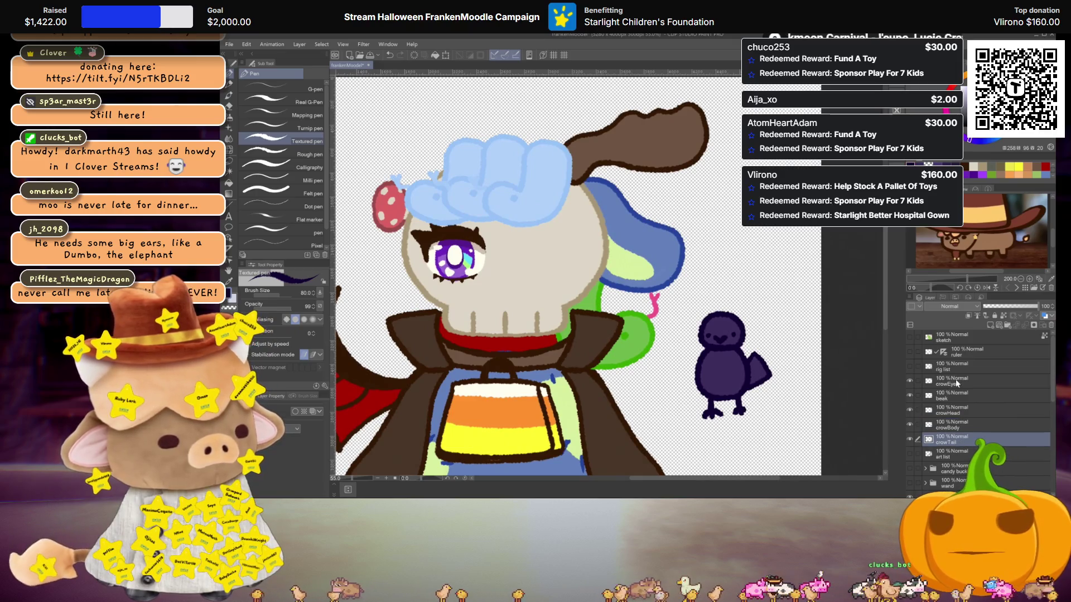
# Group the selected crow layers into a folder named crow.
pyautogui.keyDown('shift'); pyautogui.click(955, 381); pyautogui.keyUp('shift')
pyautogui.hotkey('ctrl', 'g')
pyautogui.doubleClick(951, 383)
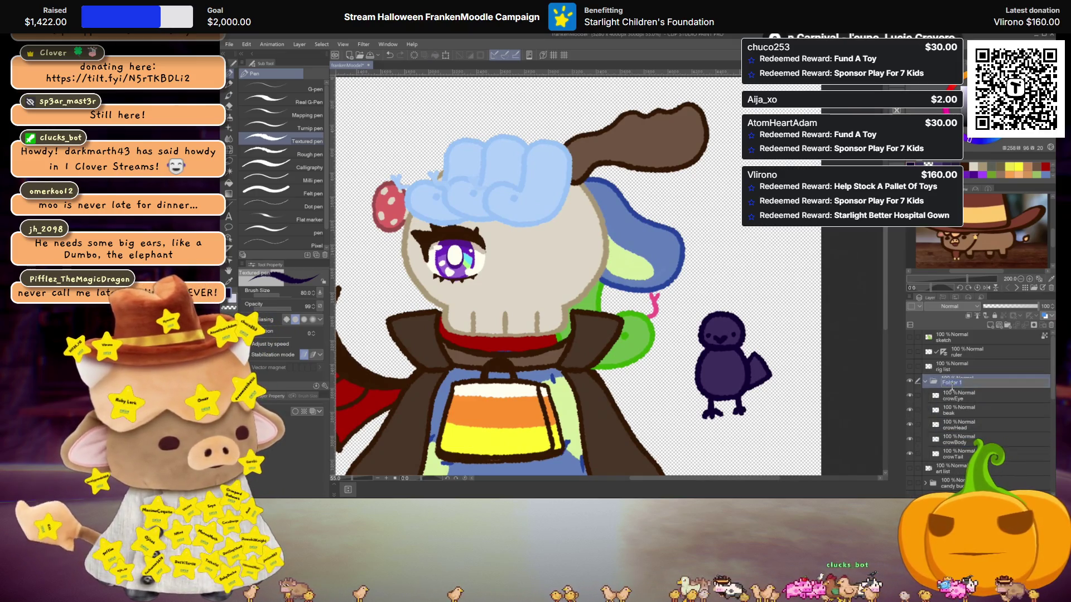
pyautogui.press('Return')
# Move the crow folder to its new spot beside the character, then collapse the folder.
pyautogui.hotkey('ctrl', 't')
pyautogui.moveTo(725, 370); pyautogui.dragTo(660, 142)
pyautogui.scroll(-2, 661, 142)
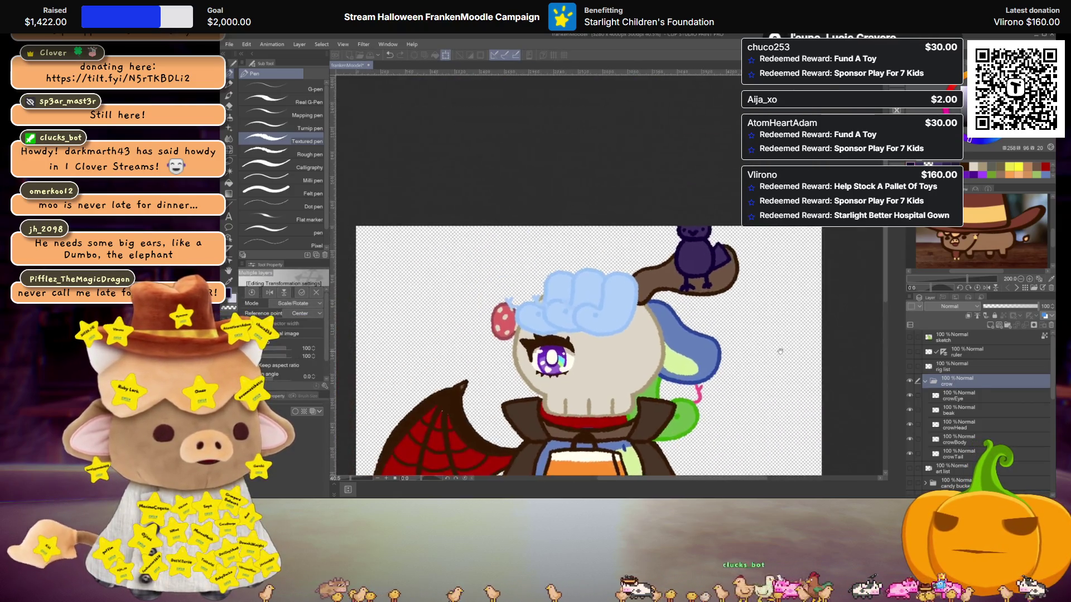
pyautogui.moveTo(701, 304)
pyautogui.mouseDown()
pyautogui.moveTo(702, 239)
pyautogui.moveTo(709, 287)
pyautogui.moveTo(753, 389)
pyautogui.mouseUp()
pyautogui.scroll(-2, 714, 273)
pyautogui.scroll(2, 753, 389)
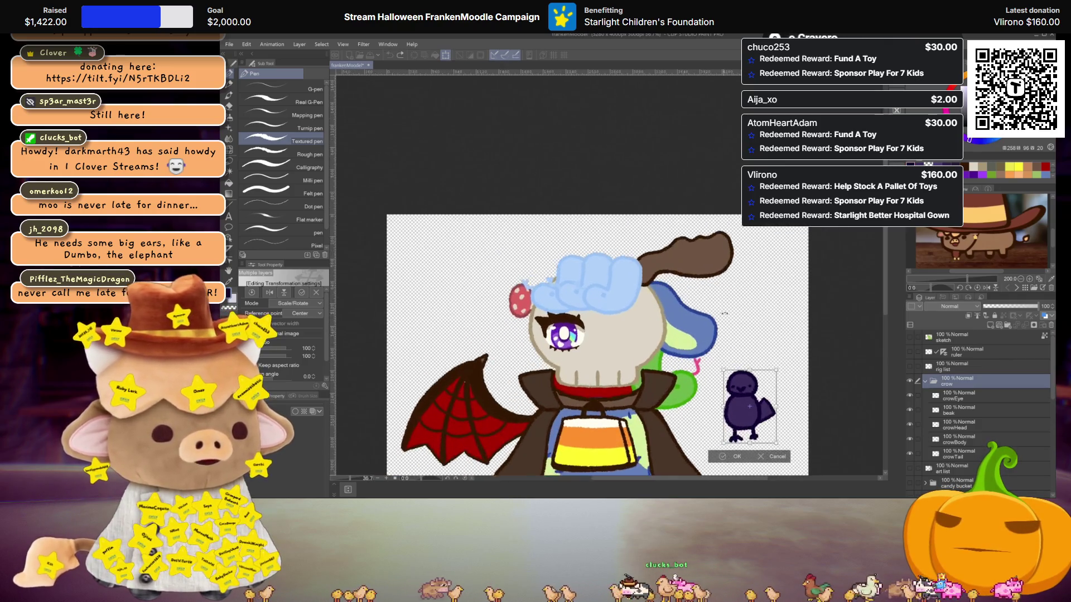
pyautogui.press('Return')
pyautogui.scroll(-1, 792, 309)
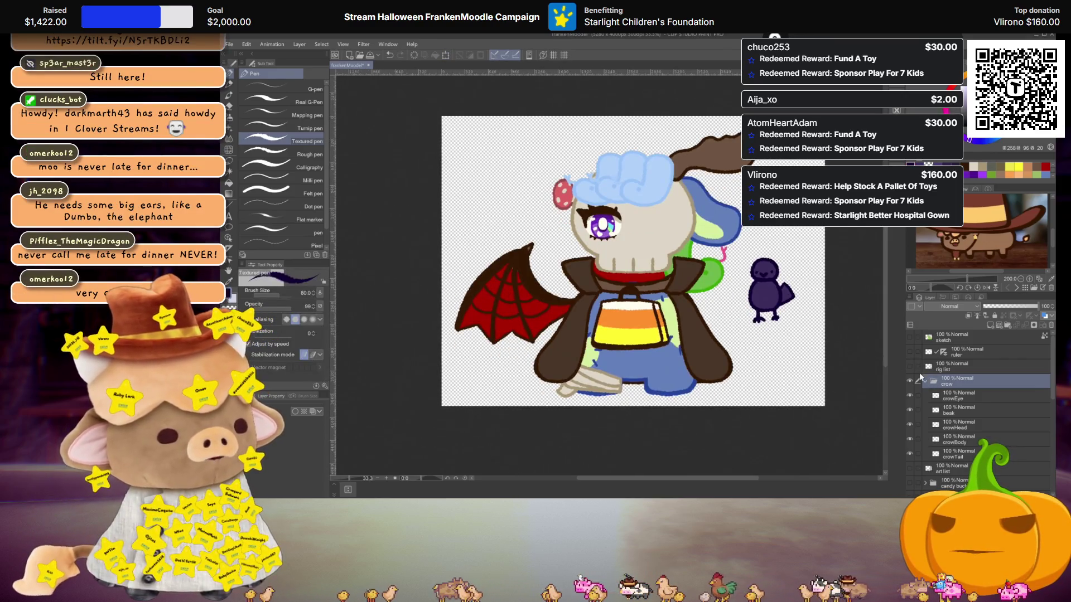
pyautogui.click(926, 382)
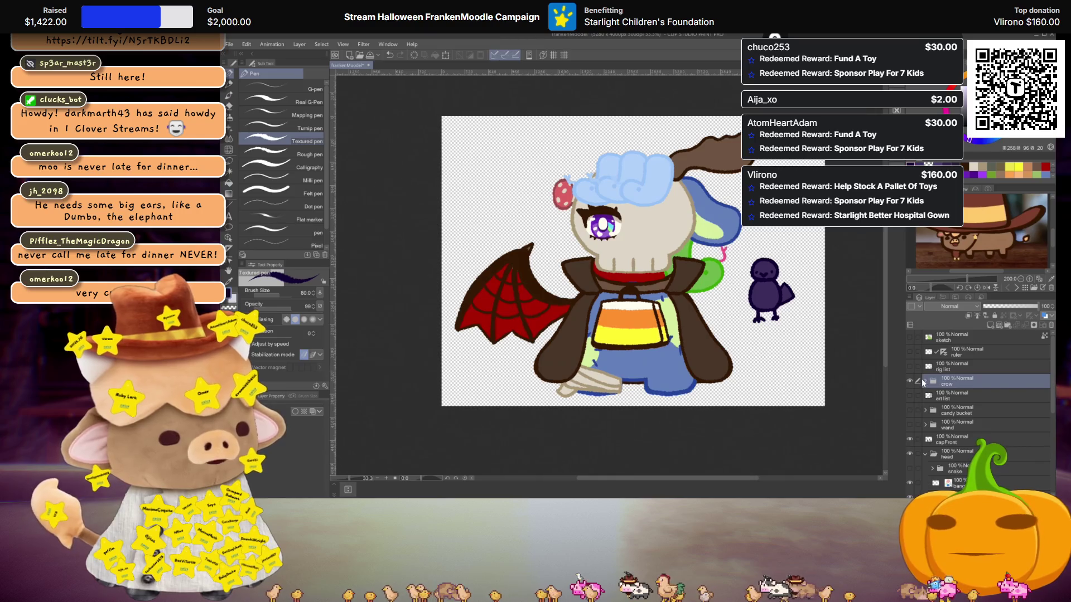
# Hide the crow, briefly previewing then hiding the ghost candy bucket and pumpkin wand.
pyautogui.click(911, 381)
pyautogui.click(912, 409)
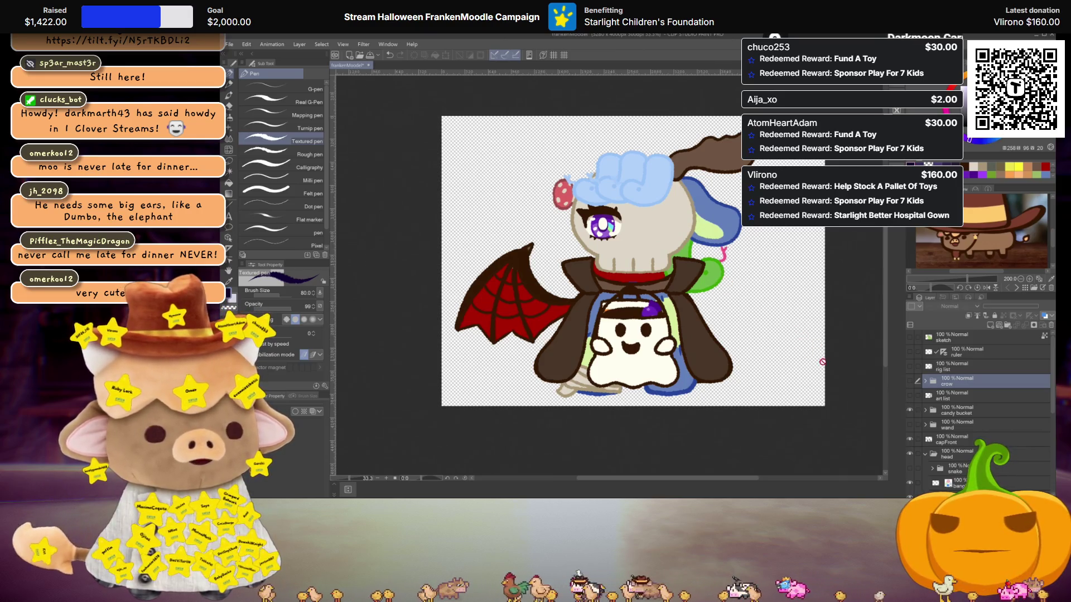
pyautogui.click(911, 411)
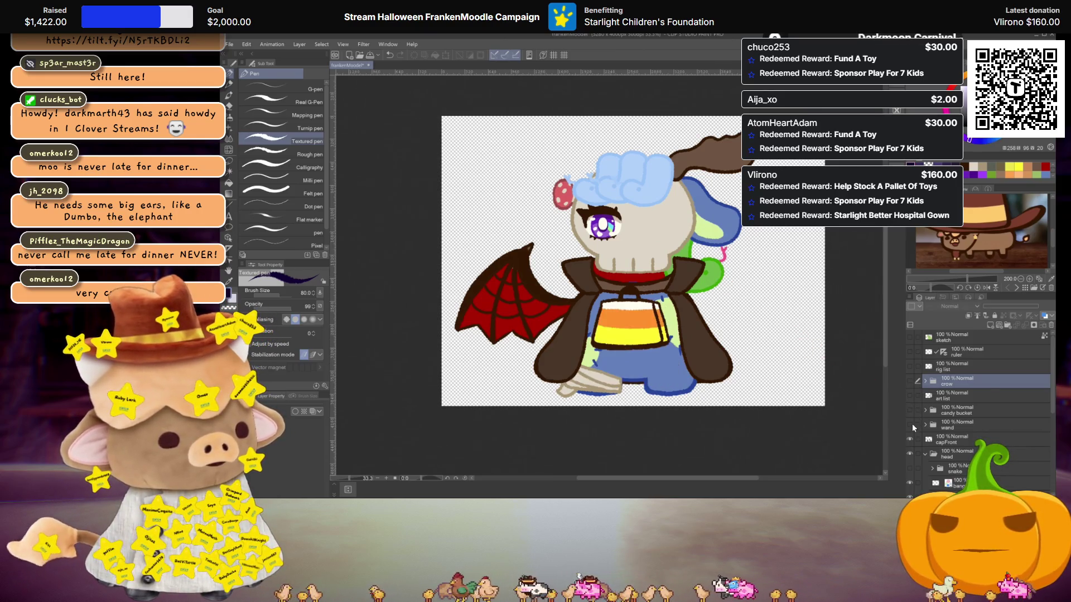
pyautogui.click(912, 424)
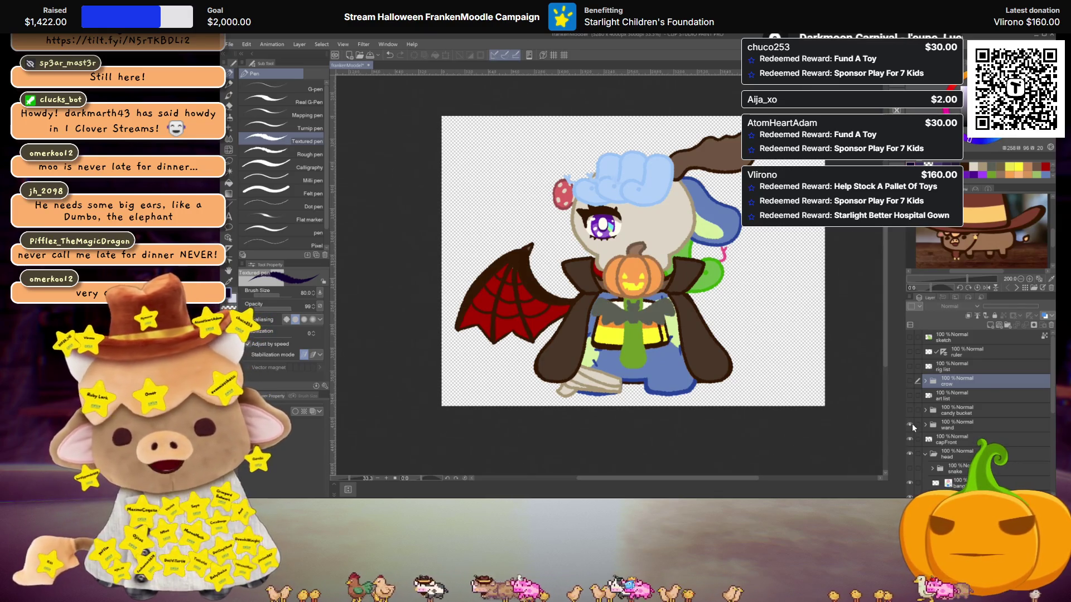
pyautogui.click(912, 424)
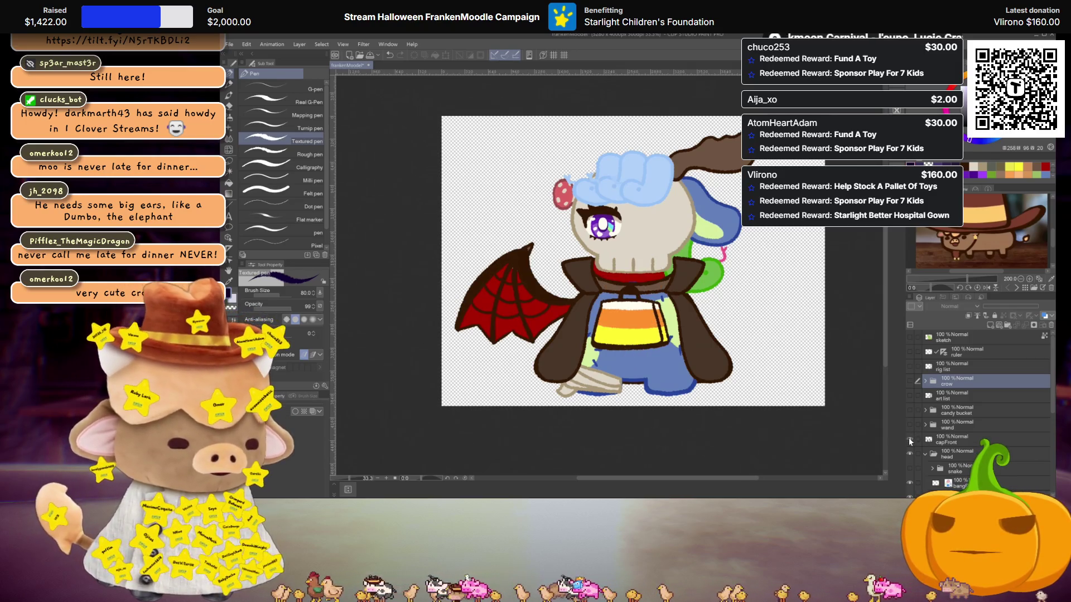
# Preview the green snake in the head folder, leaving it hidden.
pyautogui.scroll(-3, 911, 446)
pyautogui.click(926, 416)
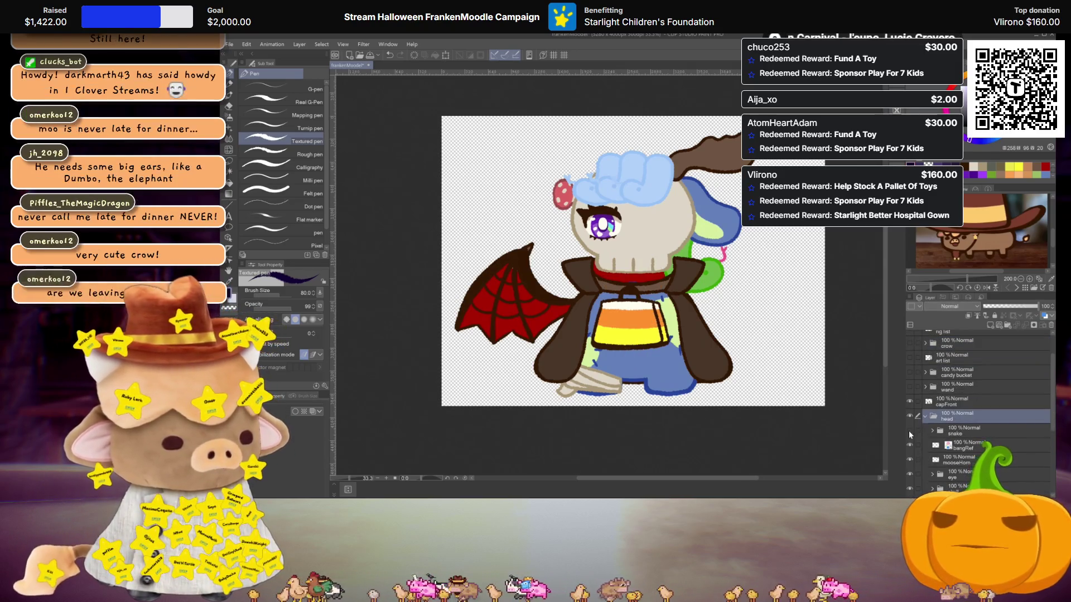
pyautogui.click(910, 431)
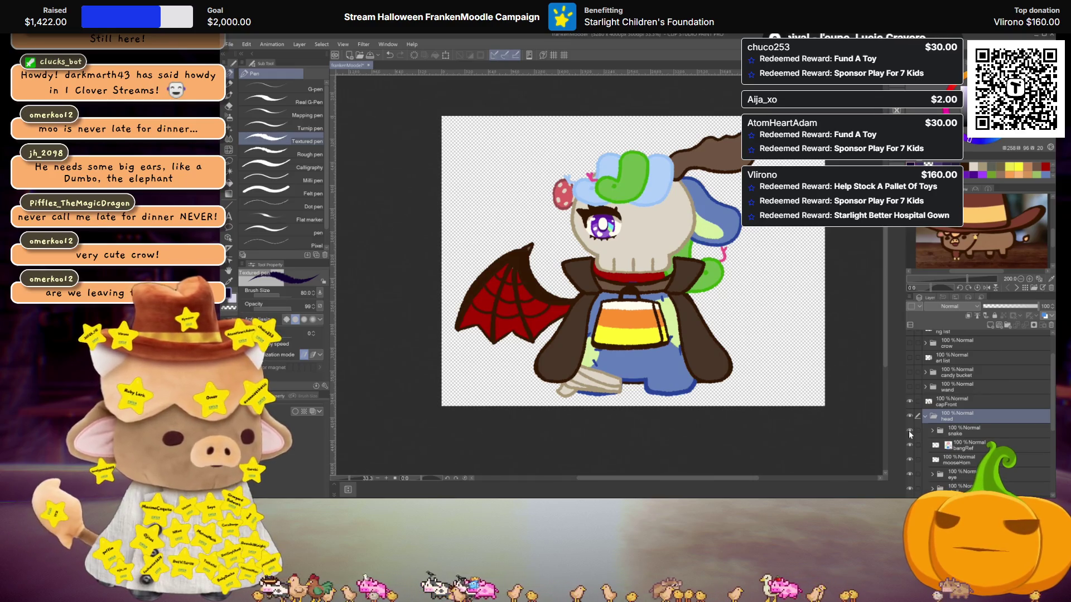
pyautogui.click(911, 433)
pyautogui.click(911, 432)
pyautogui.click(910, 432)
pyautogui.scroll(-3, 915, 432)
pyautogui.scroll(-2, 914, 432)
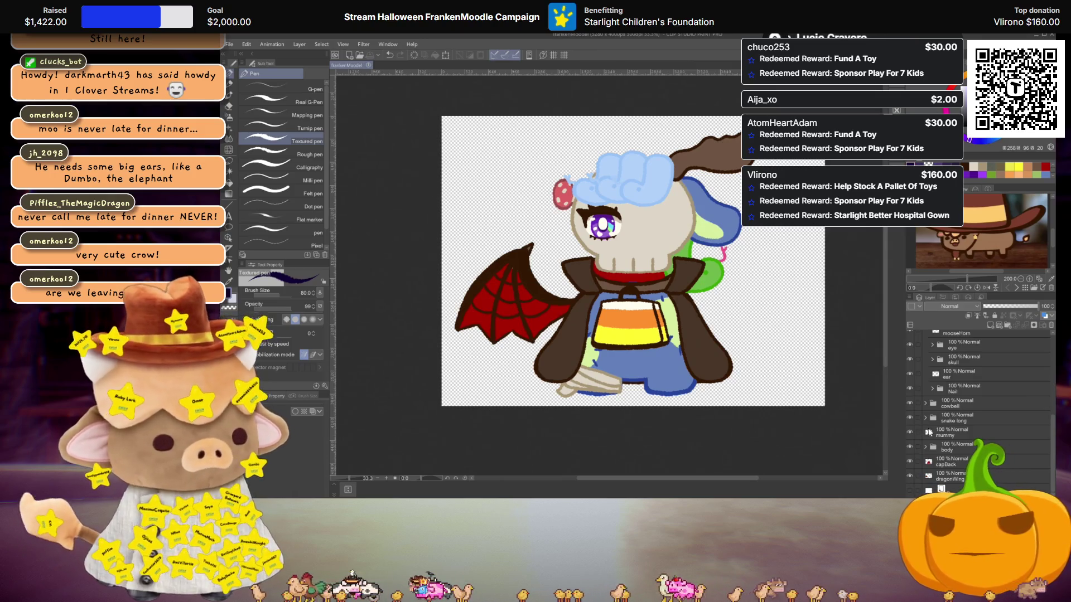
pyautogui.scroll(5, 948, 418)
pyautogui.scroll(-5, 981, 412)
# Delete the Paper, sketch, ruler and art list layers.
pyautogui.click(948, 490)
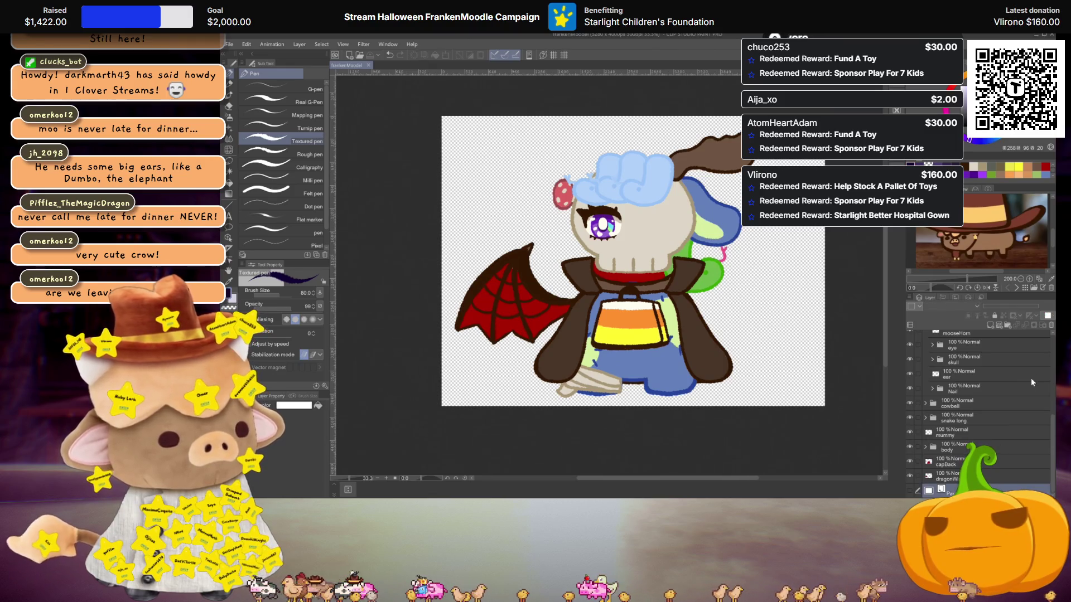
pyautogui.click(1049, 330)
pyautogui.scroll(5, 971, 400)
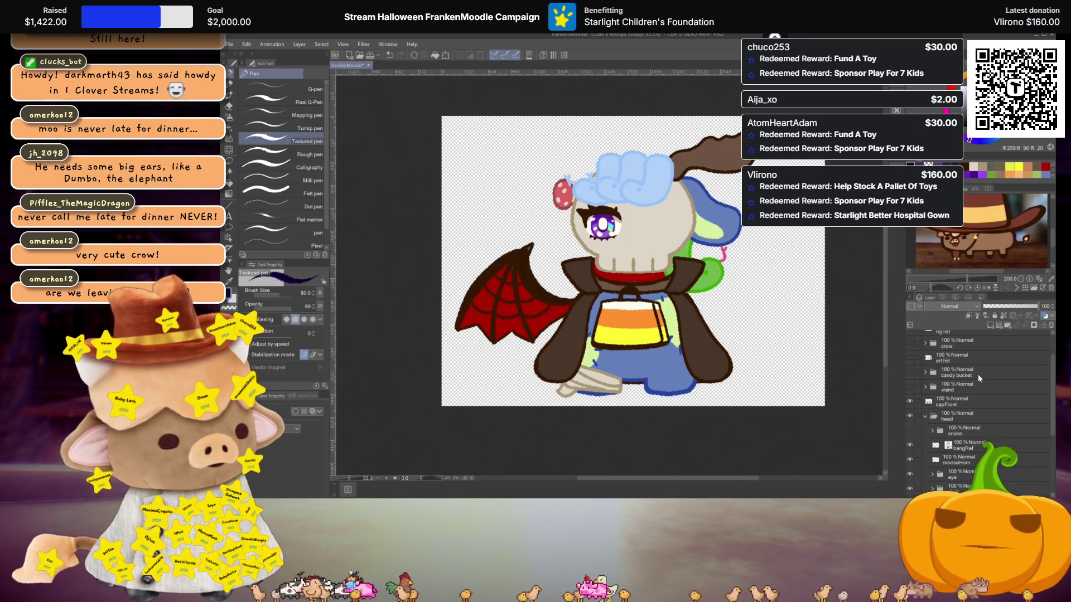
pyautogui.click(1018, 339)
pyautogui.click(1051, 325)
pyautogui.click(1050, 325)
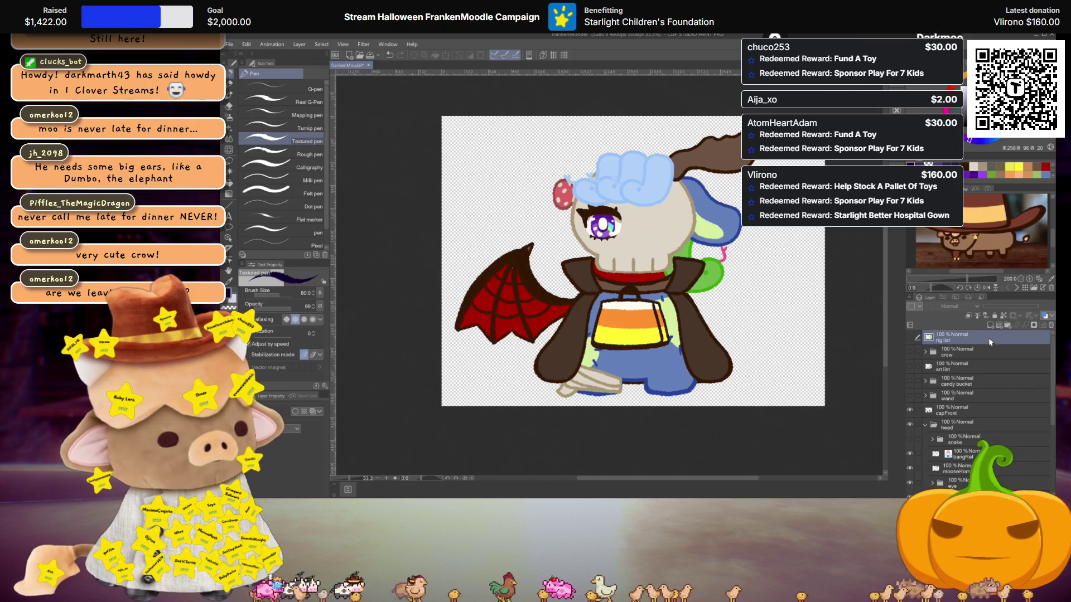
pyautogui.click(968, 366)
pyautogui.press('Delete')
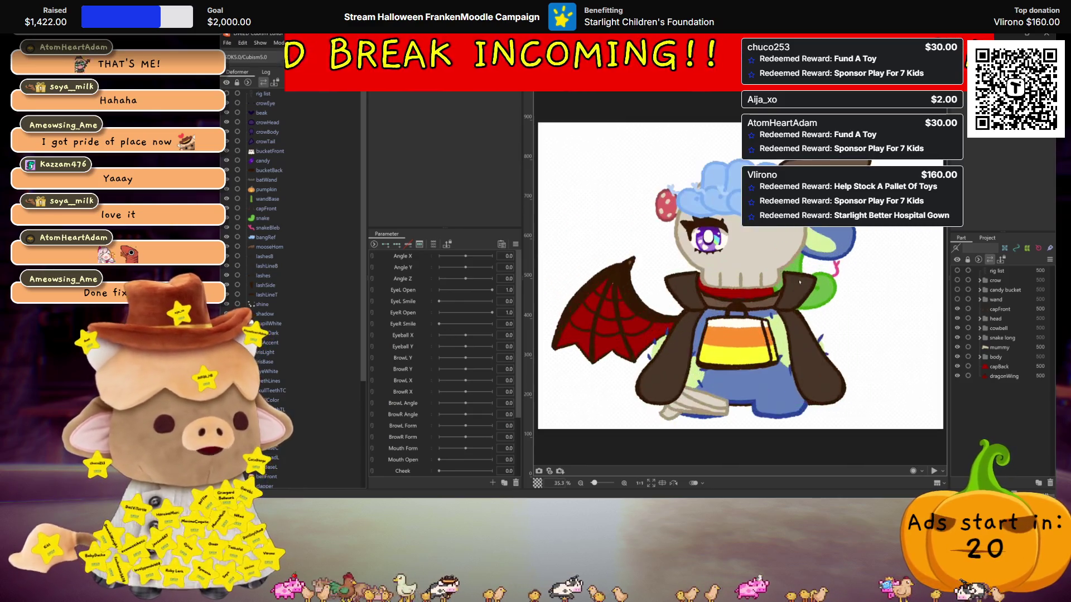
# Pan the Cubism canvas down to view the imported skull-mask model.
pyautogui.moveTo(789, 277); pyautogui.dragTo(788, 307)
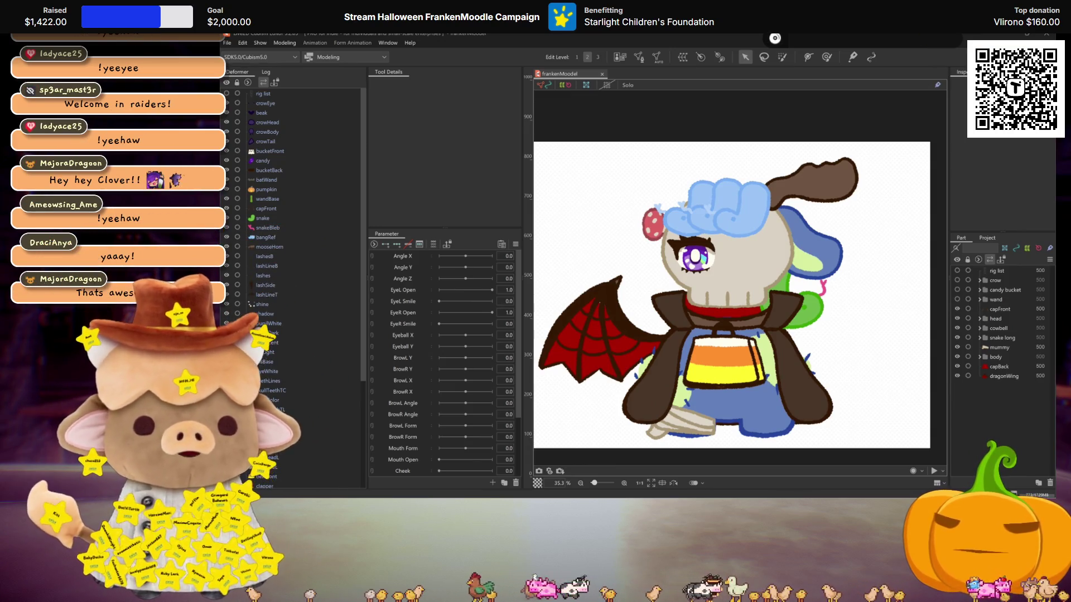
pyautogui.scroll(-3, 262, 270)
# Create a rotation deformer named model for the skullColor mesh, then deselect it.
pyautogui.scroll(-2, 261, 385)
pyautogui.scroll(5, 261, 385)
pyautogui.scroll(-5, 261, 381)
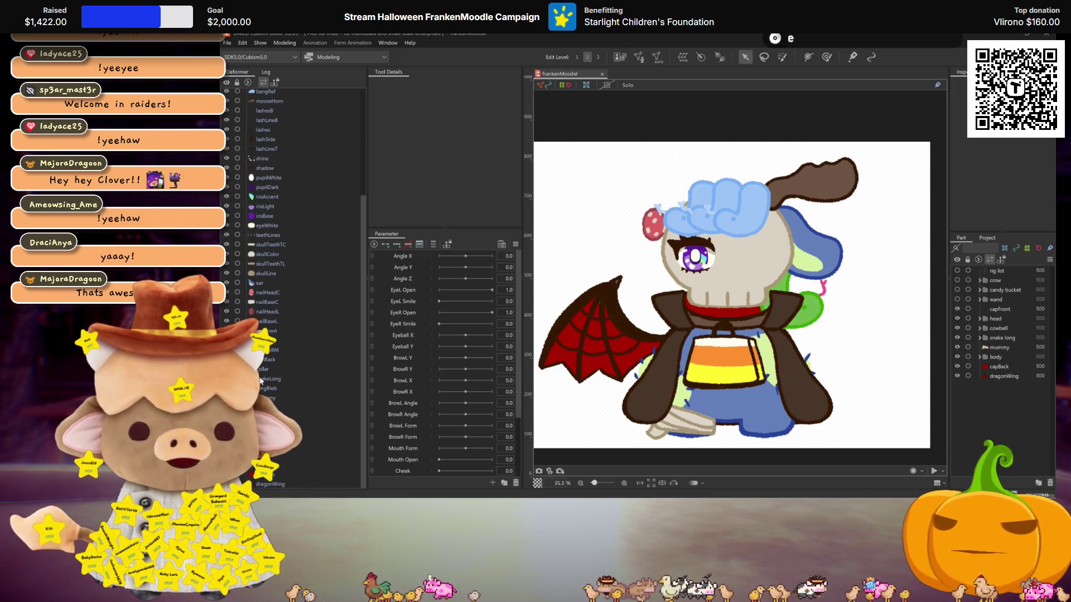
pyautogui.click(272, 262)
pyautogui.click(272, 255)
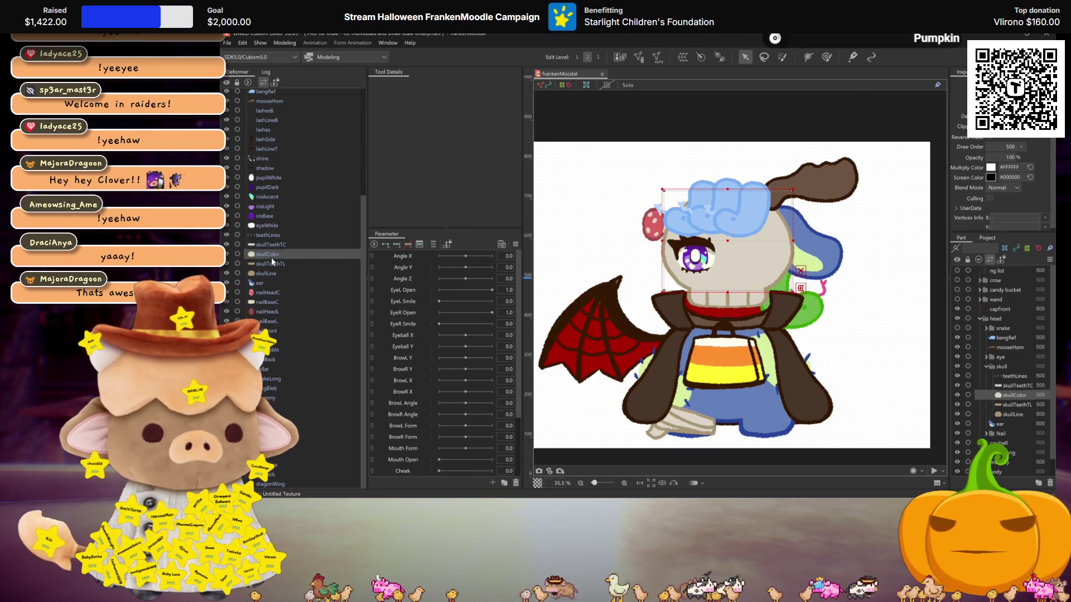
pyautogui.click(701, 58)
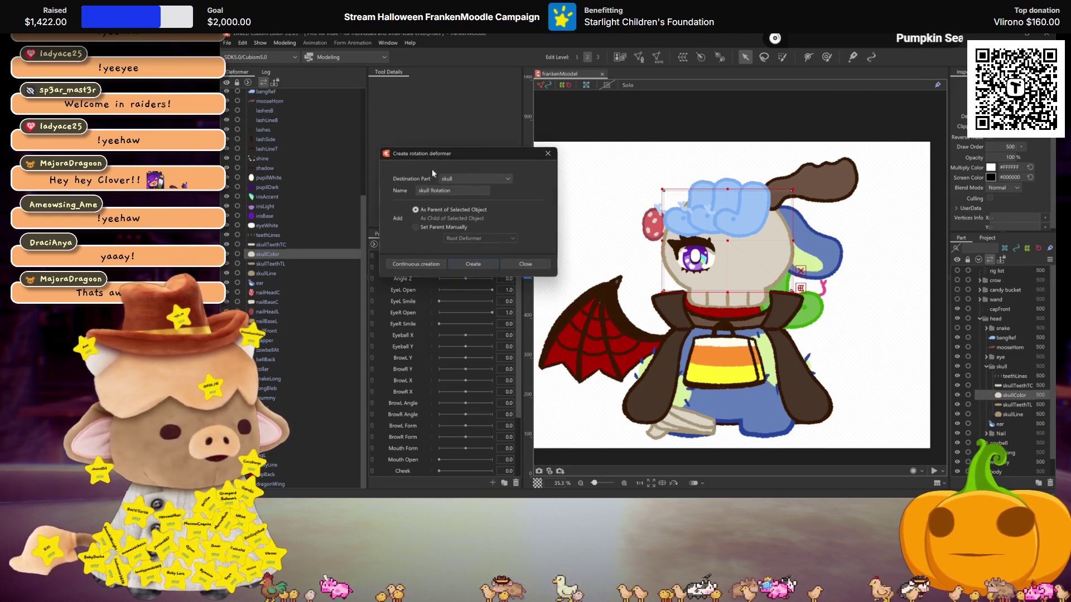
pyautogui.write('model')
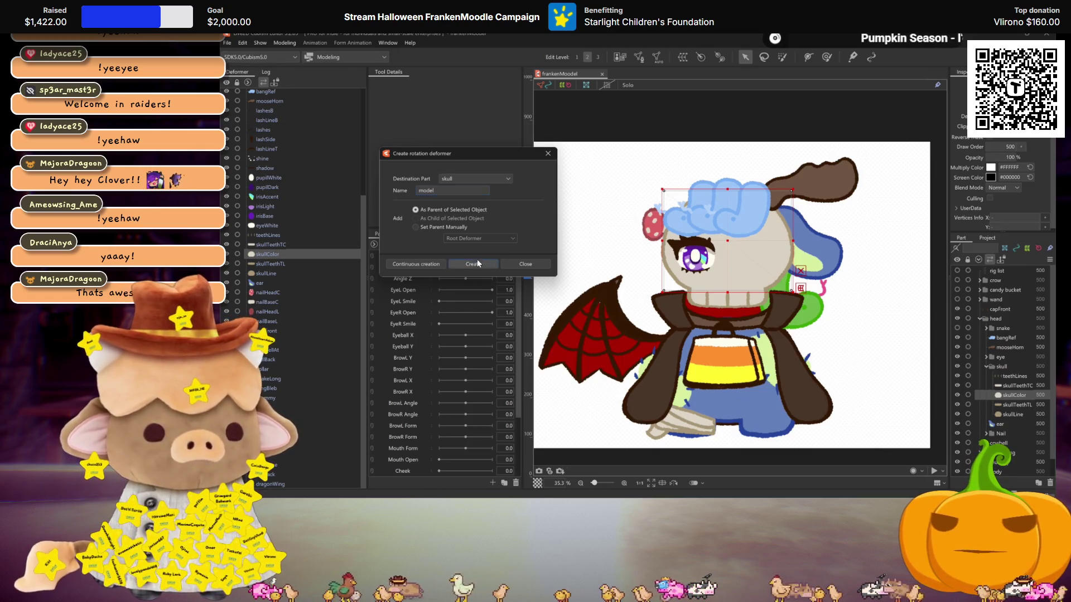
pyautogui.press('Return')
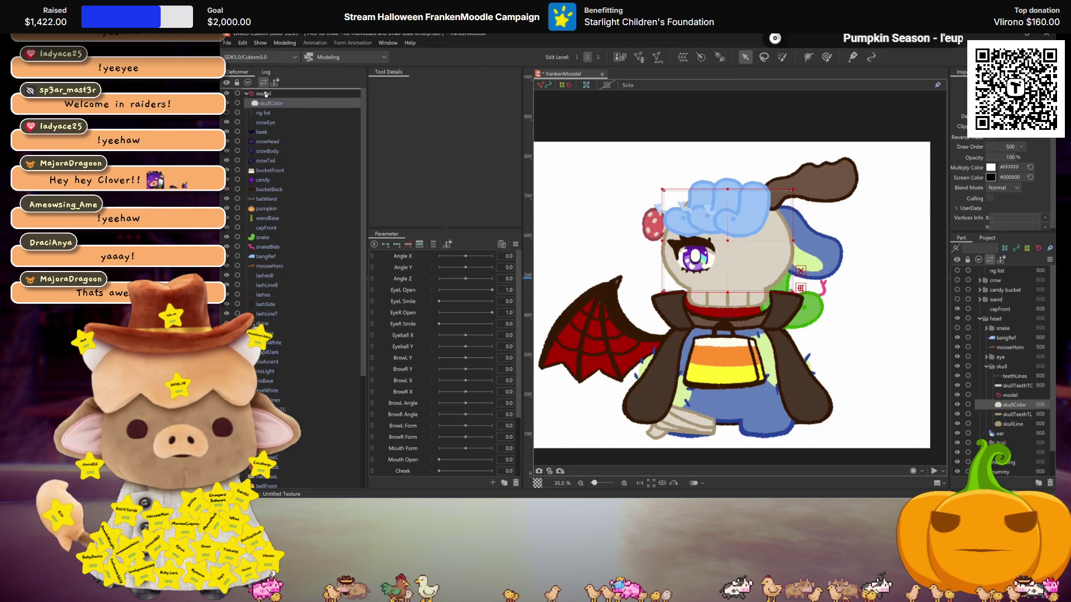
pyautogui.click(265, 103)
pyautogui.scroll(-5, 270, 132)
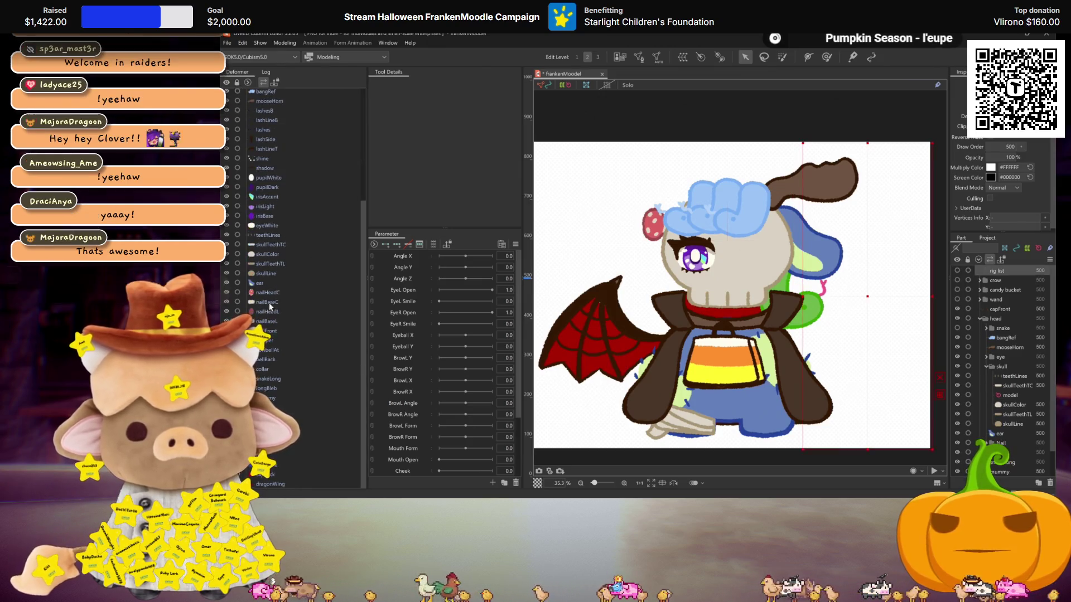
# Import model parameters from L2D Setup Files/vbridger.csv, deleting all existing parameters first.
pyautogui.scroll(5, 289, 281)
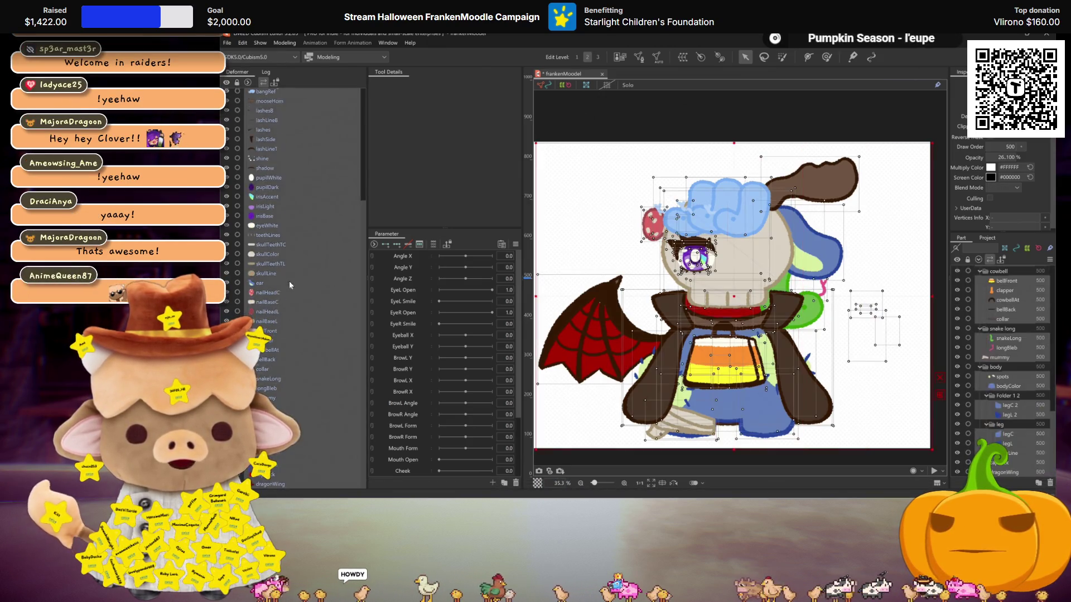
pyautogui.click(261, 94)
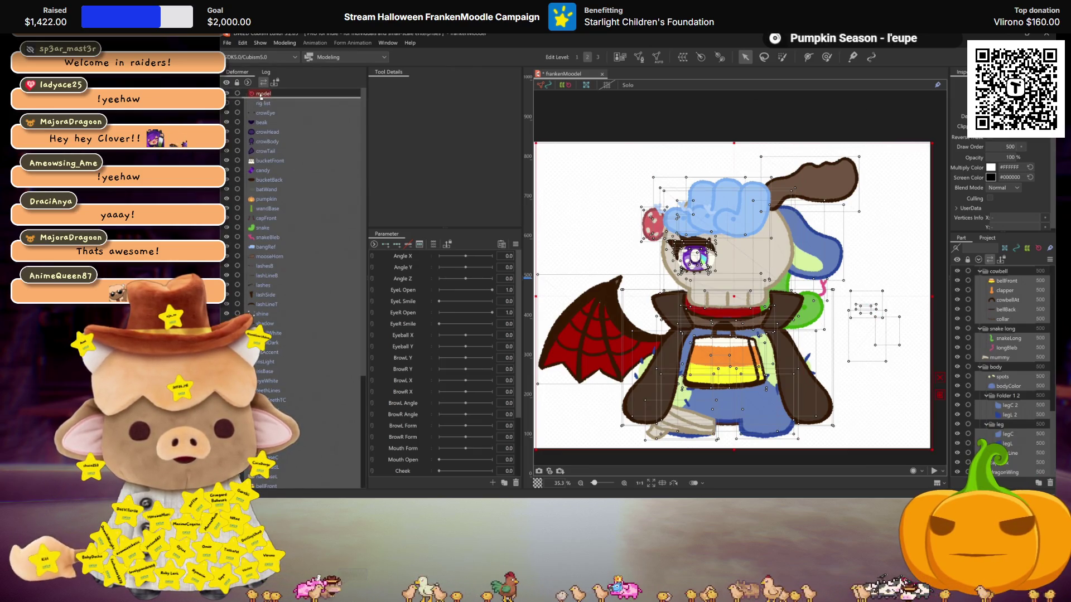
pyautogui.click(284, 43)
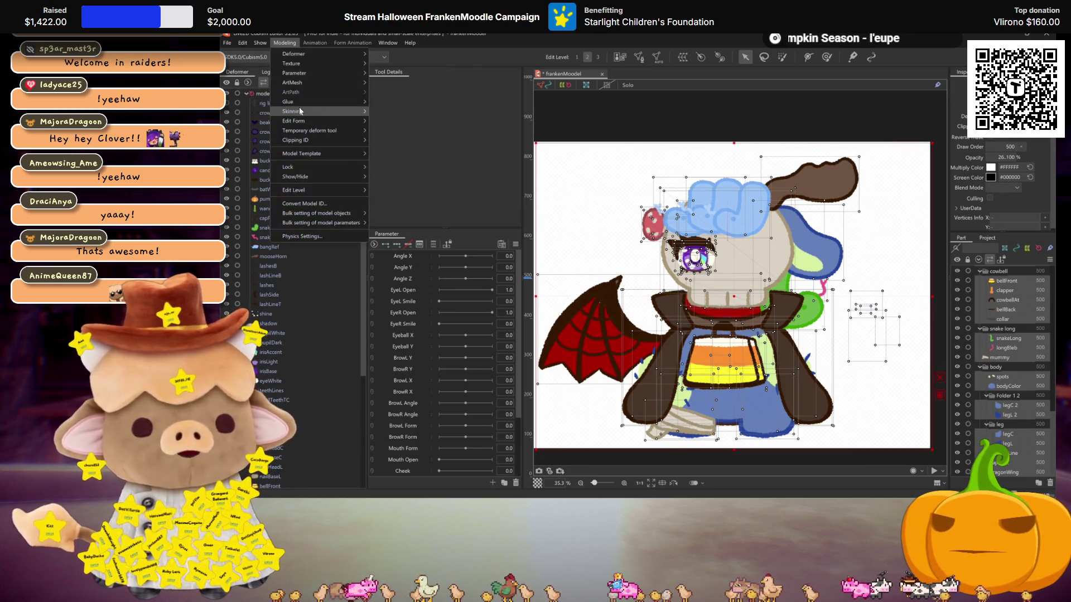
pyautogui.moveTo(346, 224)
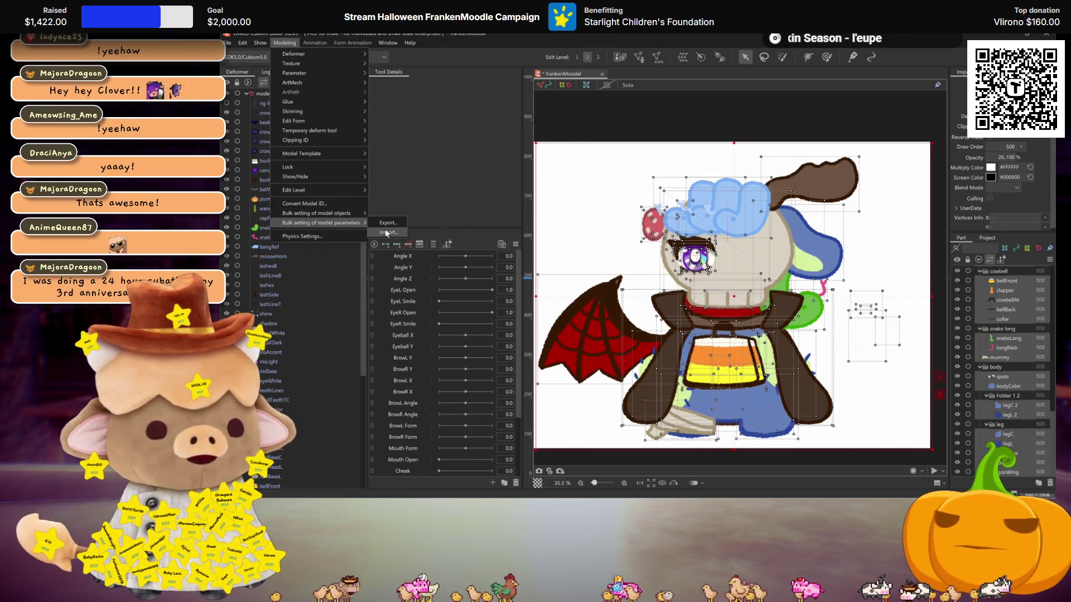
pyautogui.click(387, 223)
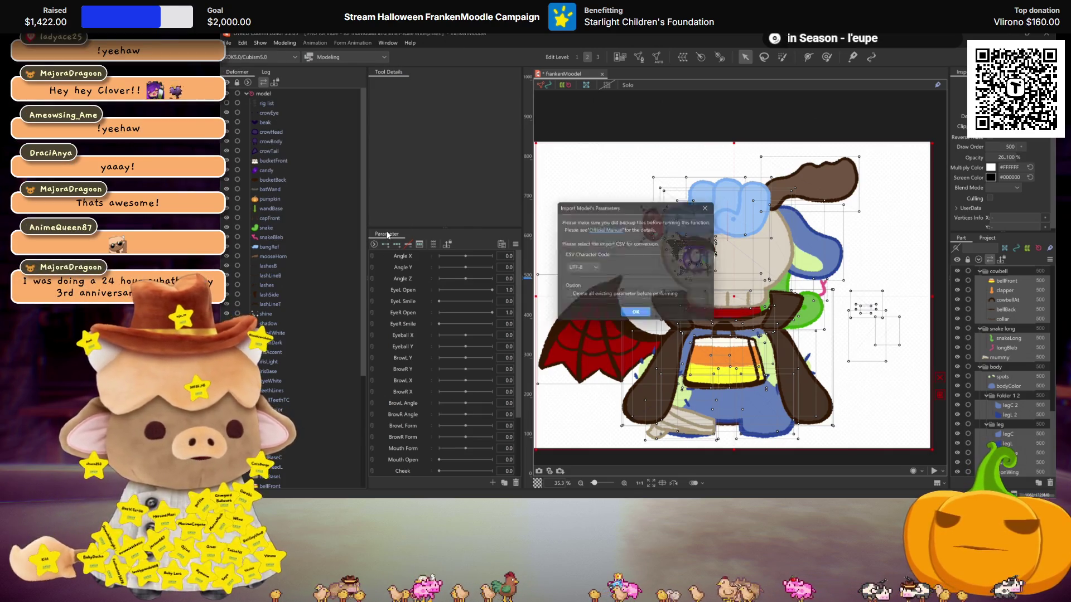
pyautogui.click(566, 296)
pyautogui.click(637, 315)
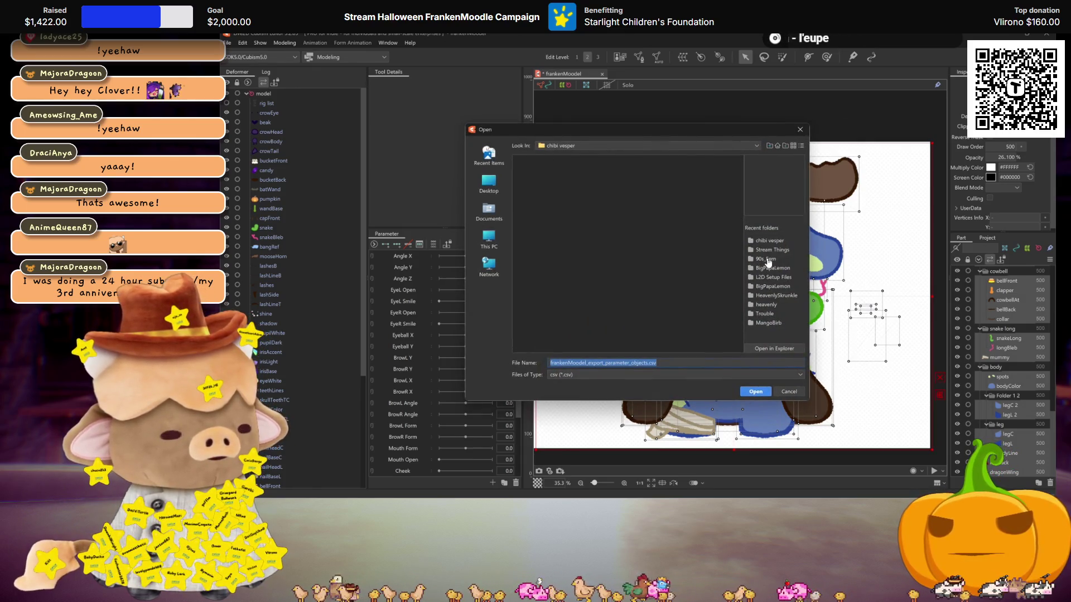
pyautogui.click(773, 278)
pyautogui.click(544, 175)
pyautogui.click(767, 392)
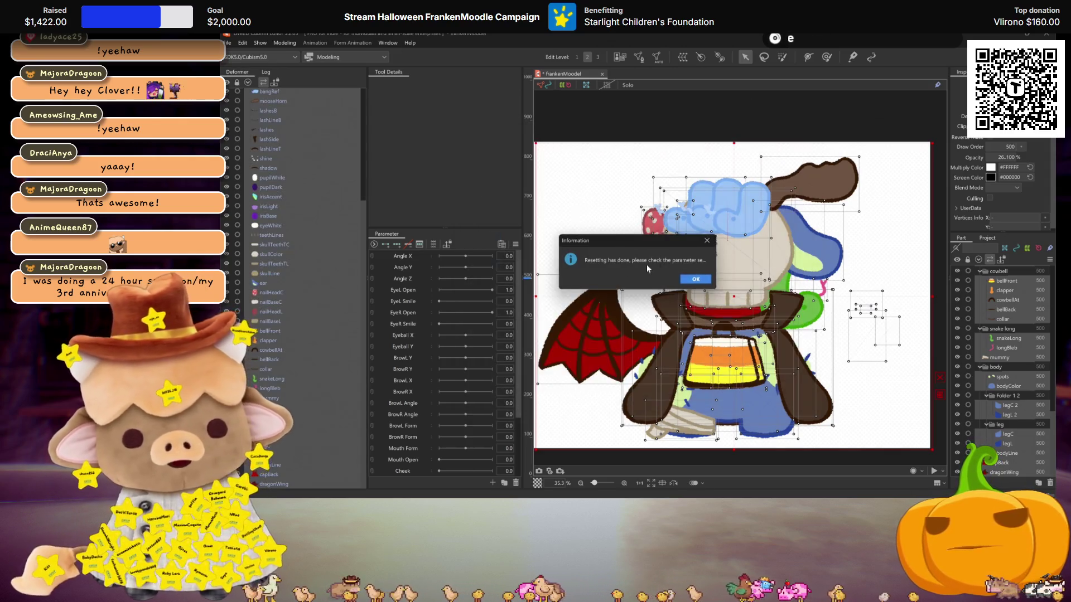
pyautogui.click(691, 278)
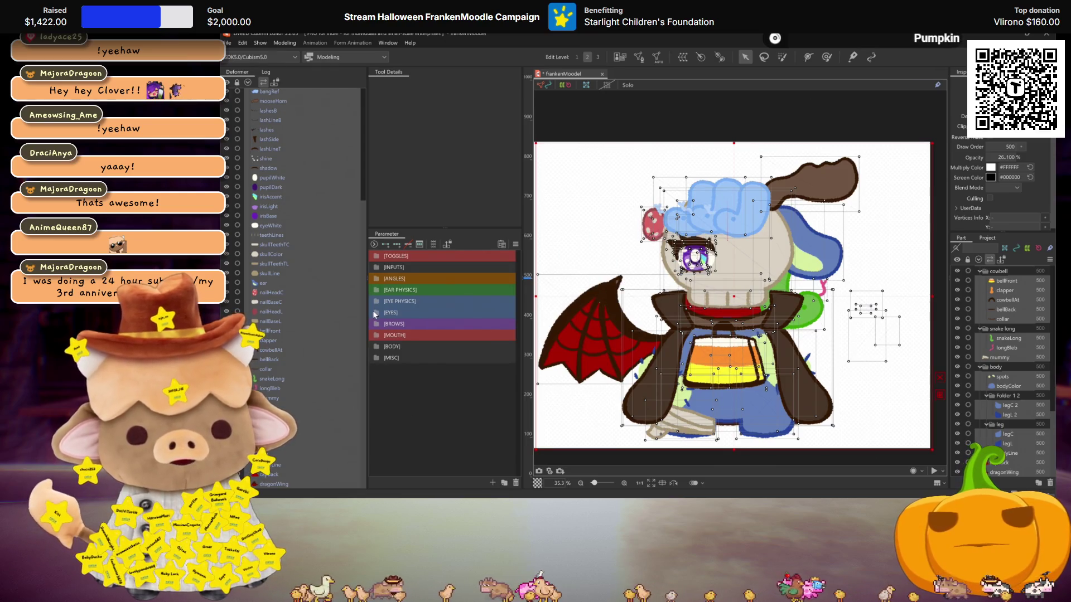
# Delete the extra mouth parameters from [MOUTH], keeping only Mouth Open and Mouth Form.
pyautogui.click(377, 335)
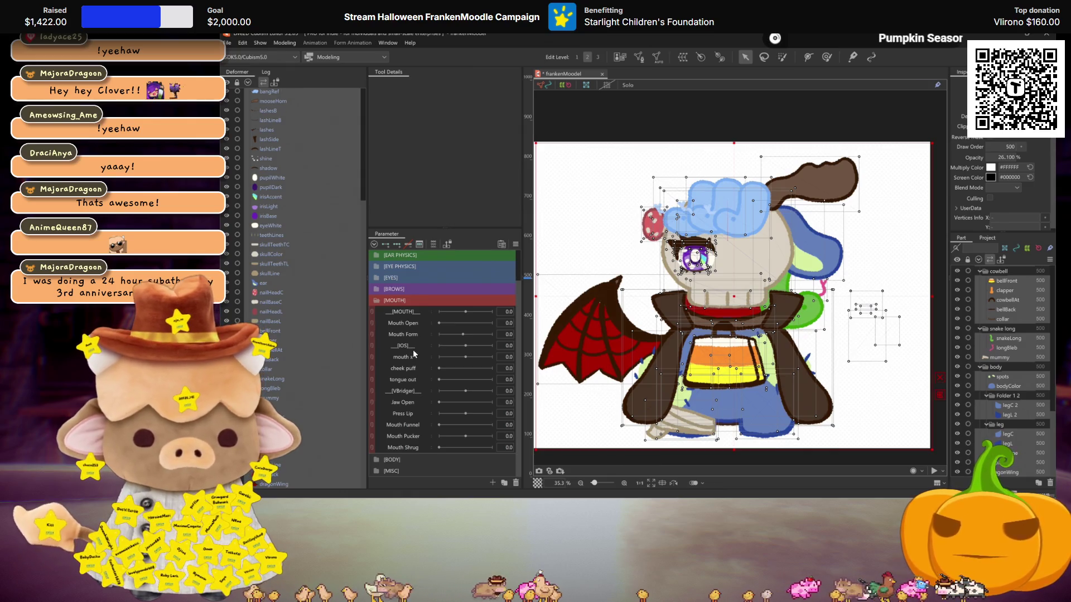
pyautogui.click(410, 345)
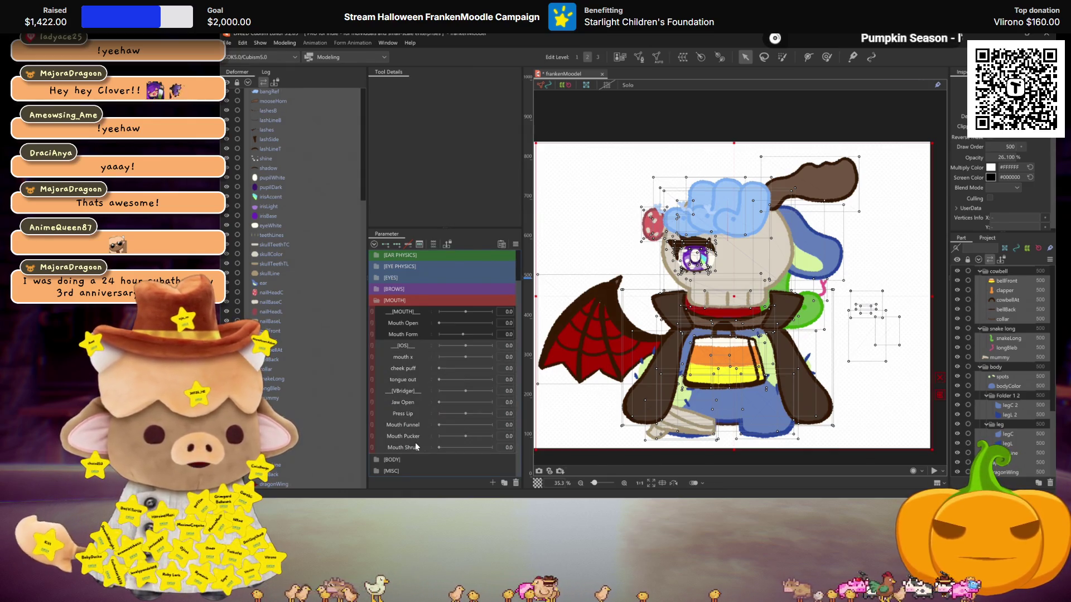
pyautogui.rightClick(417, 444)
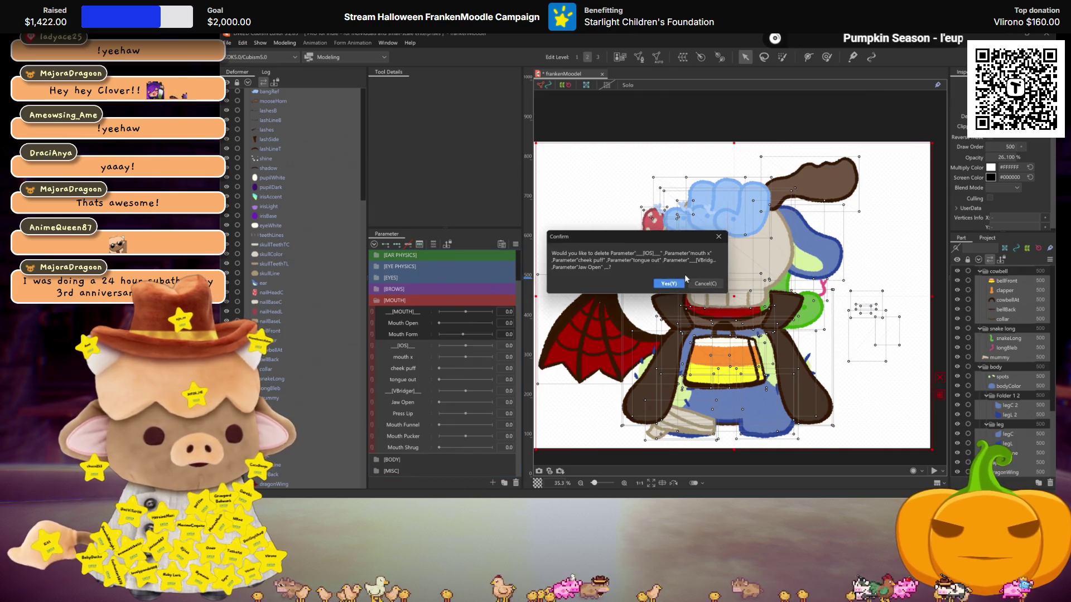
# Save the frankenMoodel model in place with Ctrl+S instead of Save As.
pyautogui.hotkey('ctrl', 'shift', 's')
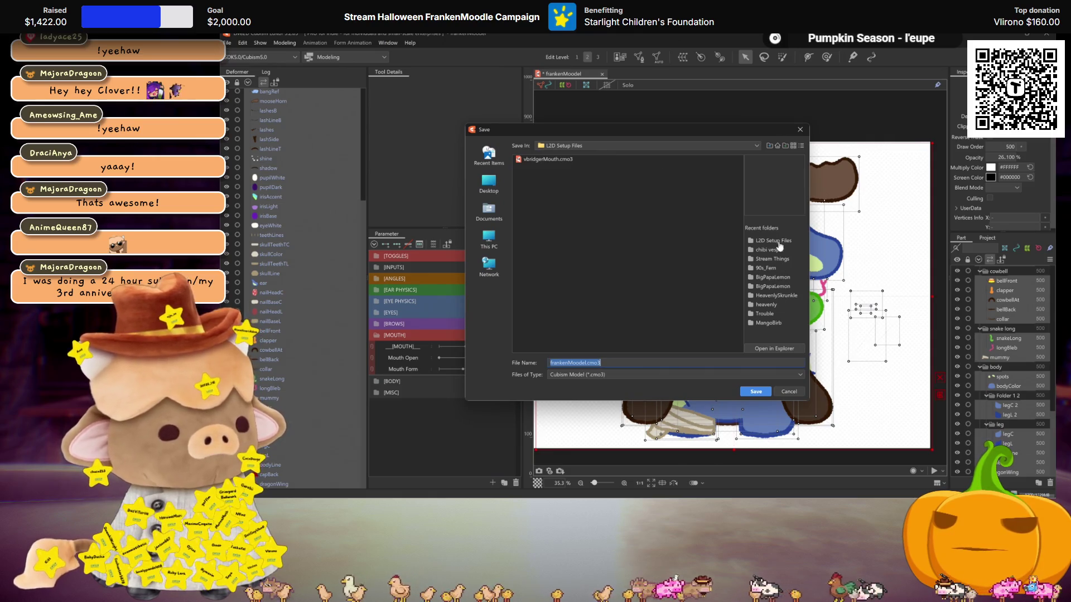
pyautogui.click(558, 149)
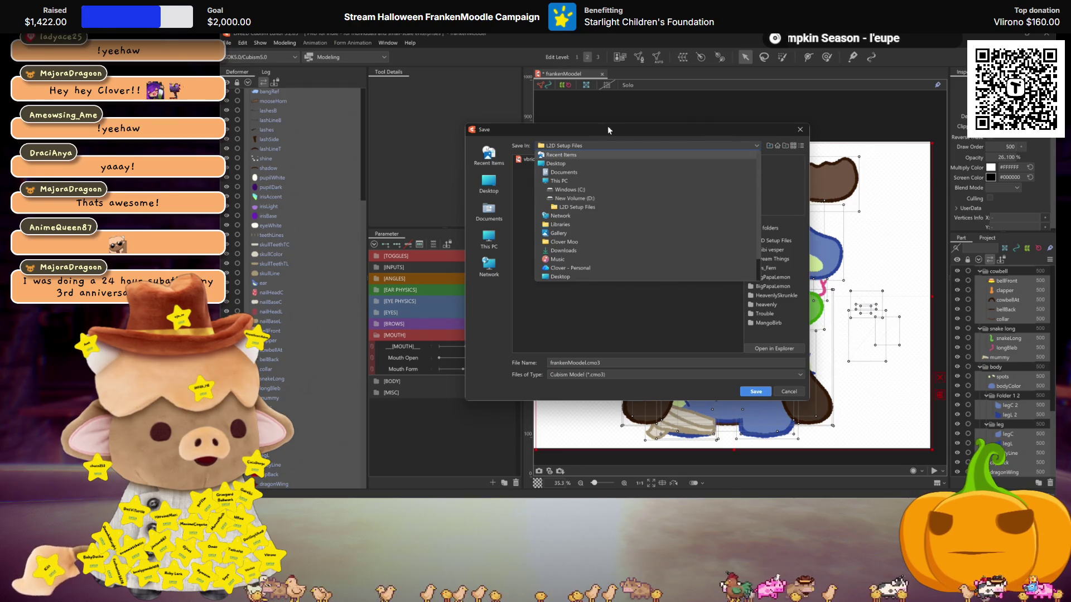
pyautogui.press('Escape')
pyautogui.press('Escape')
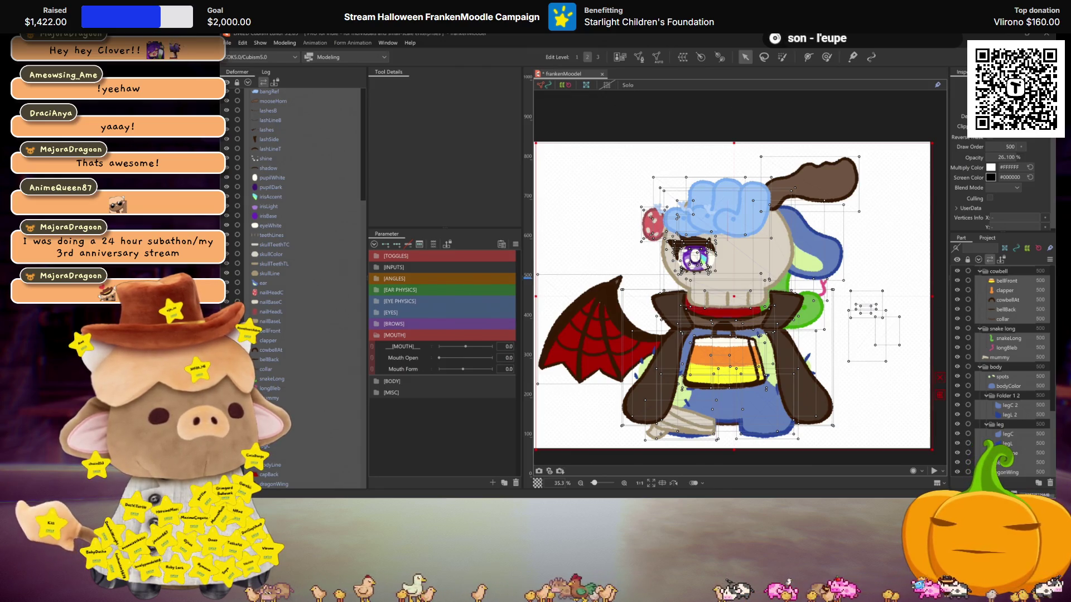
pyautogui.hotkey('ctrl', 's')
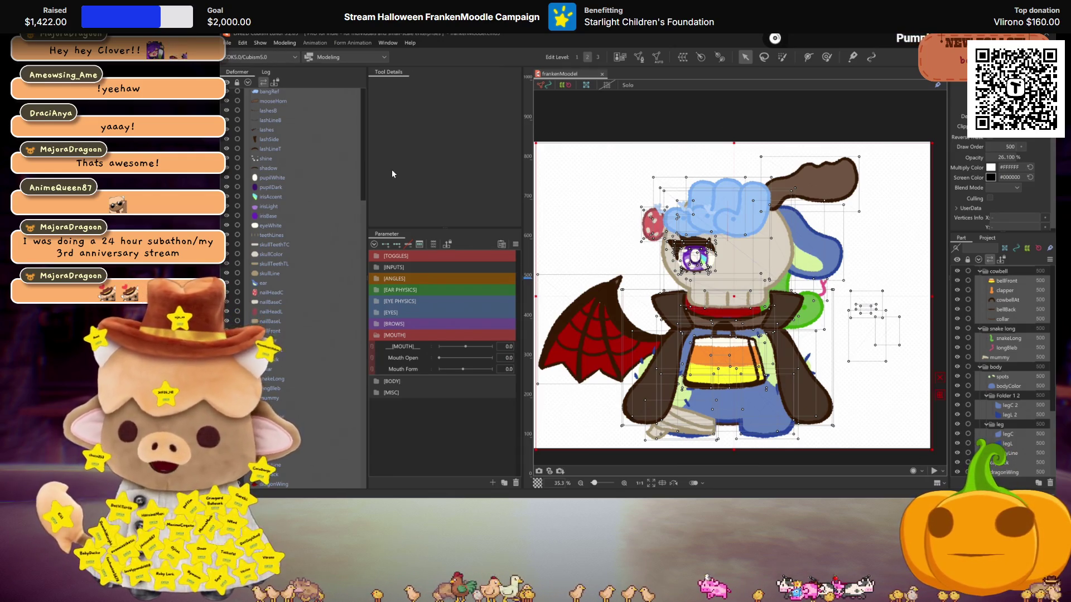
# Select the crow's meshes crowEye through crowTail and create a warp deformer named [crow].
pyautogui.scroll(5, 309, 210)
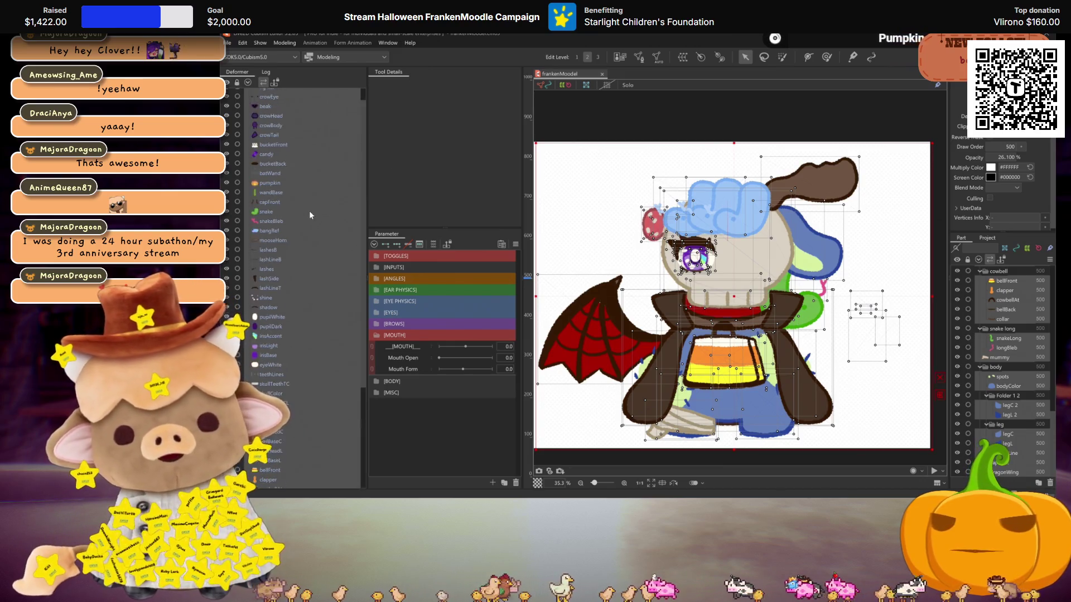
pyautogui.click(272, 161)
pyautogui.click(273, 113)
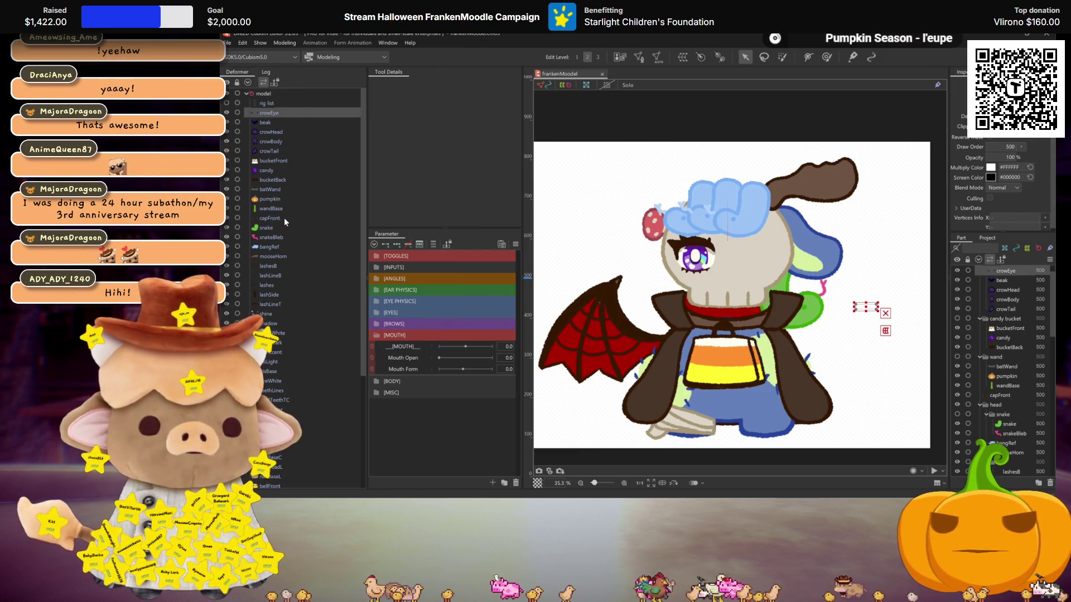
pyautogui.scroll(-5, 284, 218)
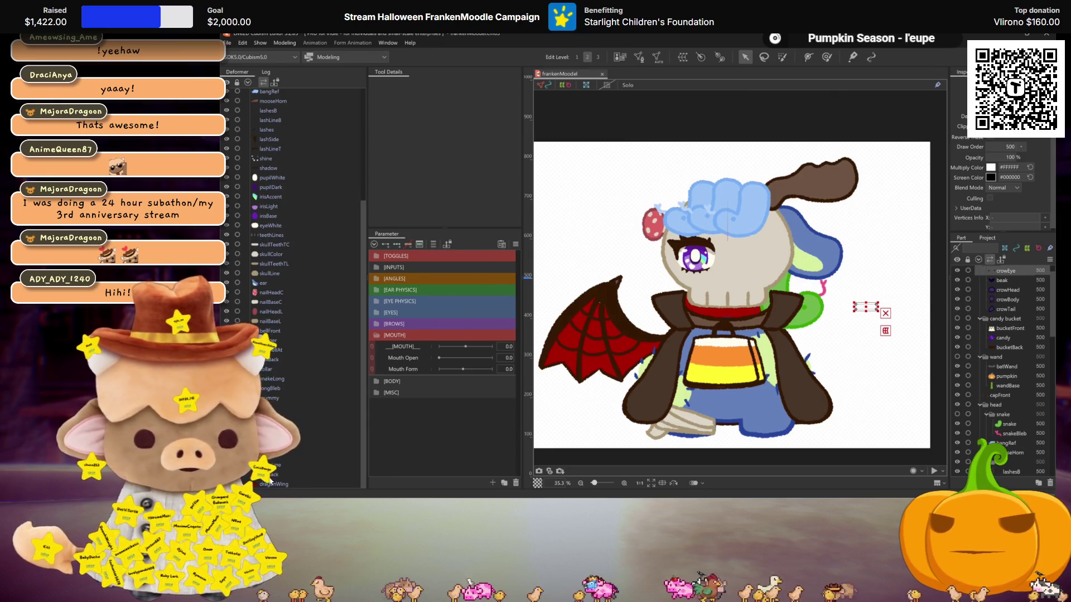
pyautogui.scroll(5, 278, 206)
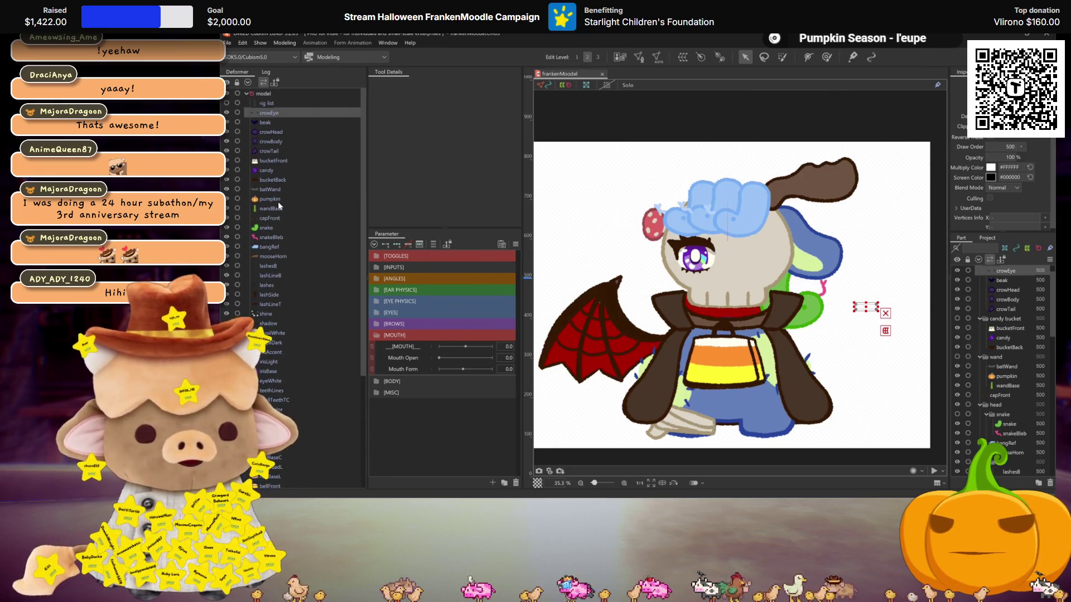
pyautogui.click(265, 119)
pyautogui.click(267, 112)
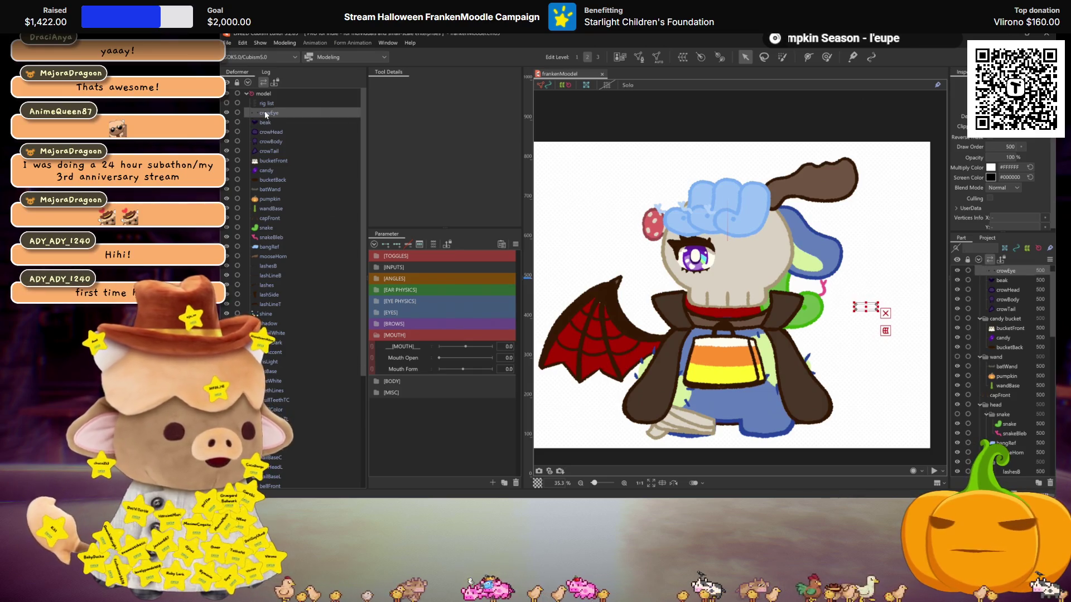
pyautogui.scroll(1, 972, 330)
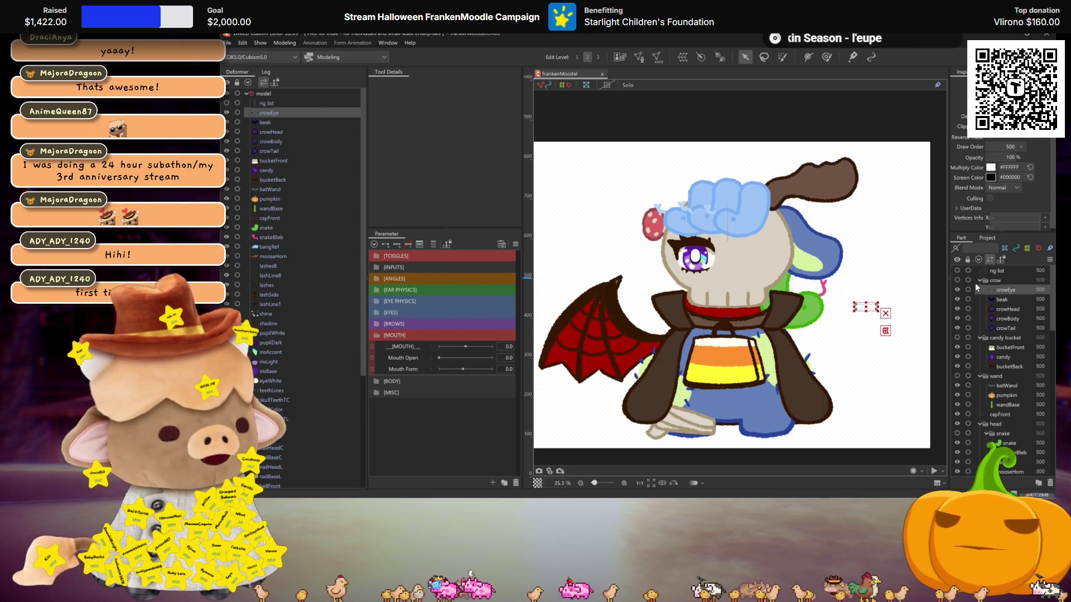
pyautogui.keyDown('shift'); pyautogui.click(312, 150); pyautogui.keyUp('shift')
pyautogui.click(684, 58)
pyautogui.tripleClick(438, 90)
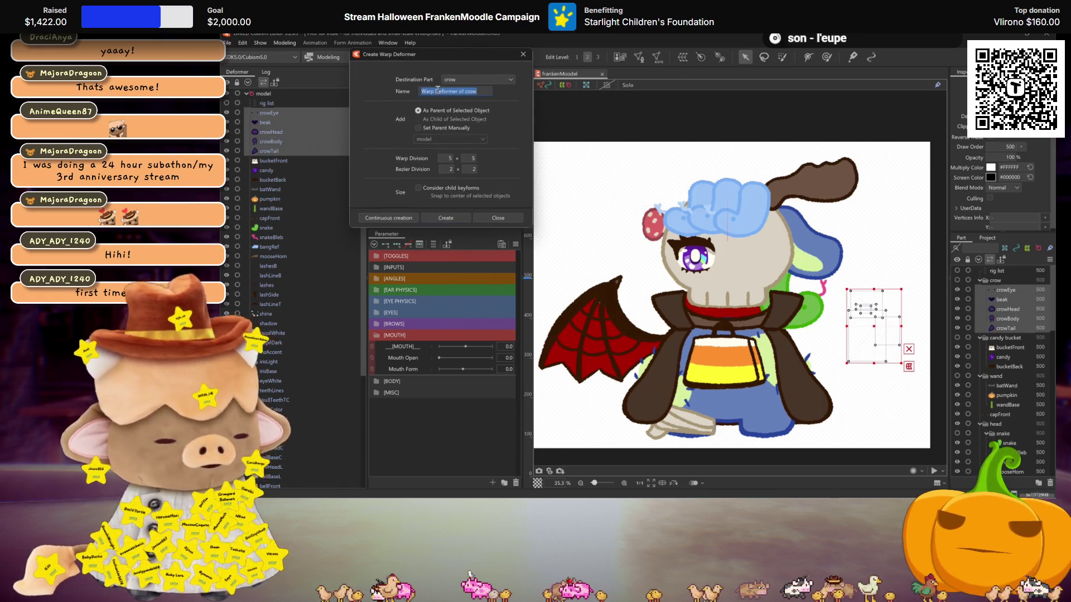
pyautogui.write('[crow]')
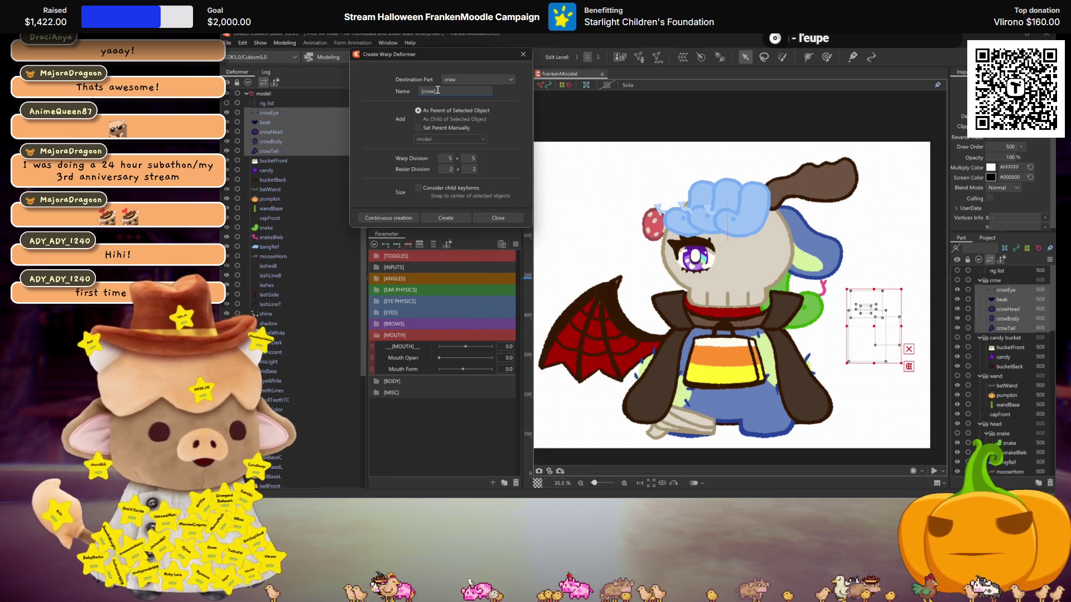
pyautogui.click(389, 218)
# Select the three candy bucket pieces and create the [bucket] warp deformer with continuous creation.
pyautogui.scroll(5, 257, 134)
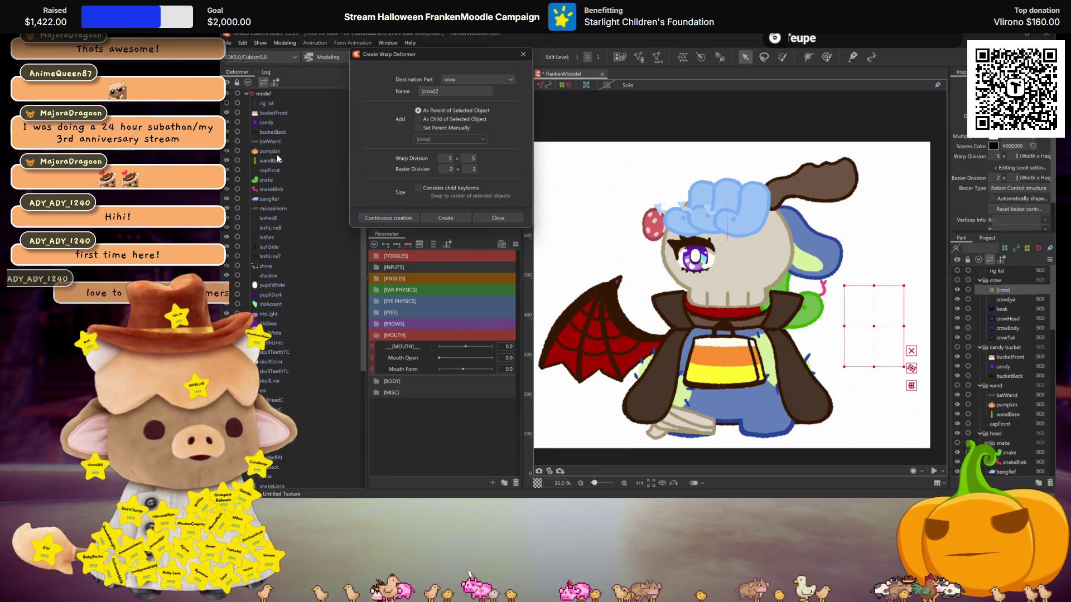
pyautogui.click(269, 114)
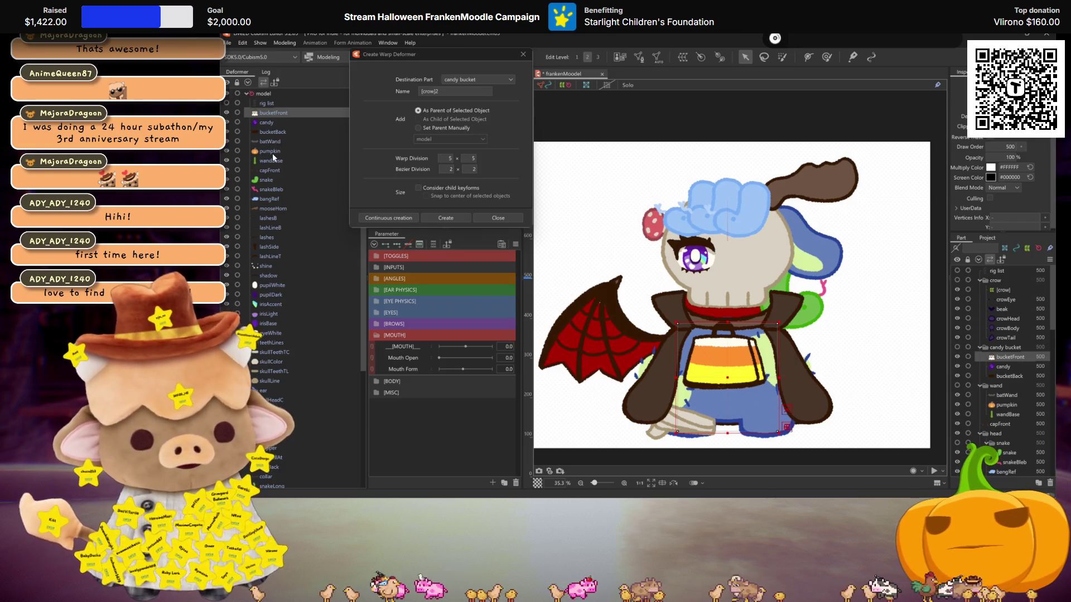
pyautogui.keyDown('shift'); pyautogui.click(275, 143); pyautogui.keyUp('shift')
pyautogui.keyDown('shift'); pyautogui.click(273, 129); pyautogui.keyUp('shift')
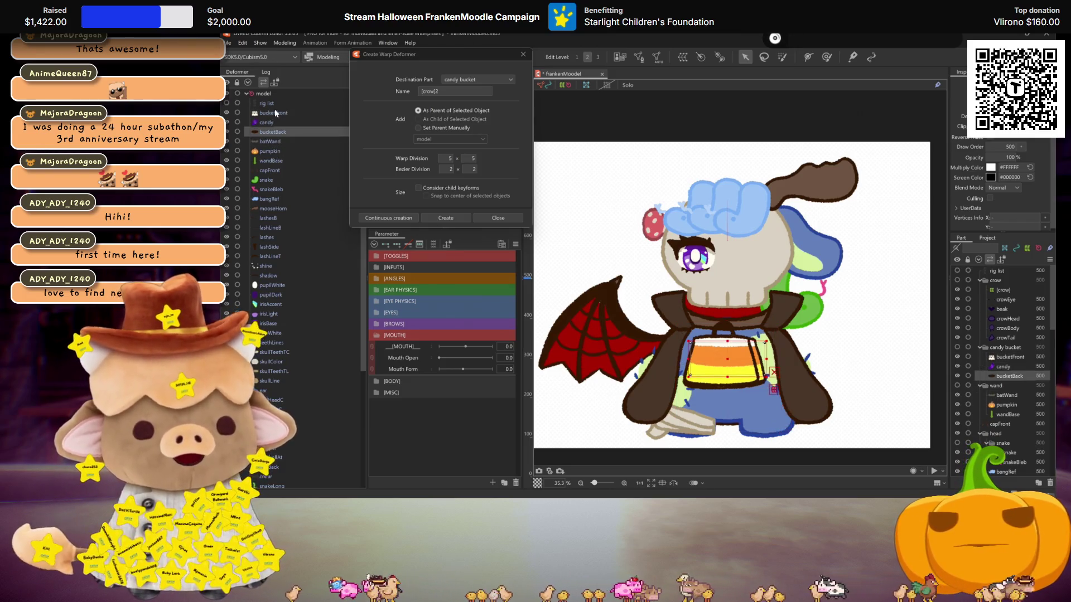
pyautogui.click(458, 90)
pyautogui.write('[bucket]')
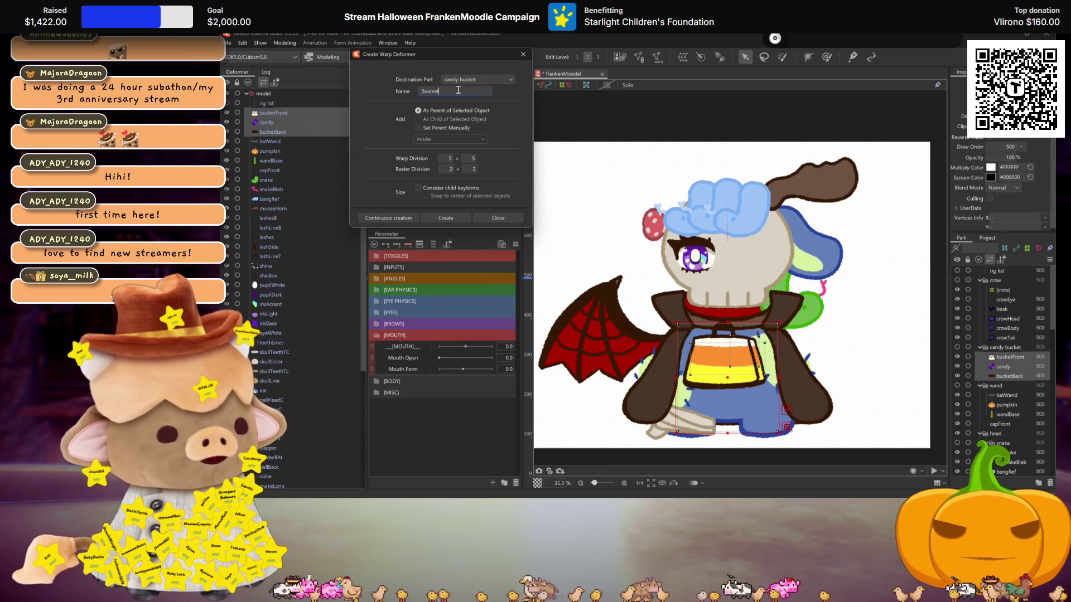
pyautogui.click(397, 219)
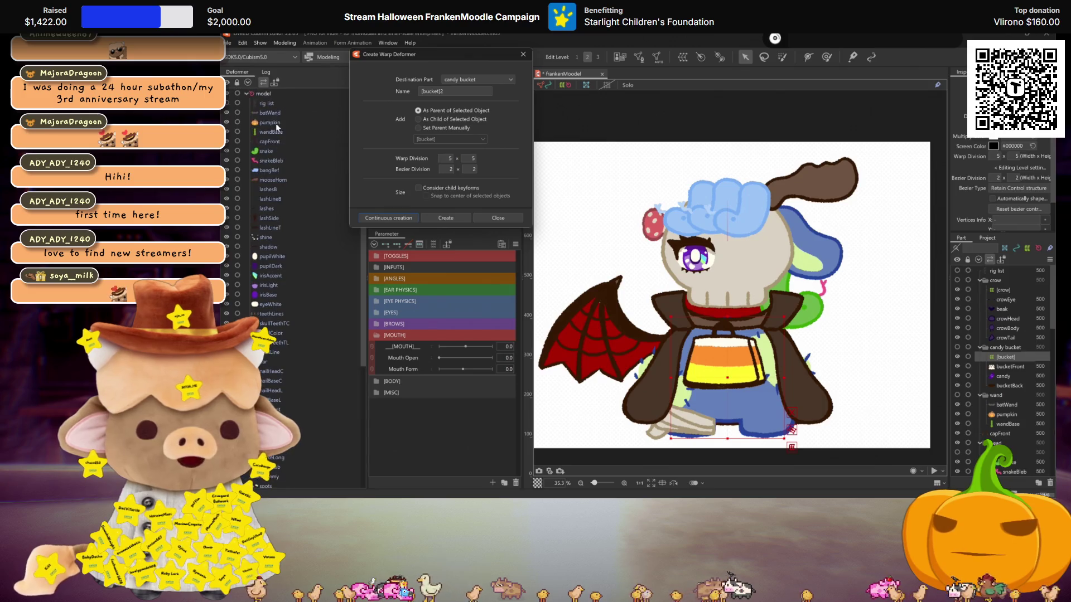
# Select batWand, pumpkin and wandBase and create the [wand] warp deformer.
pyautogui.click(266, 114)
pyautogui.keyDown('shift'); pyautogui.click(272, 133); pyautogui.keyUp('shift')
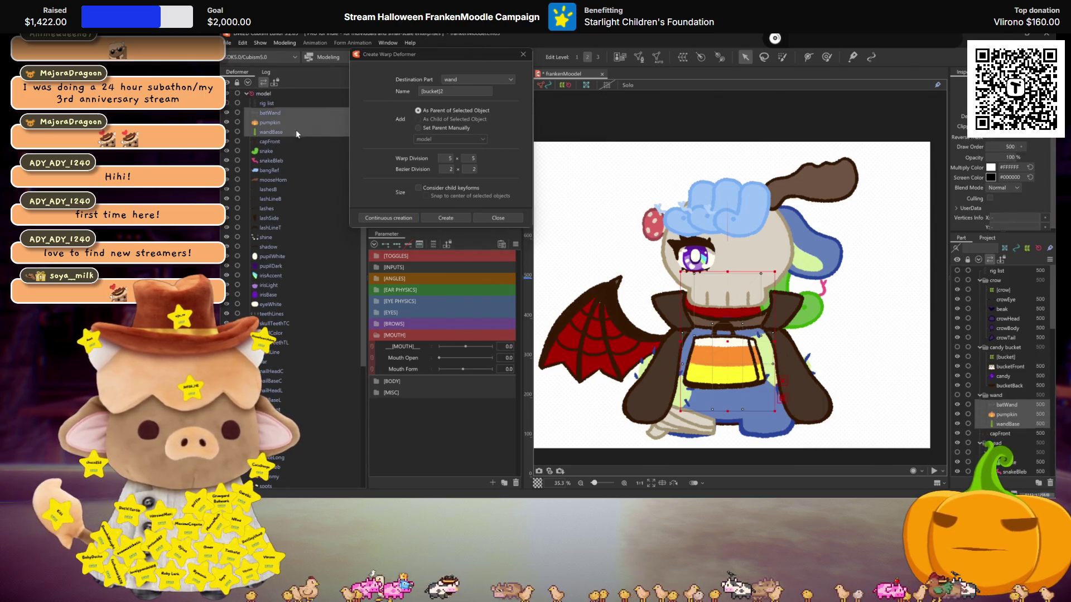
pyautogui.doubleClick(434, 91)
pyautogui.write('wand')
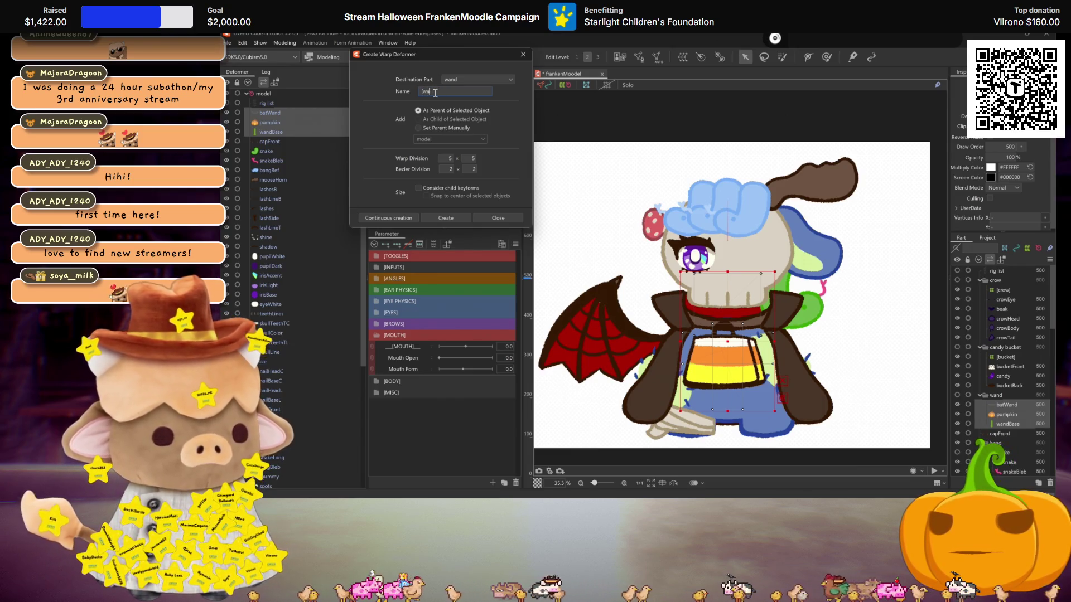
pyautogui.write(']')
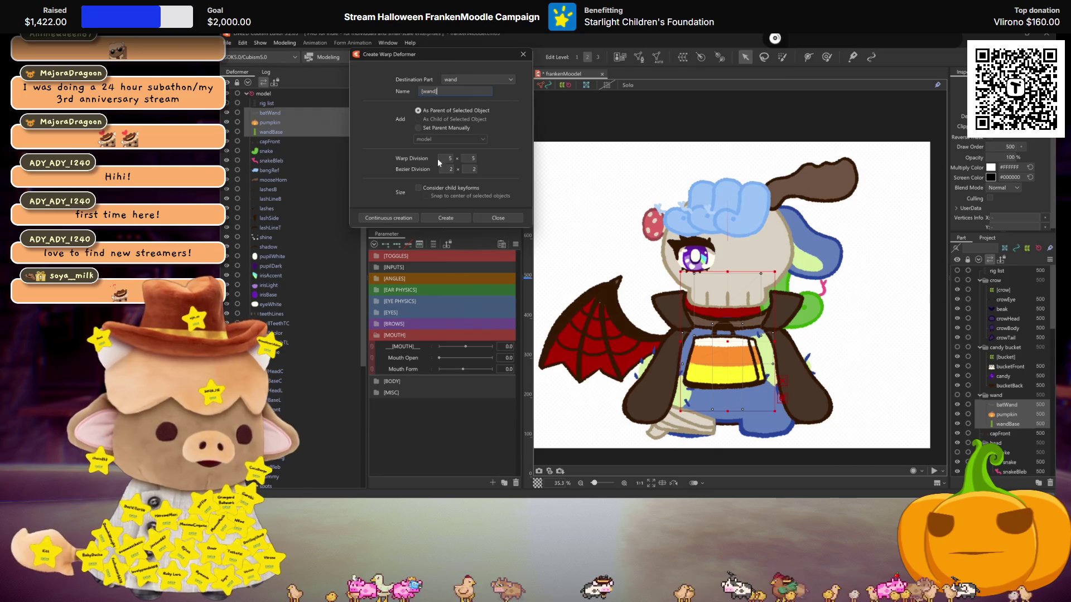
pyautogui.click(392, 216)
# Select the cape part and create the [cape] warp deformer.
pyautogui.click(267, 112)
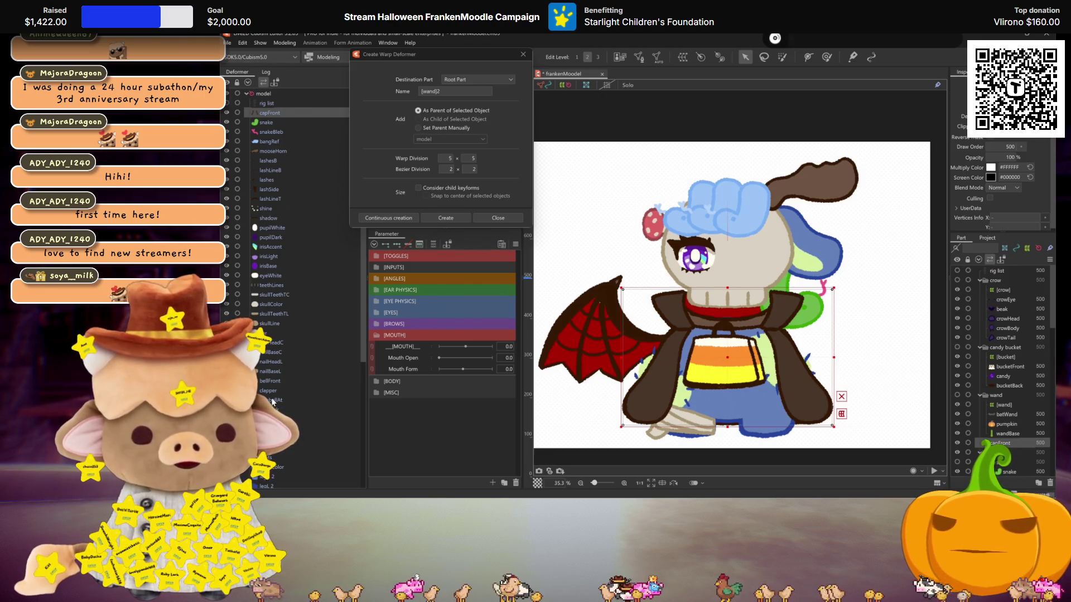
pyautogui.scroll(-4, 269, 286)
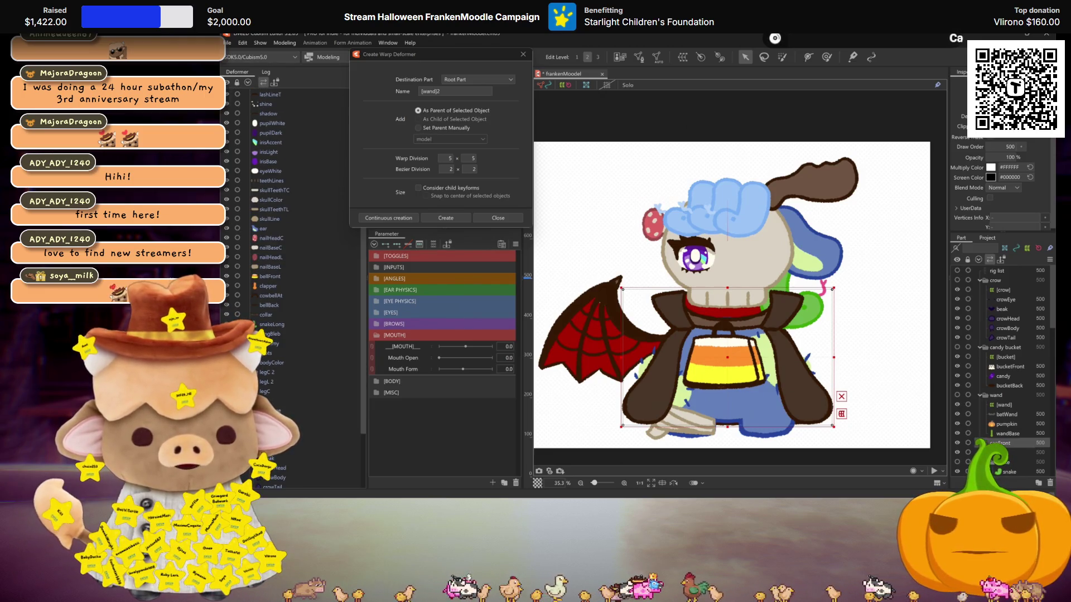
pyautogui.doubleClick(443, 93)
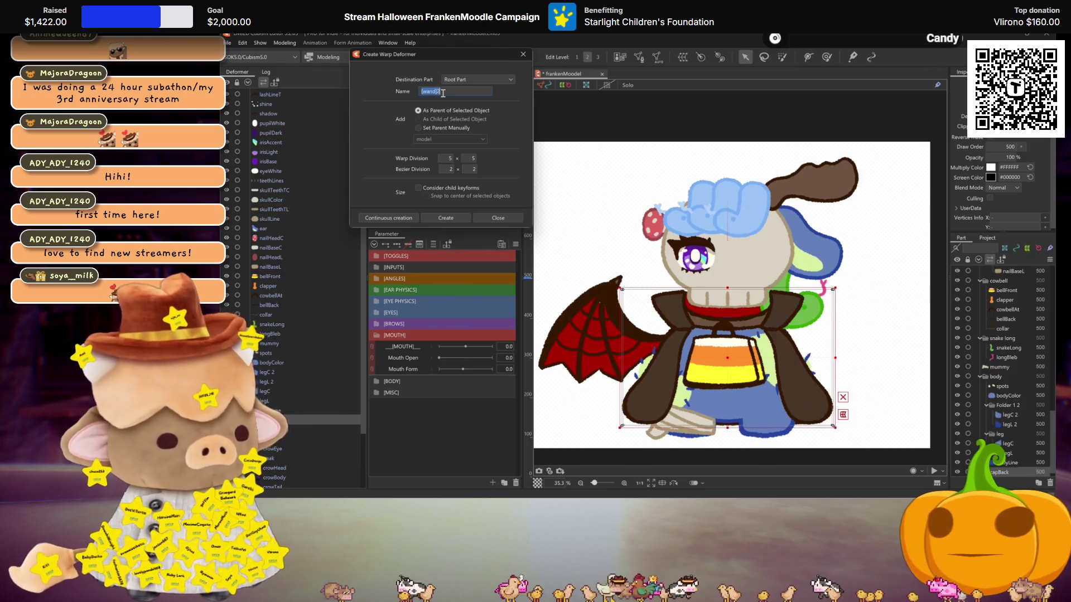
pyautogui.write('[cape]')
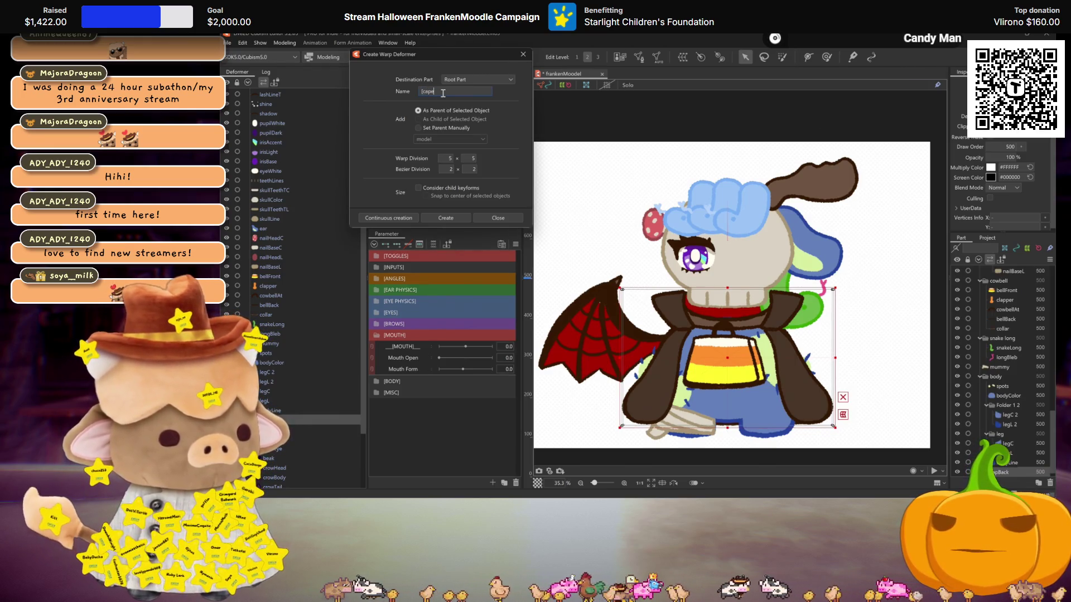
pyautogui.press('Return')
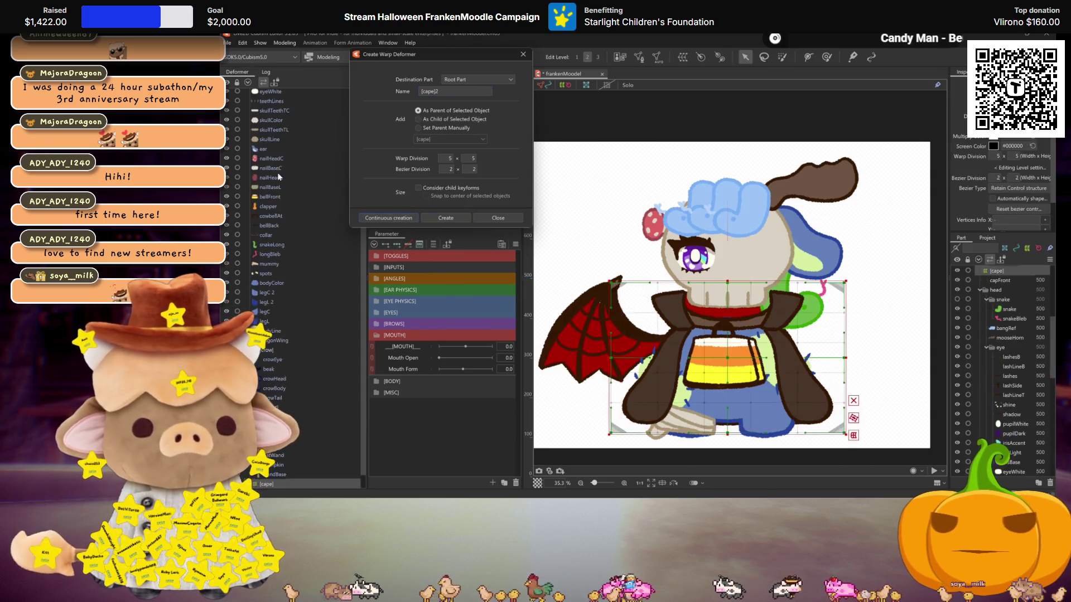
pyautogui.click(266, 115)
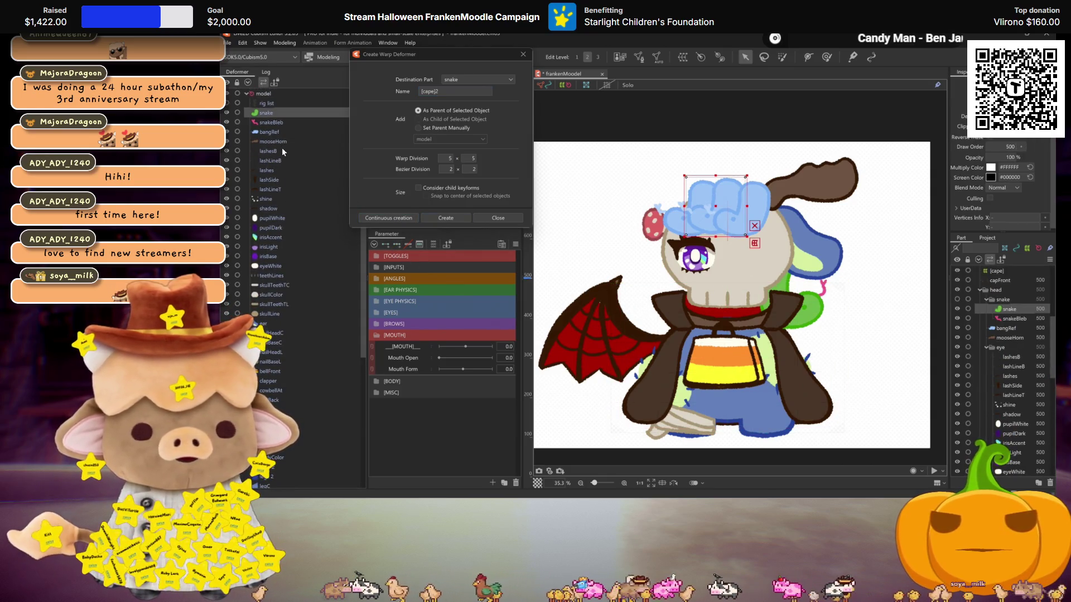
# Select the snake, snakeBleb, bangRef and remaining hair parts and create the [hair] warp deformer.
pyautogui.keyDown('ctrl'); pyautogui.click(273, 121); pyautogui.keyUp('ctrl')
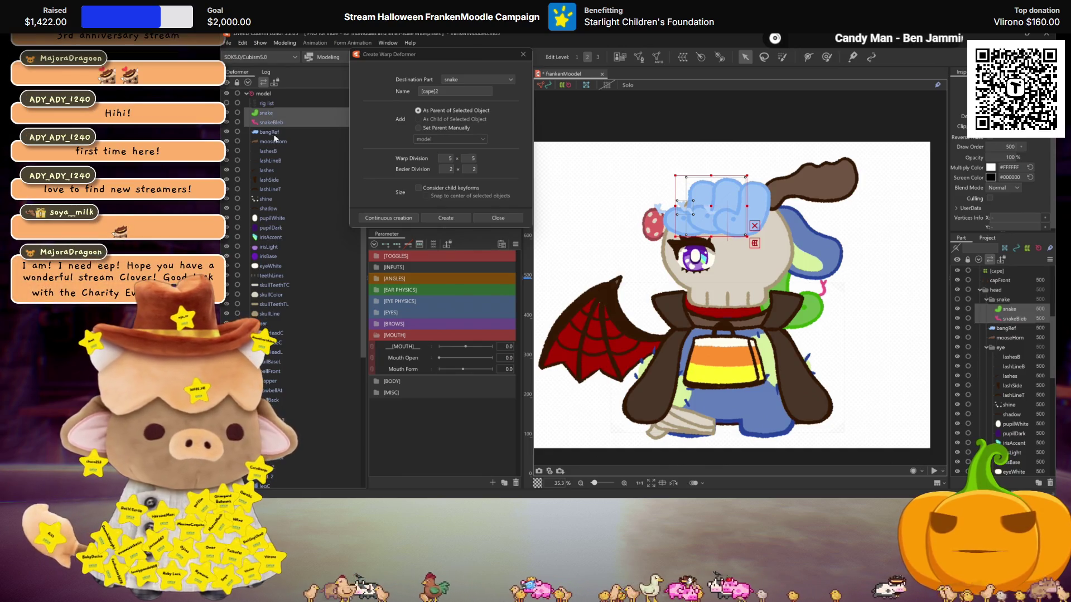
pyautogui.keyDown('ctrl'); pyautogui.click(267, 132); pyautogui.keyUp('ctrl')
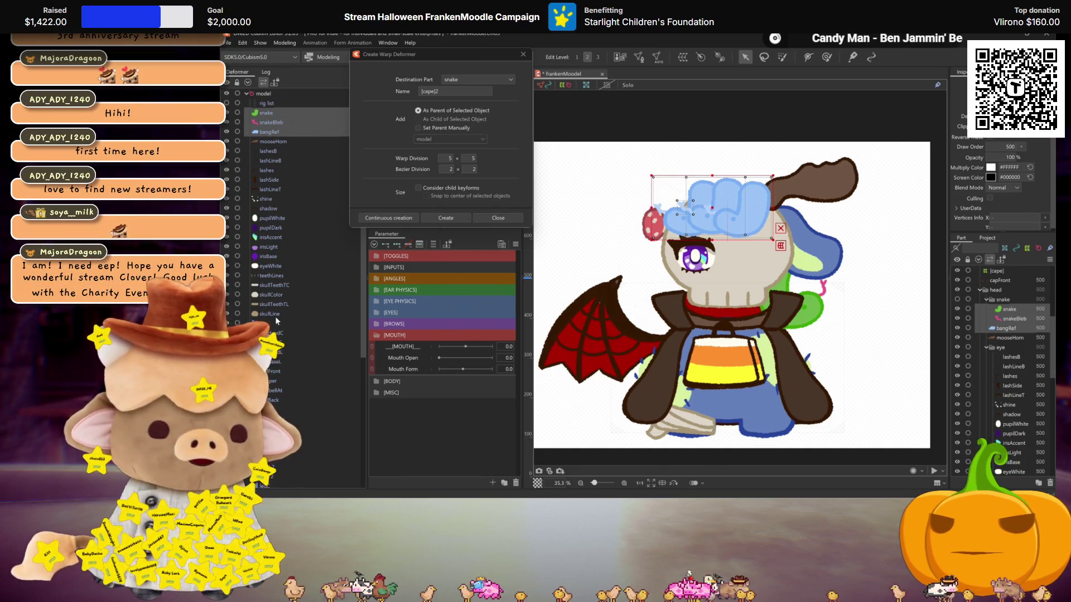
pyautogui.keyDown('ctrl'); pyautogui.click(279, 425); pyautogui.keyUp('ctrl')
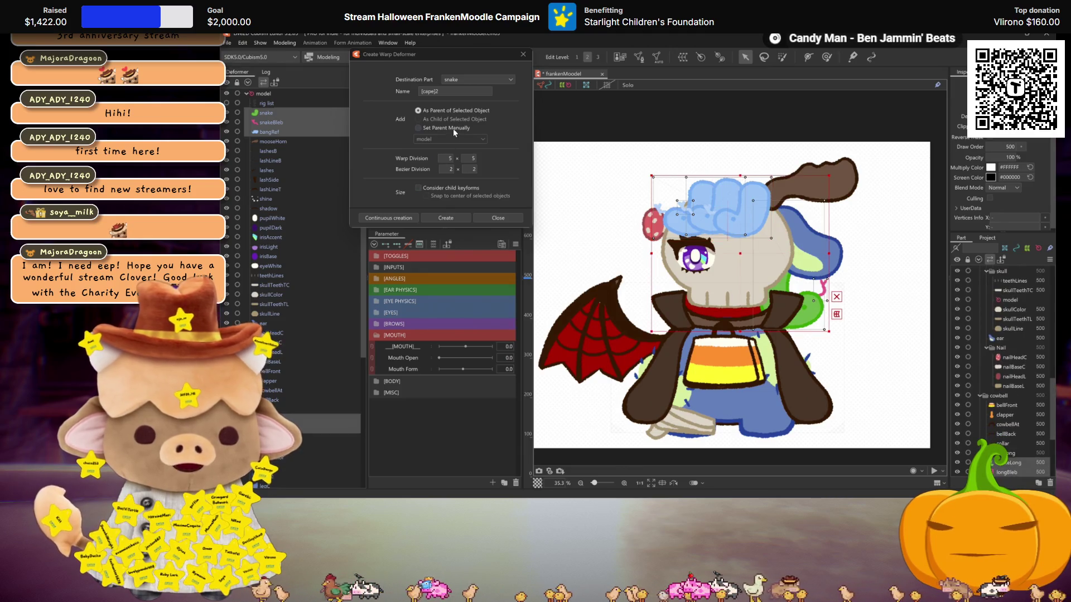
pyautogui.tripleClick(447, 92)
pyautogui.write('[hair]')
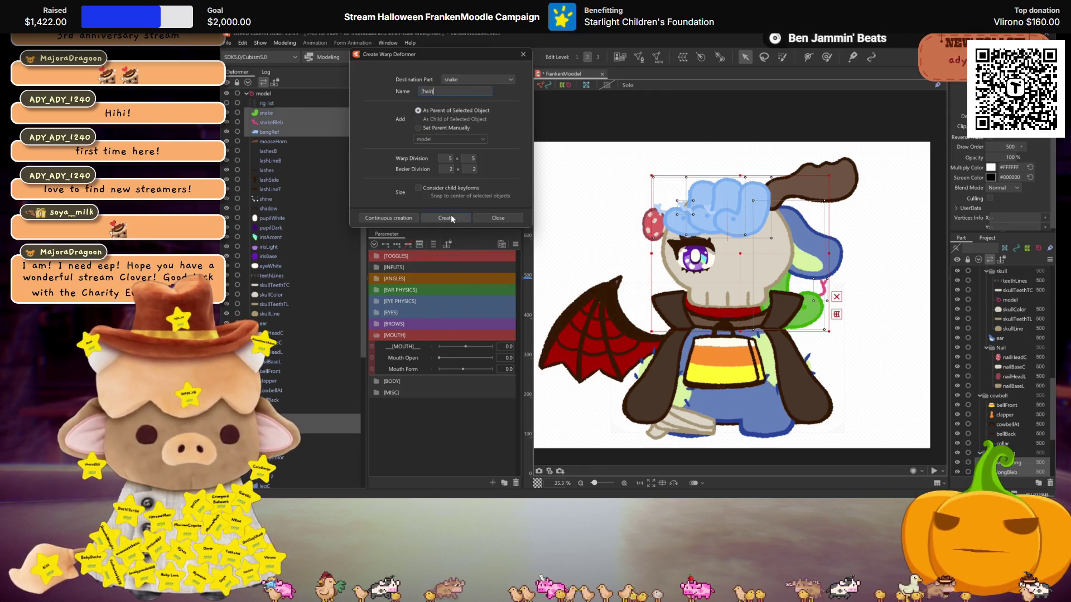
pyautogui.click(409, 218)
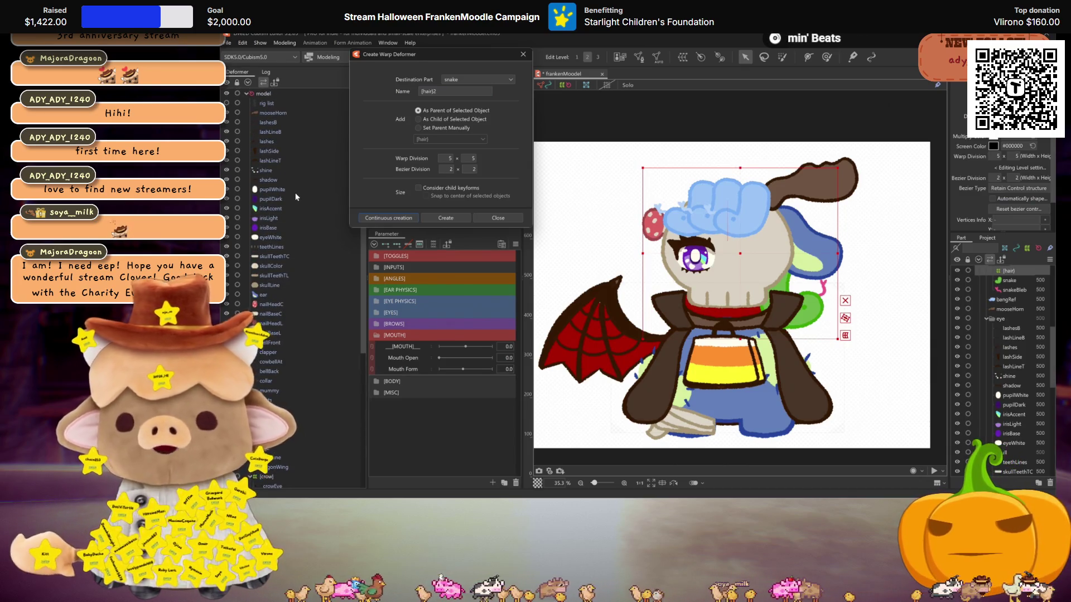
# Create hornLeft around mooseHorn and eye Right around lashesB through eyeWhite.
pyautogui.click(274, 112)
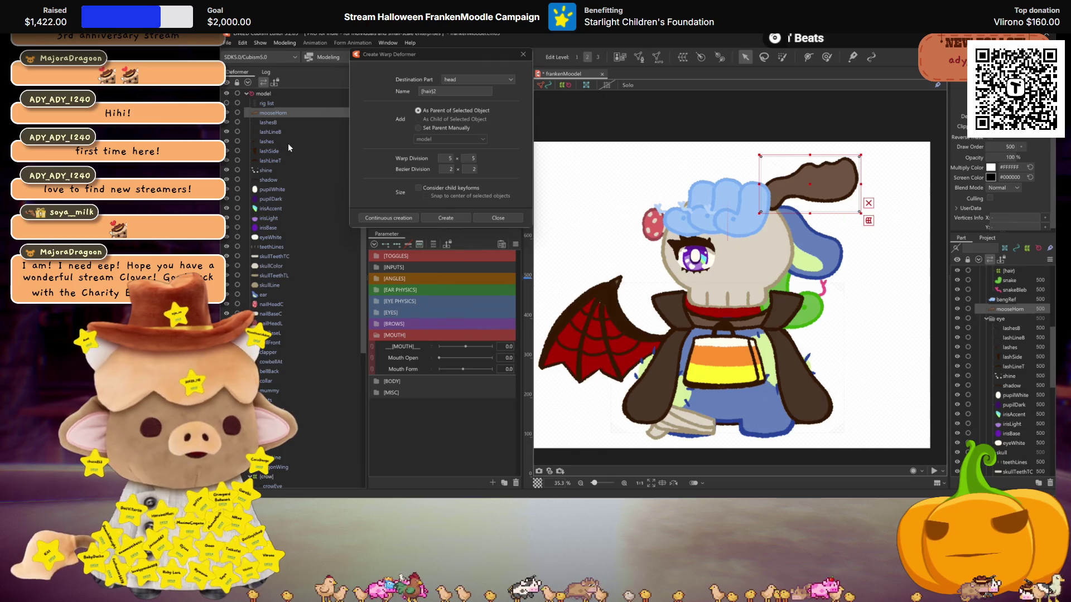
pyautogui.click(435, 93)
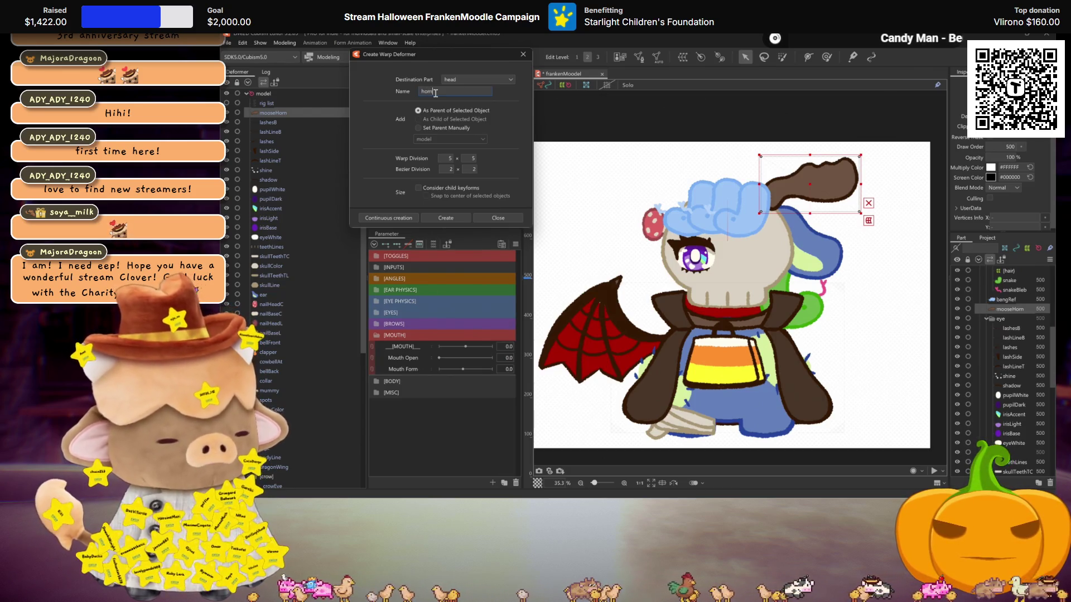
pyautogui.write('hornLeft')
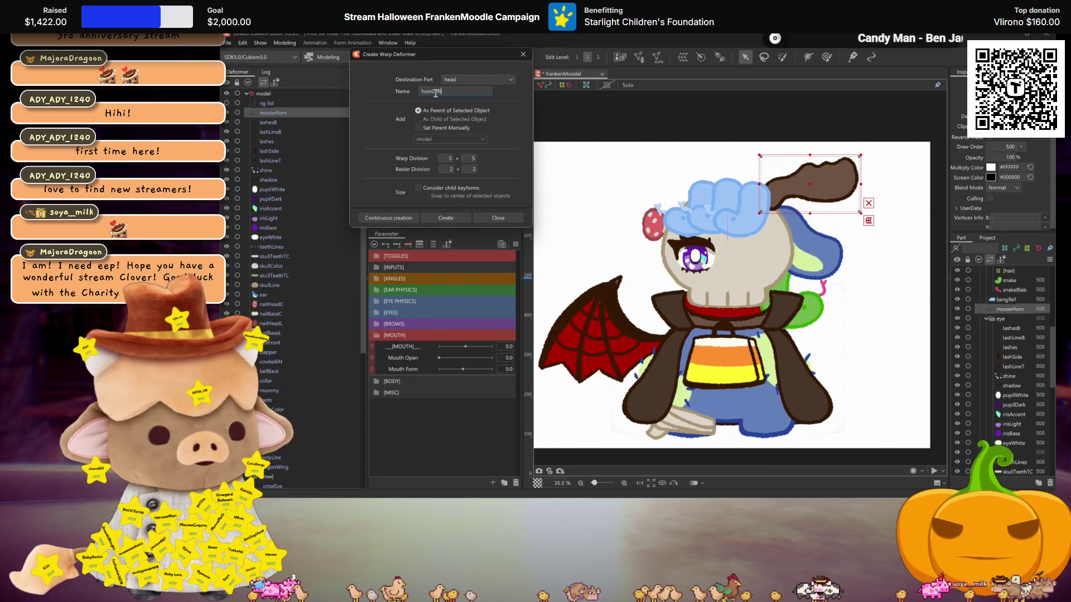
pyautogui.click(445, 218)
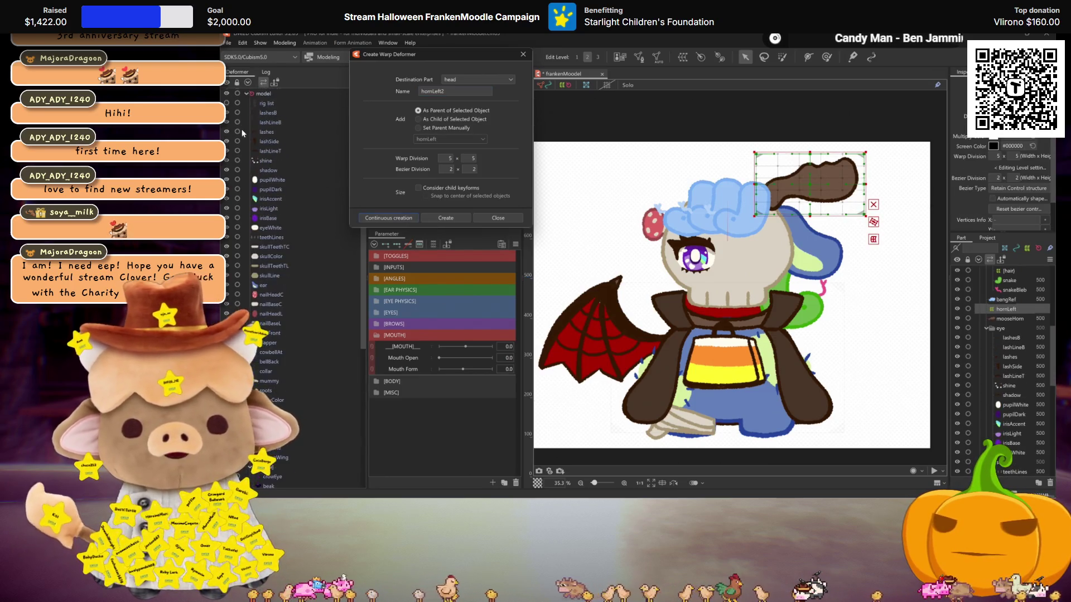
pyautogui.click(276, 114)
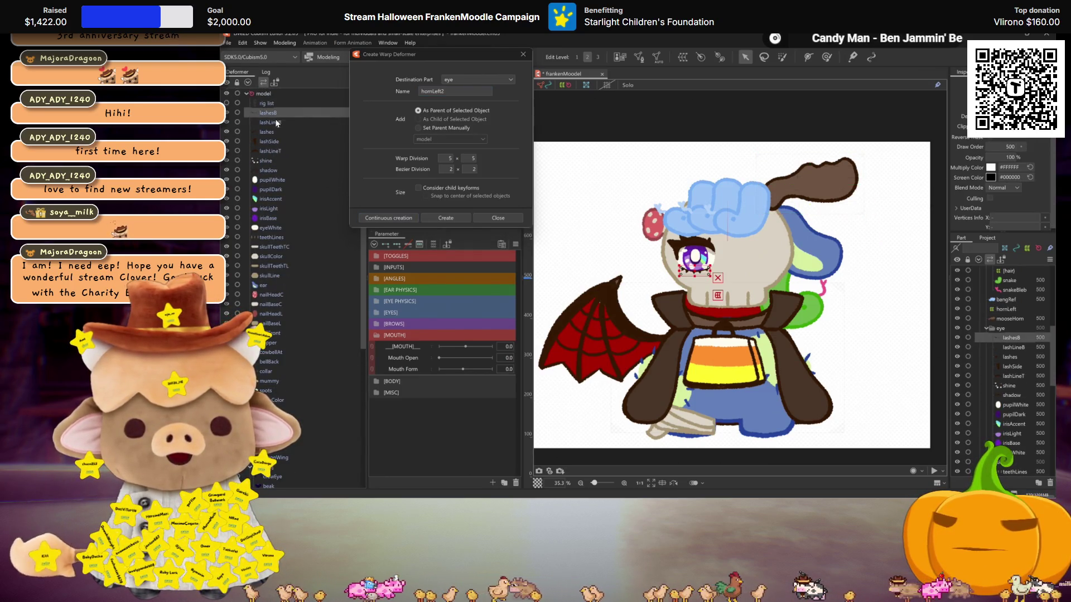
pyautogui.keyDown('shift'); pyautogui.click(272, 227); pyautogui.keyUp('shift')
pyautogui.write('eye Right')
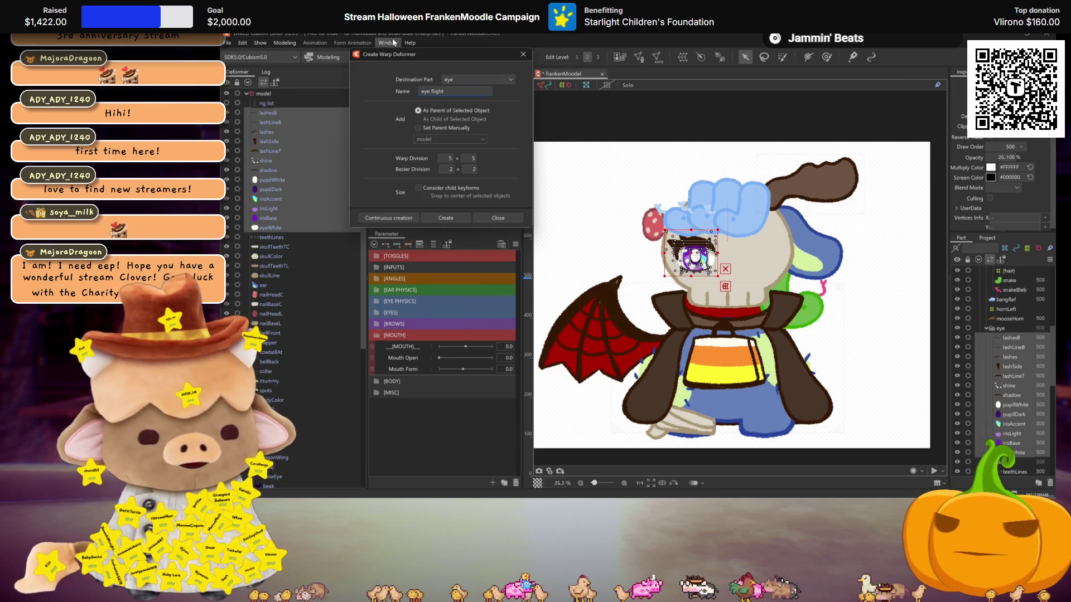
pyautogui.click(396, 218)
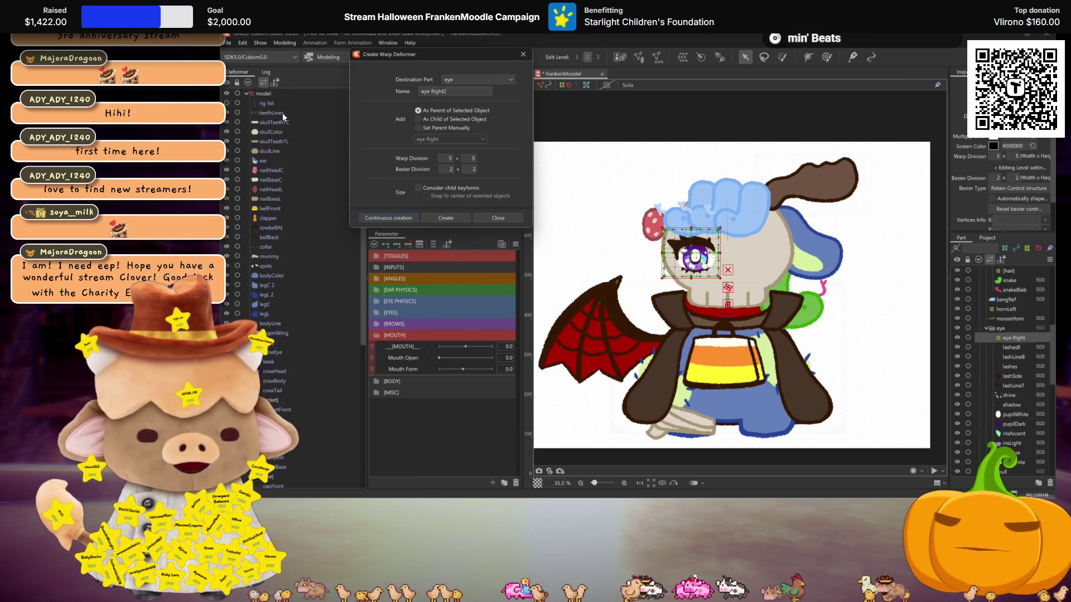
# Create the [skull] warp deformer over teethLines through skullLine.
pyautogui.click(282, 113)
pyautogui.keyDown('shift'); pyautogui.click(275, 149); pyautogui.keyUp('shift')
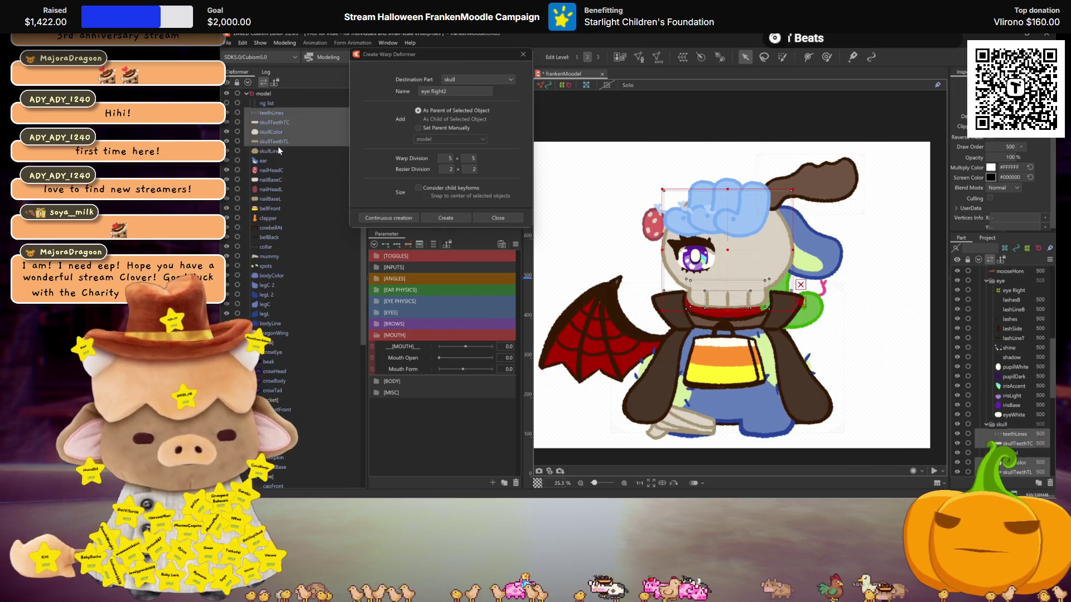
pyautogui.doubleClick(459, 94)
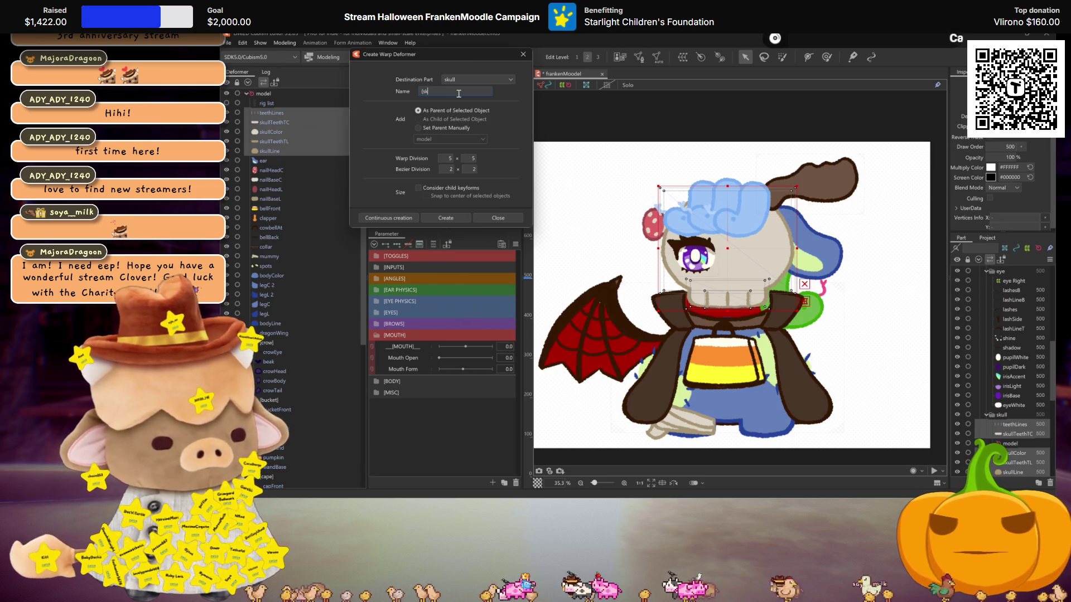
pyautogui.write('skull')
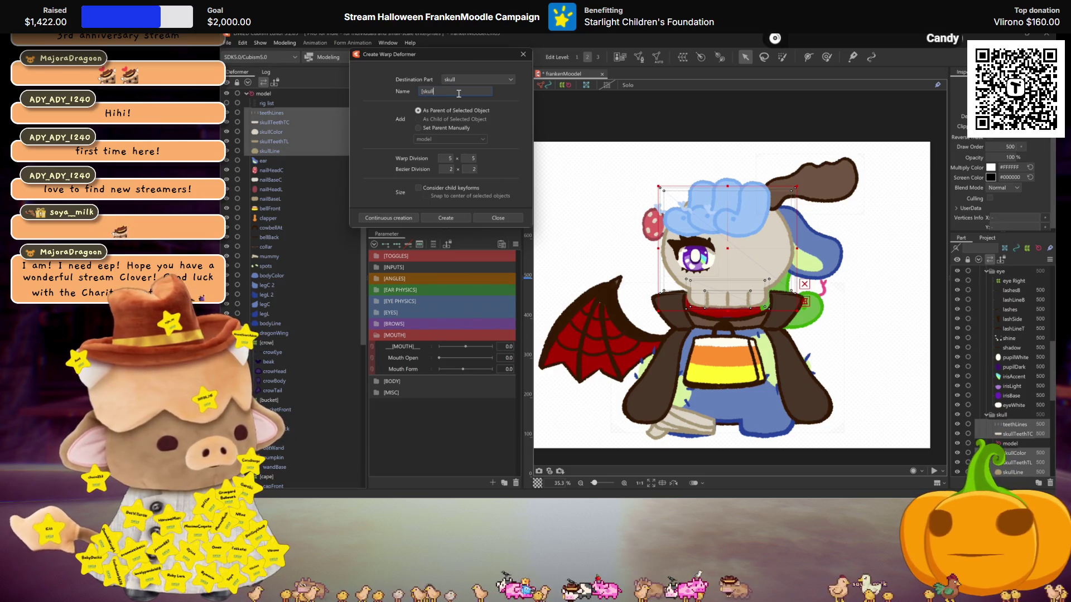
pyautogui.click(389, 218)
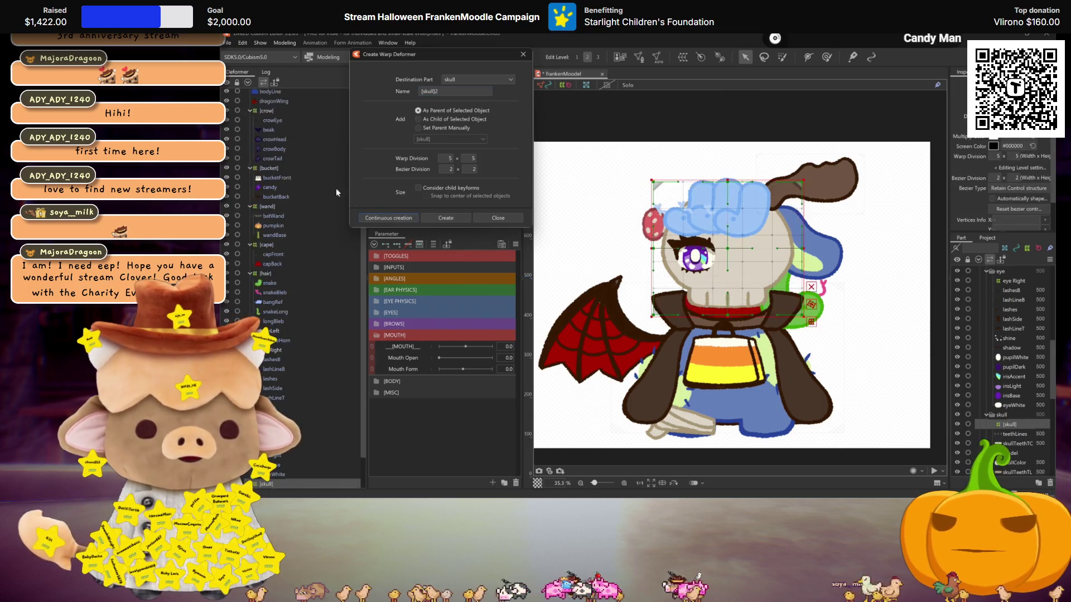
pyautogui.click(262, 113)
pyautogui.doubleClick(441, 94)
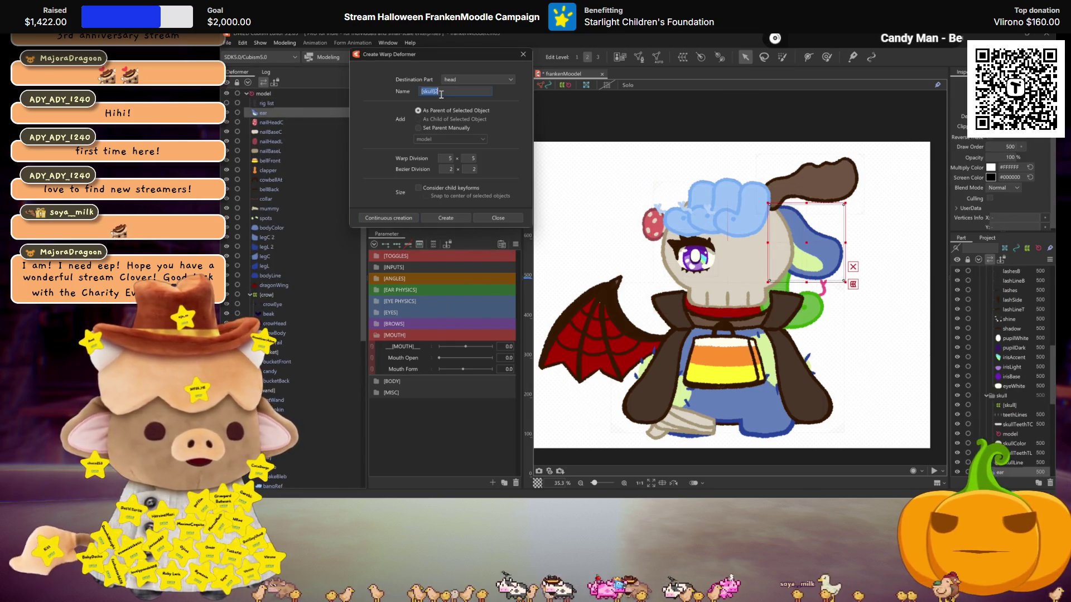
# Create the earLeft deformer for the ear, then nail Right over the four nail parts.
pyautogui.write('earLeft')
pyautogui.press('Return')
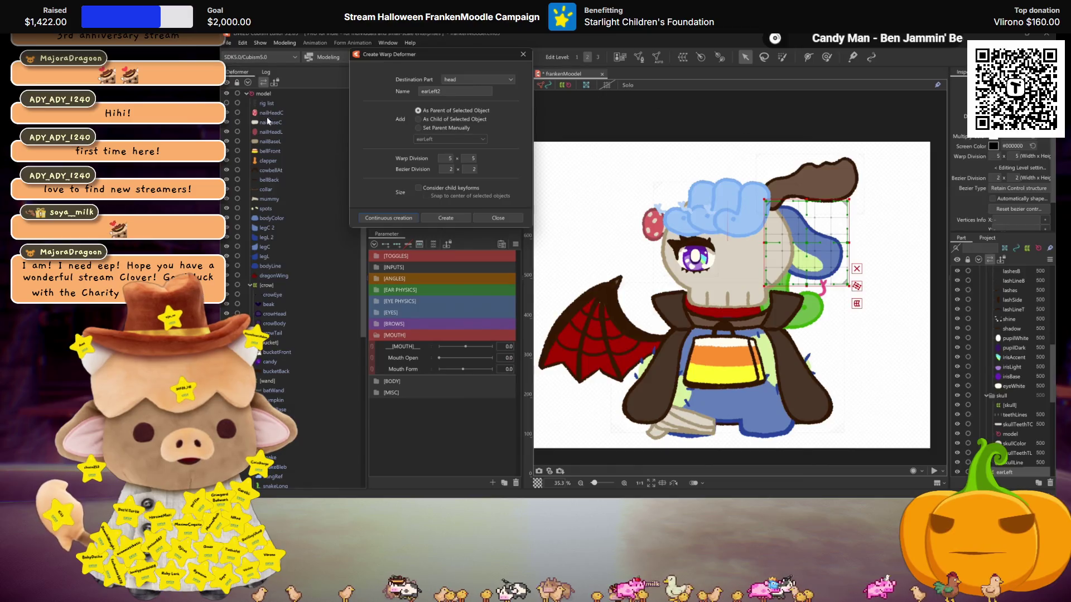
pyautogui.click(270, 112)
pyautogui.keyDown('shift'); pyautogui.click(273, 141); pyautogui.keyUp('shift')
pyautogui.doubleClick(472, 90)
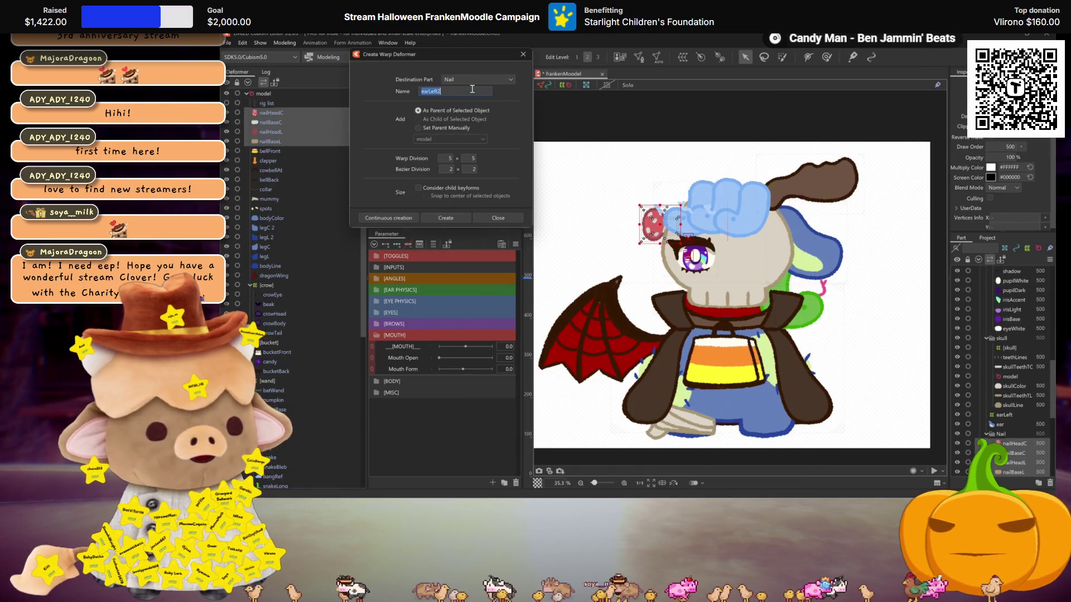
pyautogui.write('nail Right')
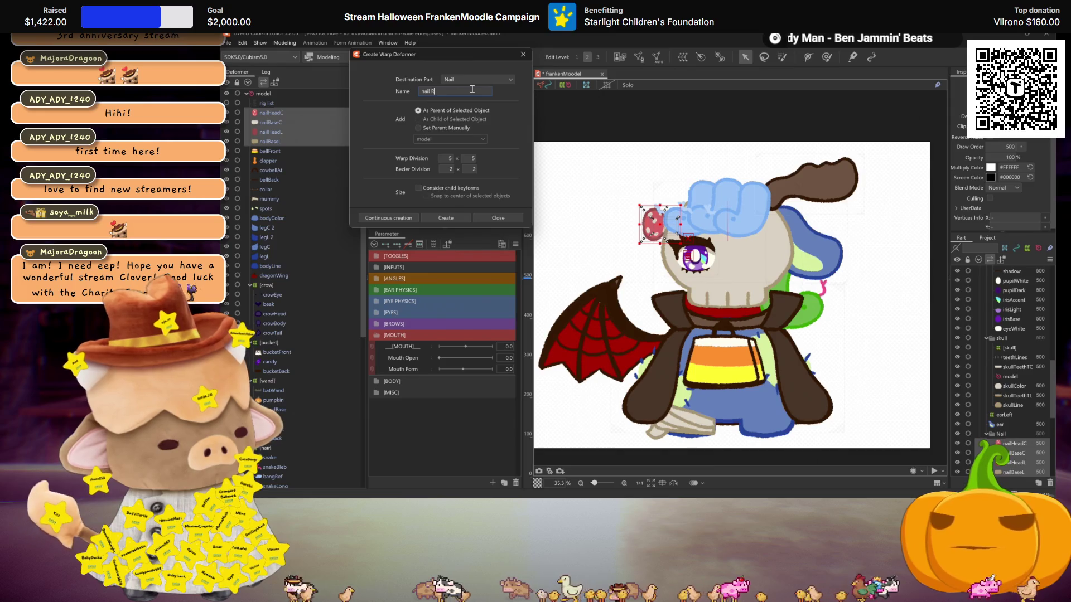
pyautogui.click(389, 219)
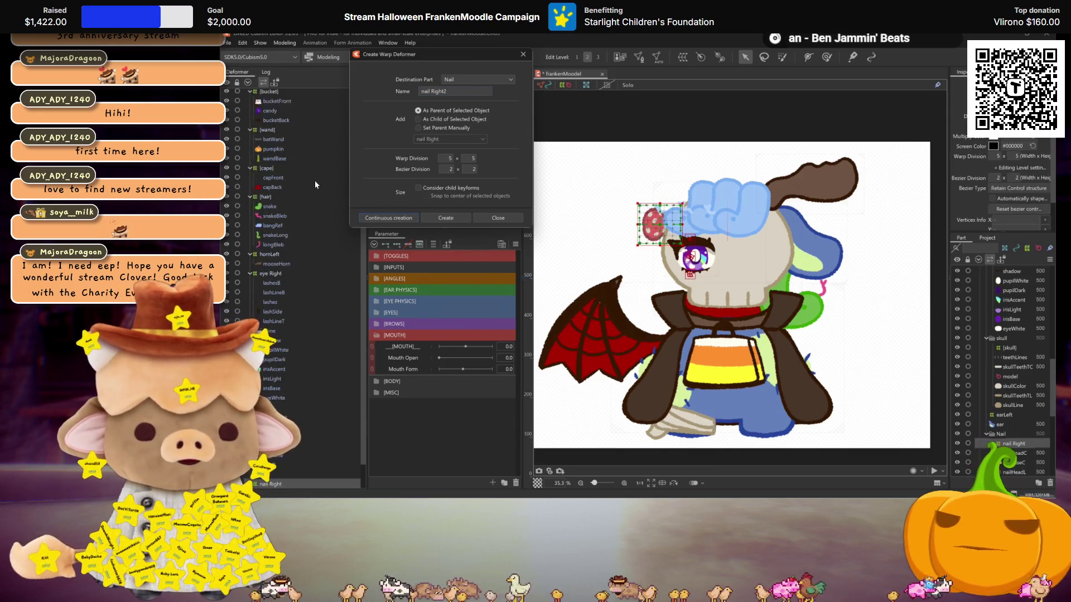
# Create the cow bell warp deformer over bellFront through collar.
pyautogui.click(271, 113)
pyautogui.keyDown('shift'); pyautogui.click(267, 150); pyautogui.keyUp('shift')
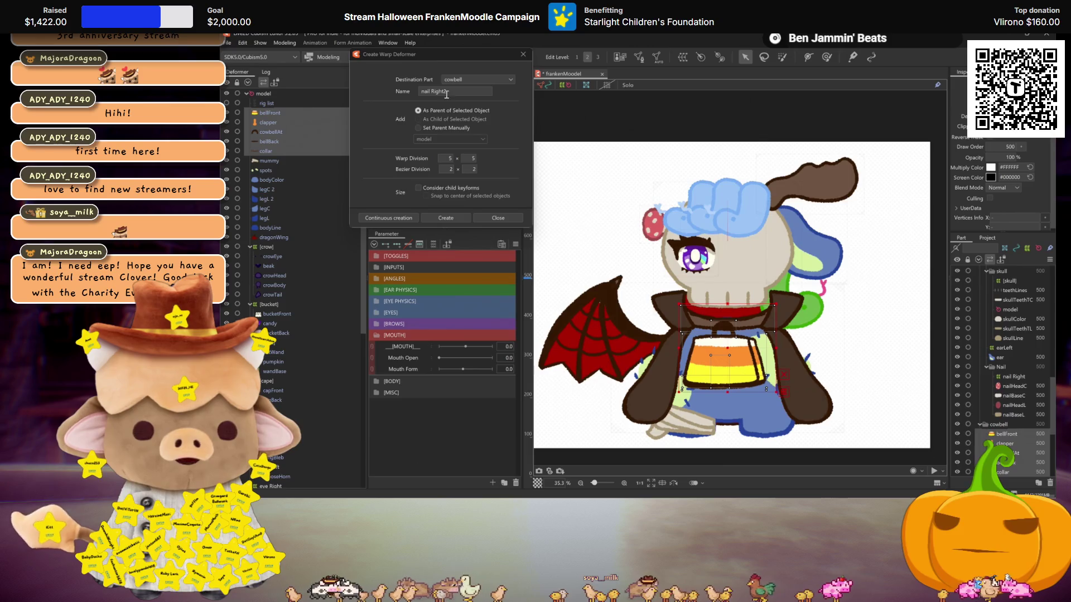
pyautogui.doubleClick(440, 91)
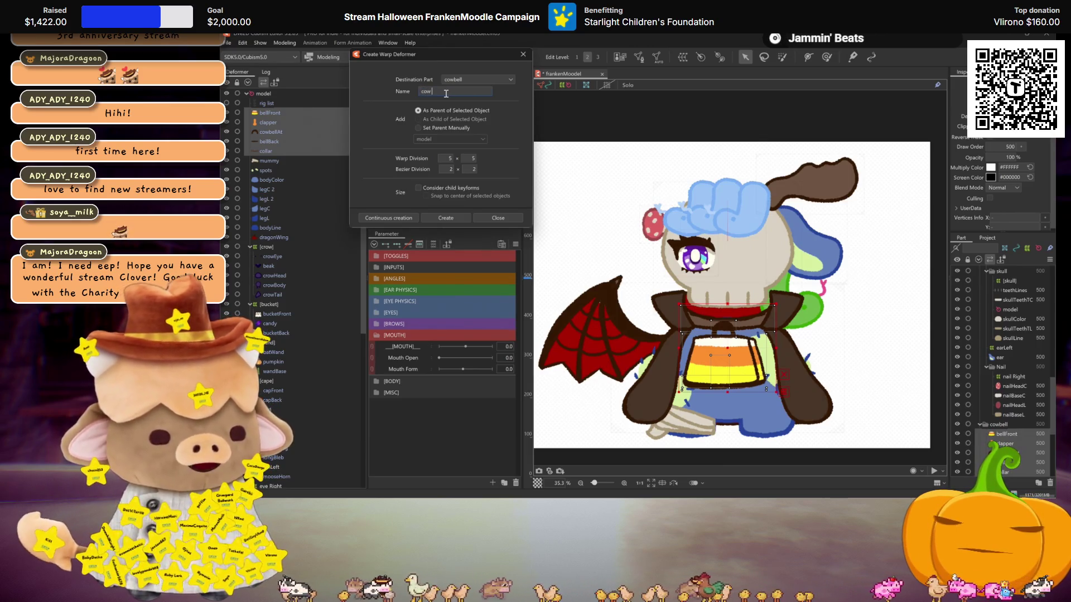
pyautogui.write('cow bell')
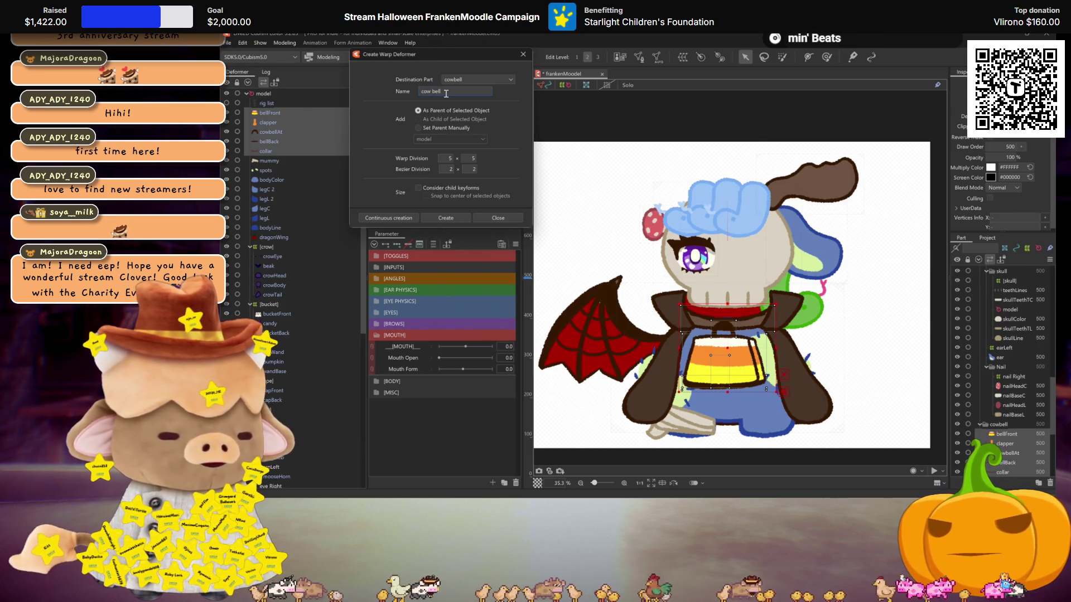
pyautogui.click(369, 218)
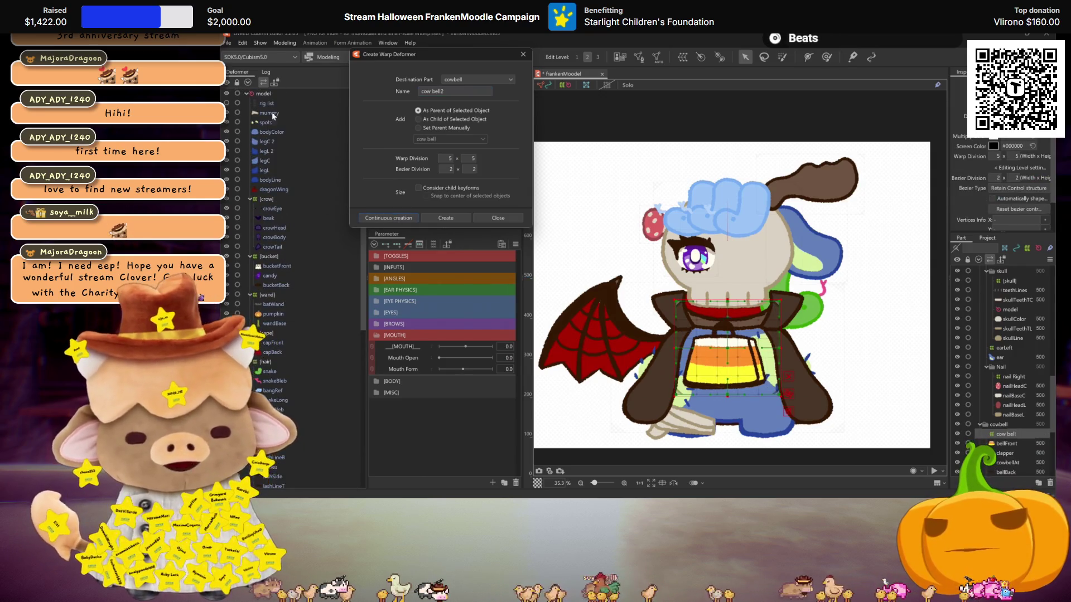
pyautogui.click(270, 113)
pyautogui.keyDown('shift'); pyautogui.click(270, 180); pyautogui.keyUp('shift')
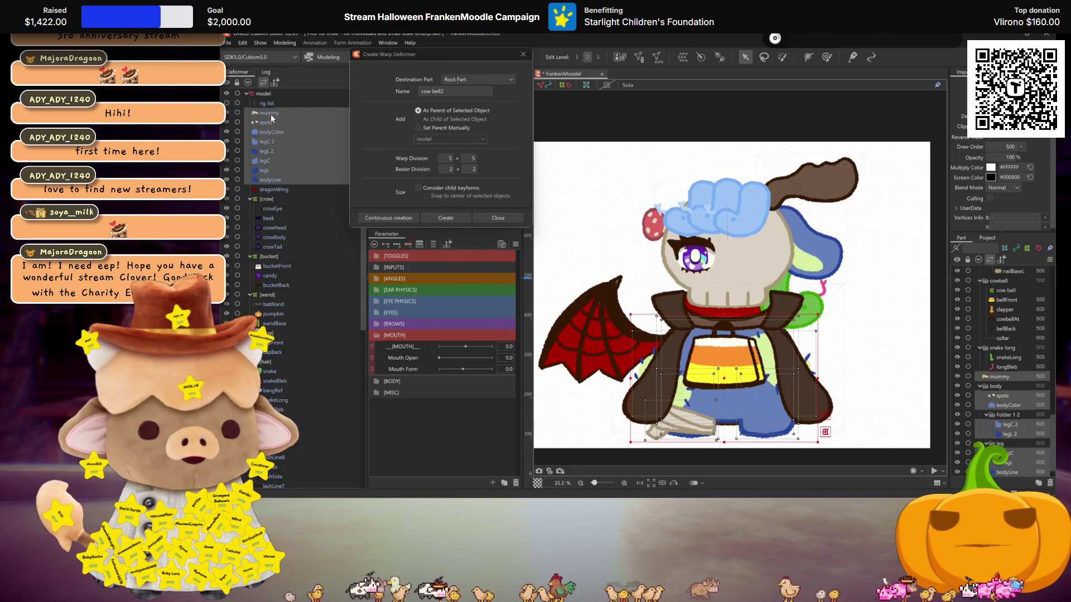
# Select only the leg parts and create the [legs] warp deformer.
pyautogui.moveTo(272, 142); pyautogui.dragTo(266, 174)
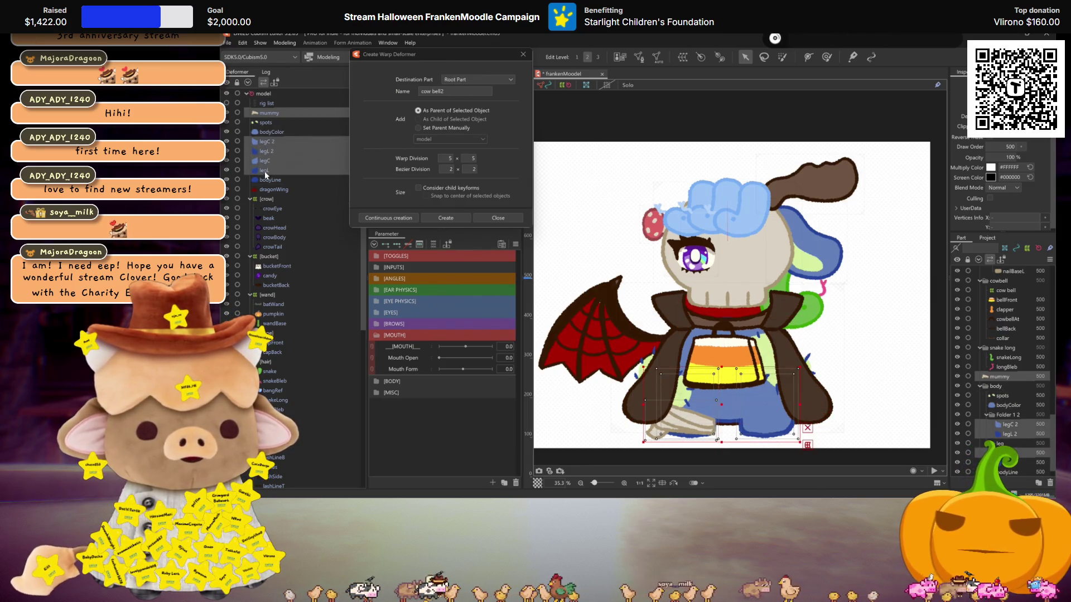
pyautogui.keyDown('ctrl'); pyautogui.click(270, 113); pyautogui.keyUp('ctrl')
pyautogui.click(422, 218)
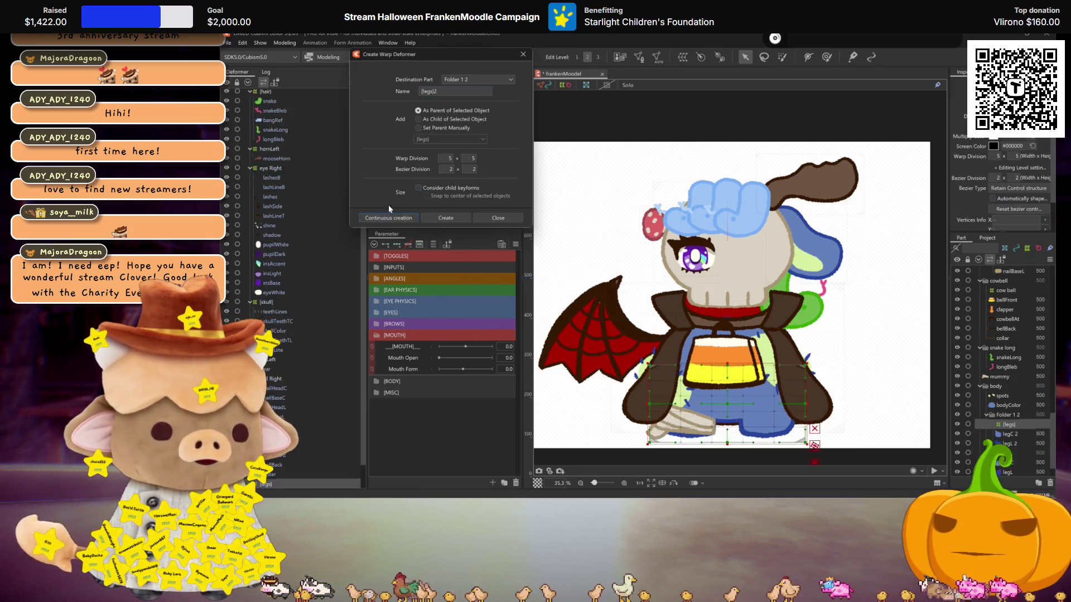
# Create [body] over the mummy arm, spots, bodyColor and bodyLine, and wing Right over the dragon wing.
pyautogui.click(680, 424)
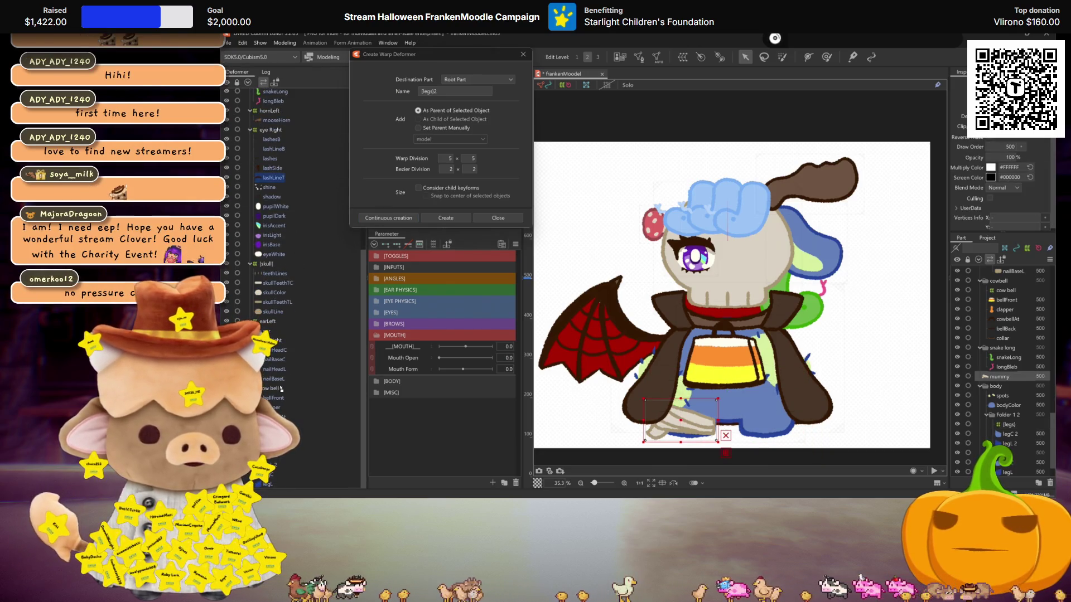
pyautogui.scroll(10, 272, 119)
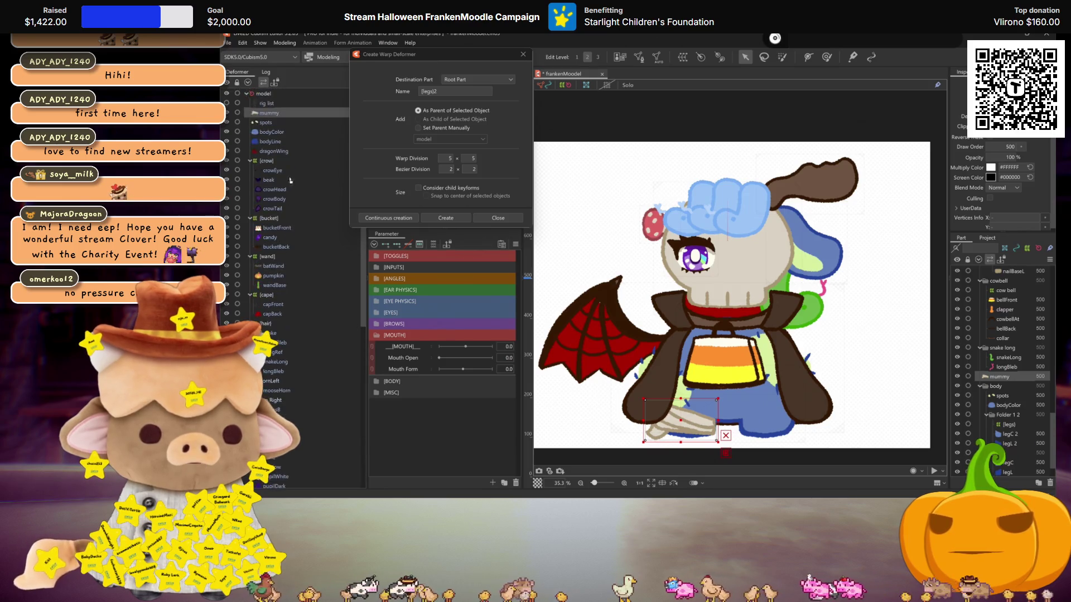
pyautogui.moveTo(272, 119); pyautogui.dragTo(272, 357)
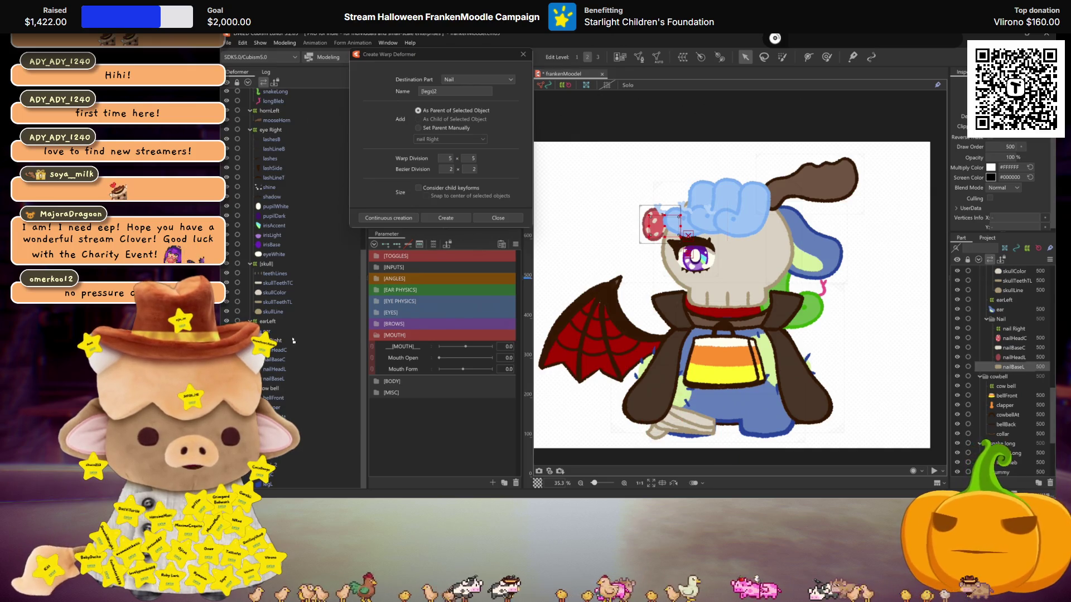
pyautogui.moveTo(273, 103)
pyautogui.mouseDown()
pyautogui.moveTo(279, 479)
pyautogui.moveTo(274, 121)
pyautogui.mouseUp()
pyautogui.click(269, 121)
pyautogui.doubleClick(431, 92)
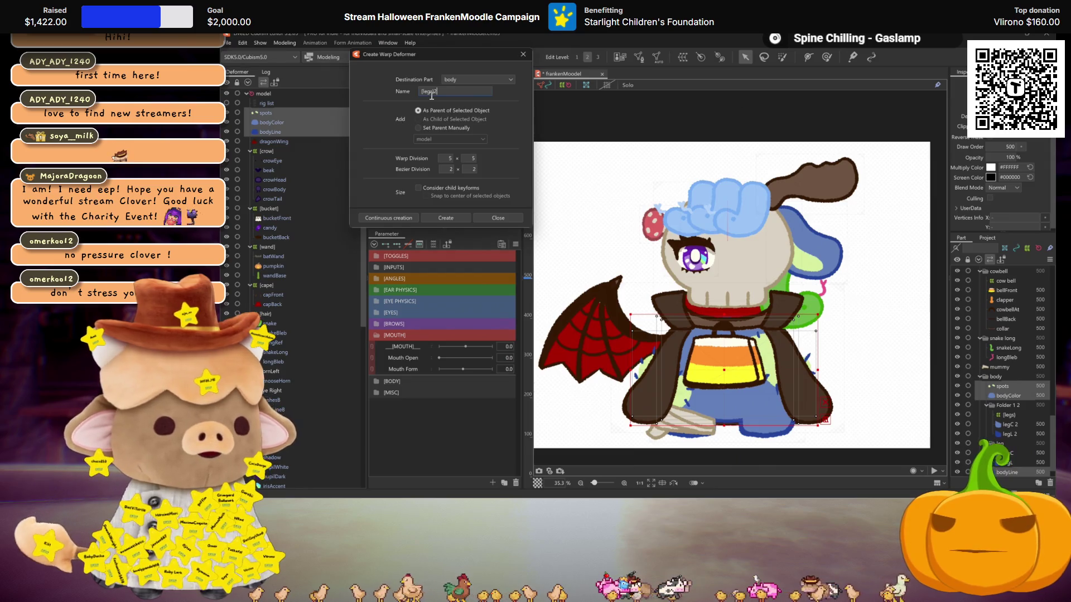
pyautogui.write('[body]')
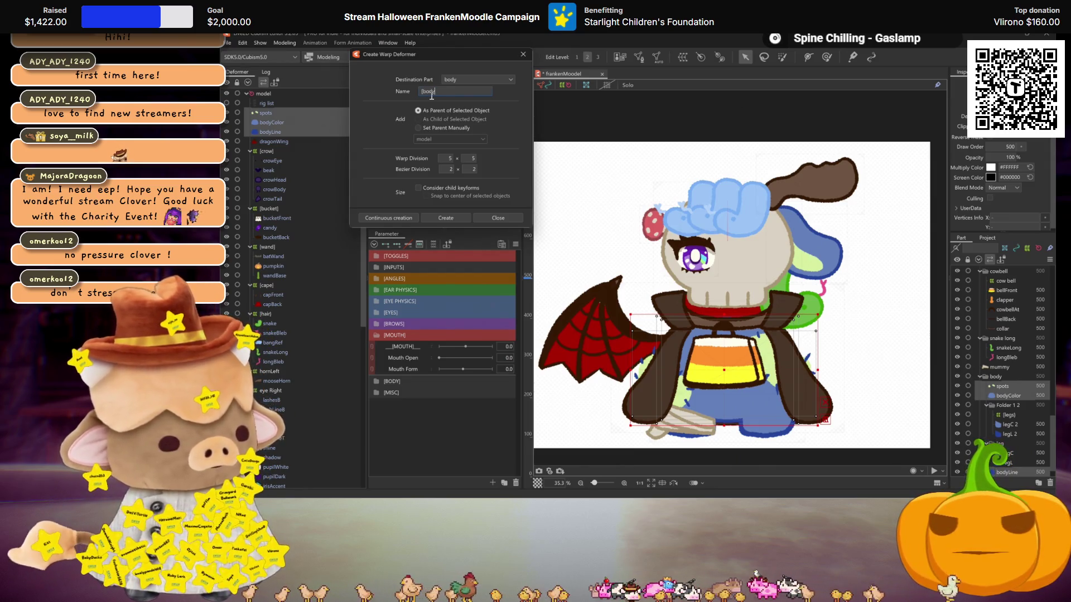
pyautogui.click(398, 219)
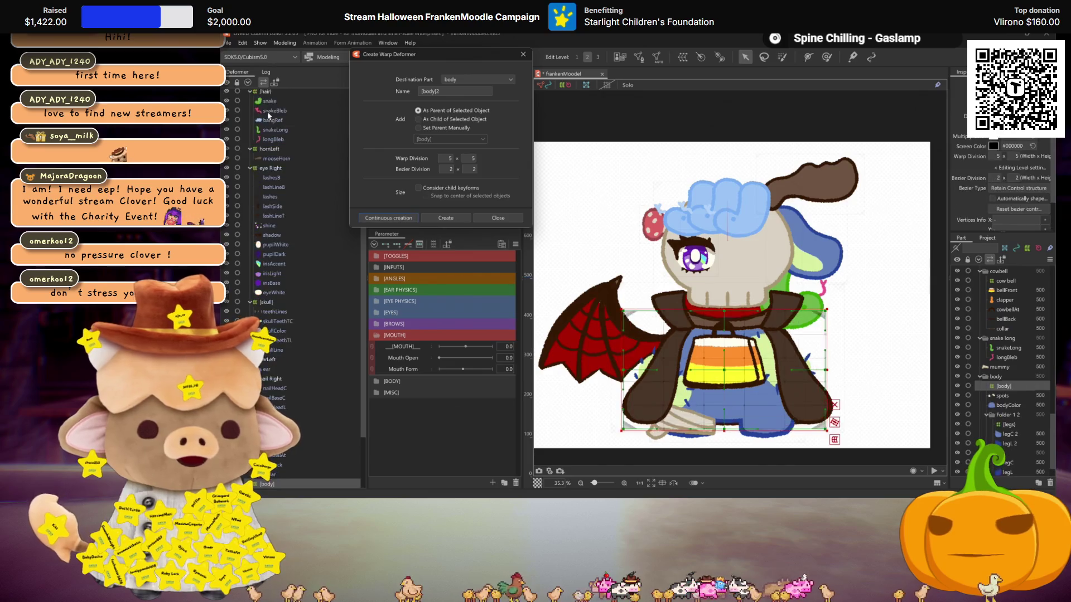
pyautogui.click(272, 113)
pyautogui.write('wing Right')
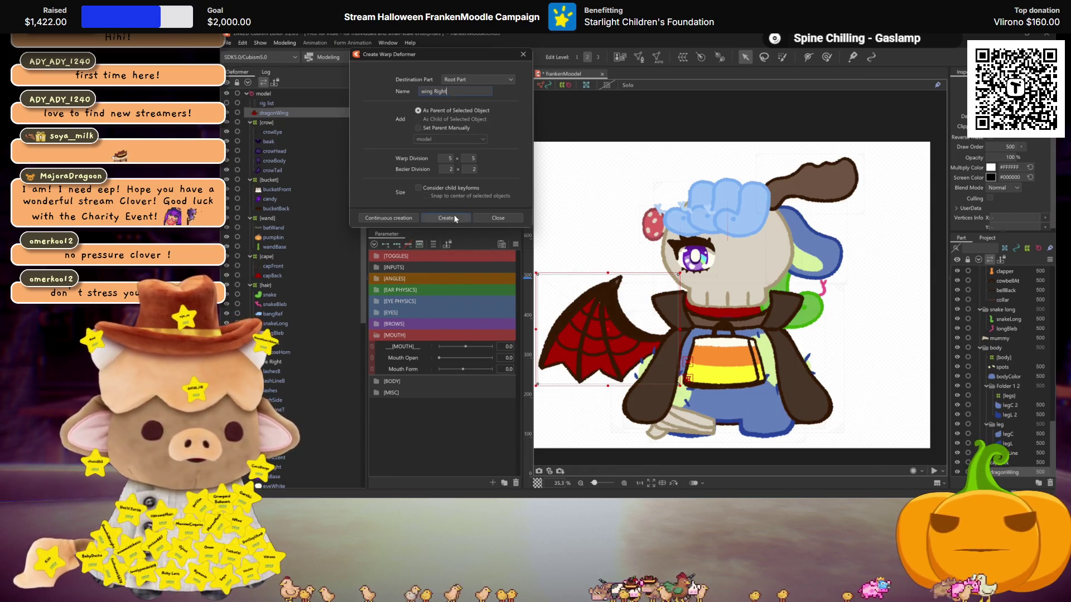
pyautogui.click(455, 218)
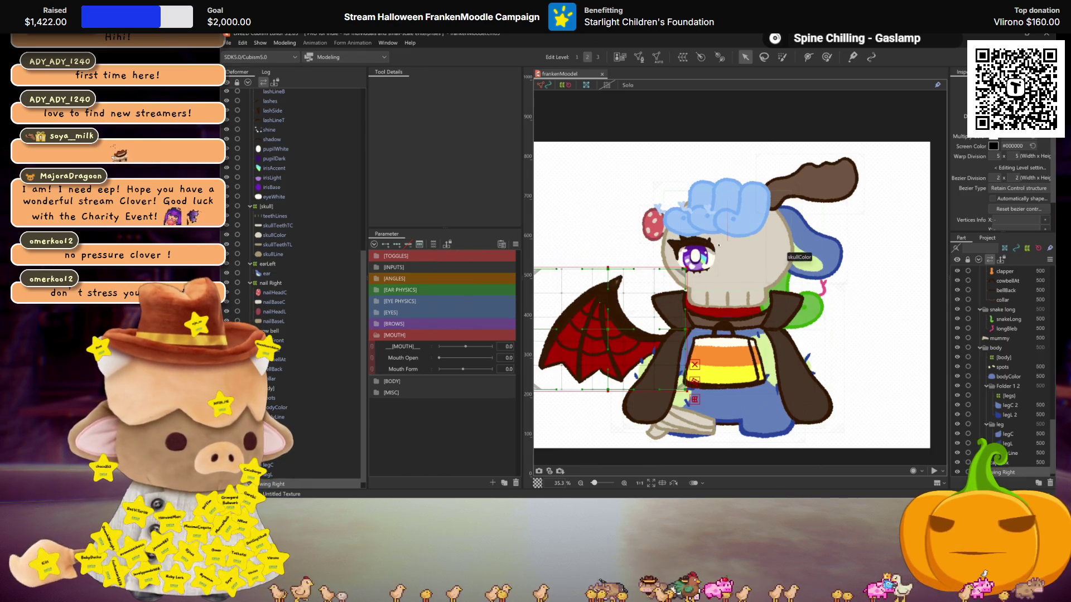
# Swap [MOUTH] for the [EYES] sliders, select lashesB through eyeWhite, and open the Automatic Mesh Generator.
pyautogui.click(376, 336)
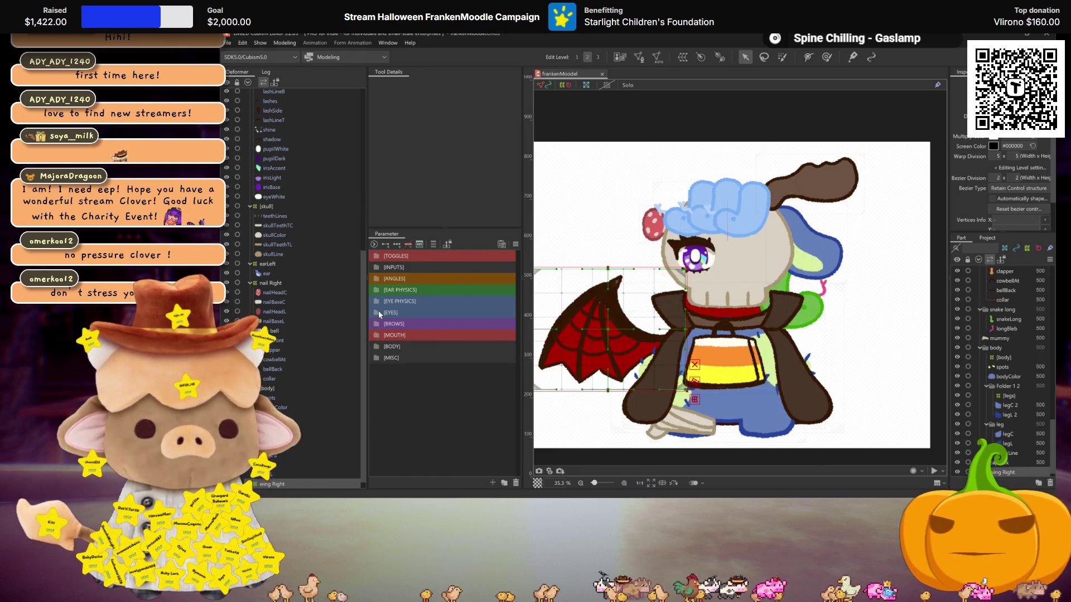
pyautogui.click(376, 311)
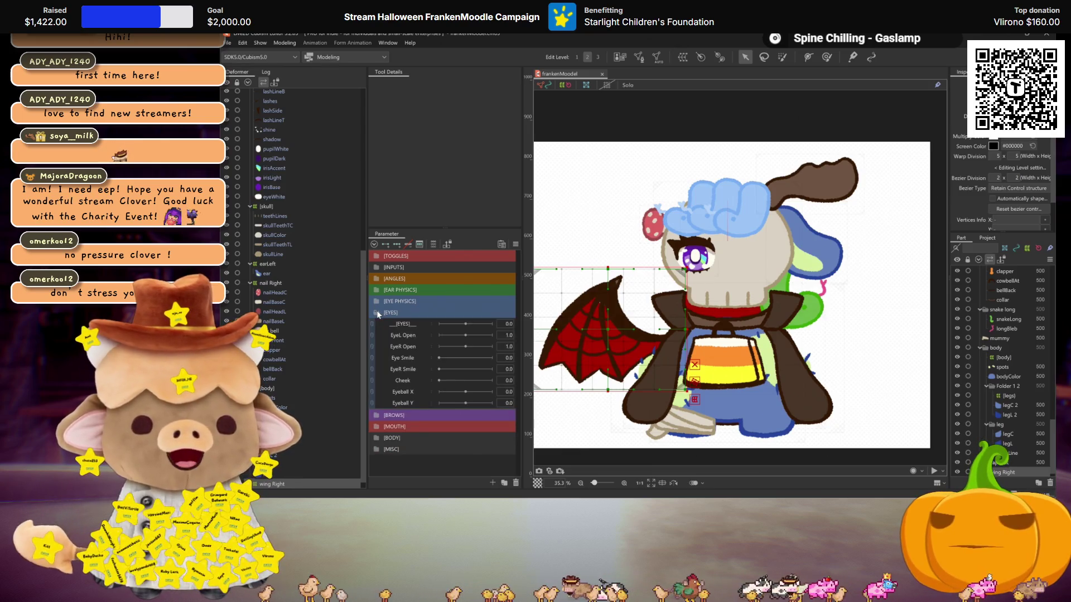
pyautogui.scroll(6, 692, 240)
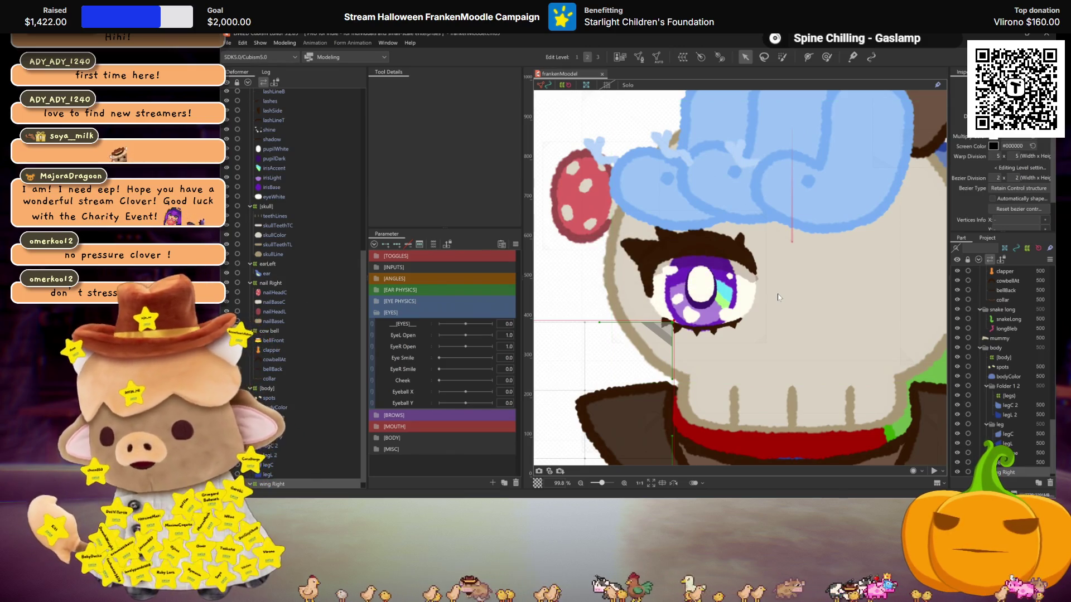
pyautogui.click(272, 282)
pyautogui.scroll(4, 268, 234)
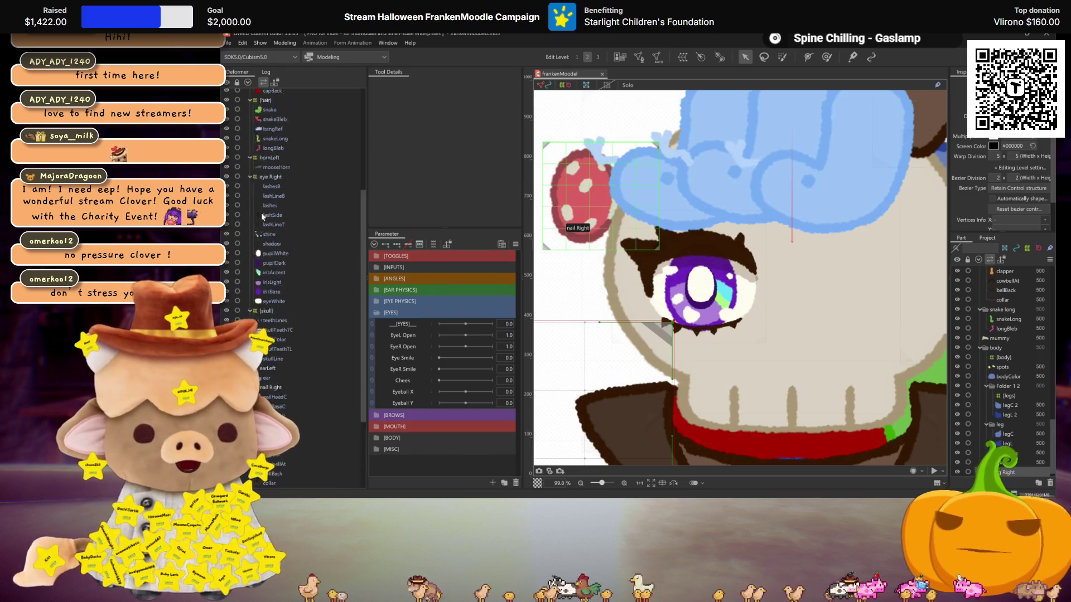
pyautogui.scroll(2, 265, 234)
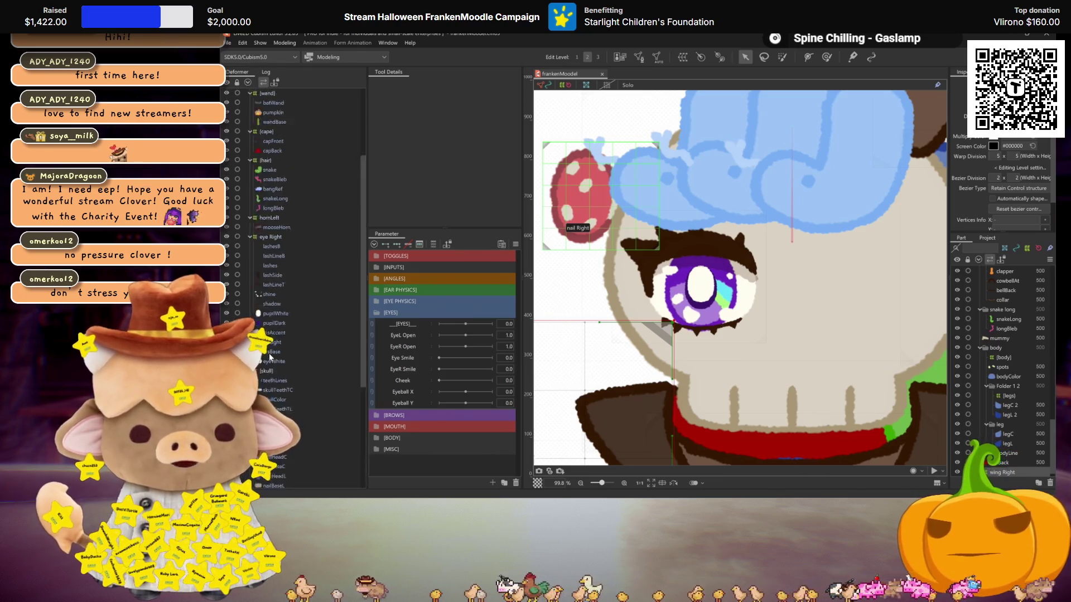
pyautogui.scroll(2, 273, 368)
pyautogui.click(277, 281)
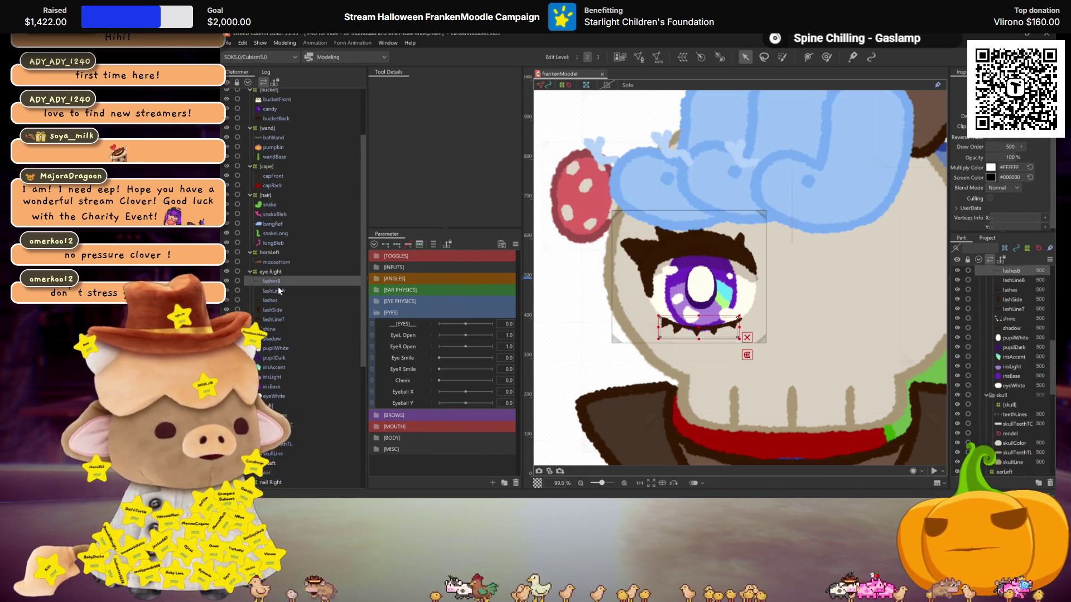
pyautogui.keyDown('shift'); pyautogui.click(286, 394); pyautogui.keyUp('shift')
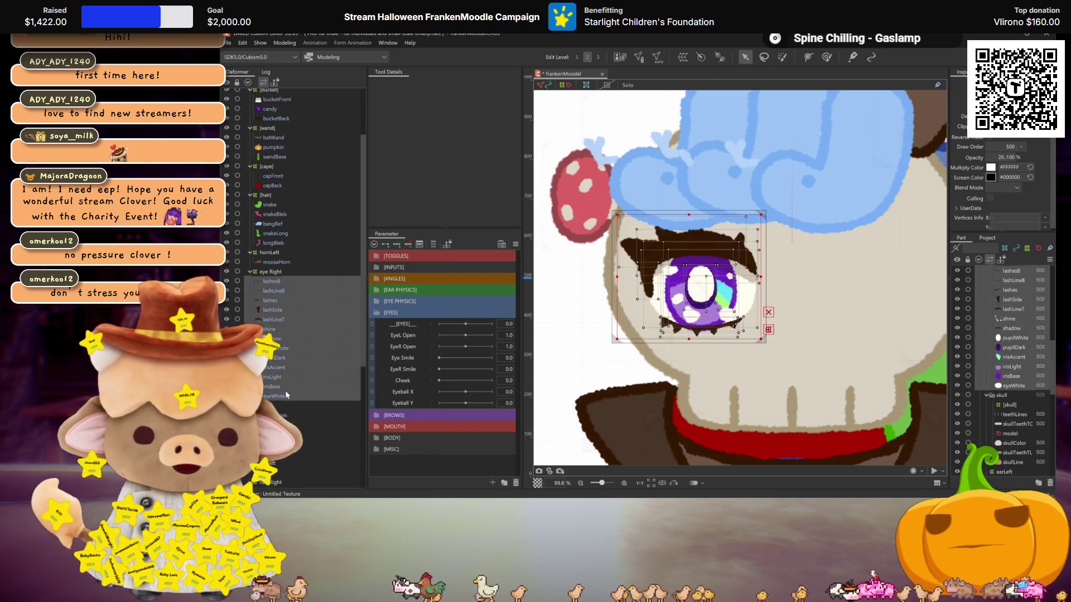
pyautogui.hotkey('ctrl', 'a')
# Generate Standard-preset meshes for the right-eye parts and inspect each part's mesh.
pyautogui.click(436, 118)
pyautogui.click(419, 121)
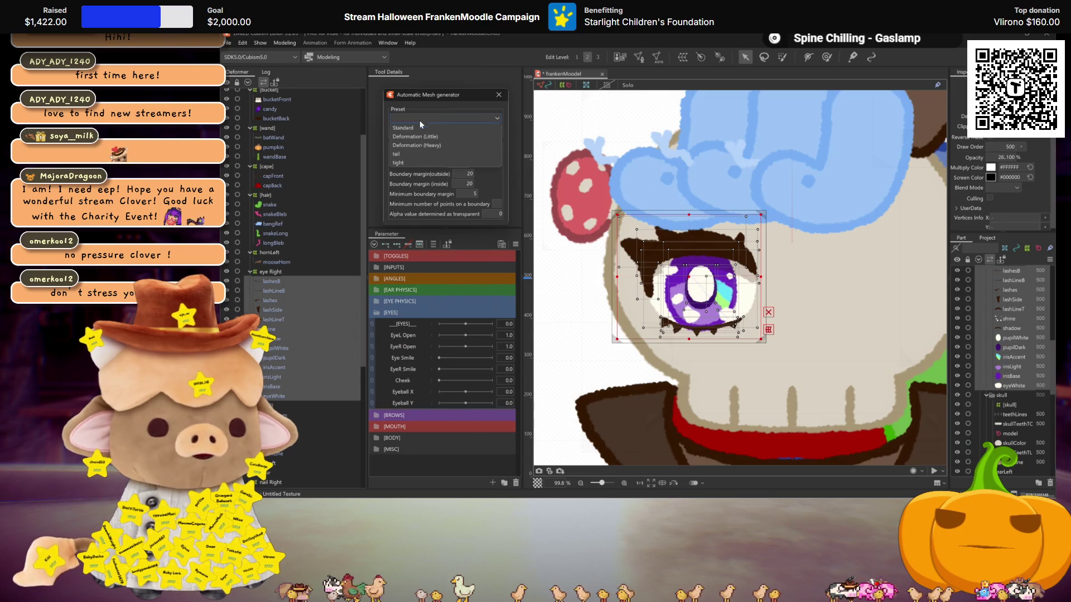
pyautogui.click(499, 95)
pyautogui.click(291, 292)
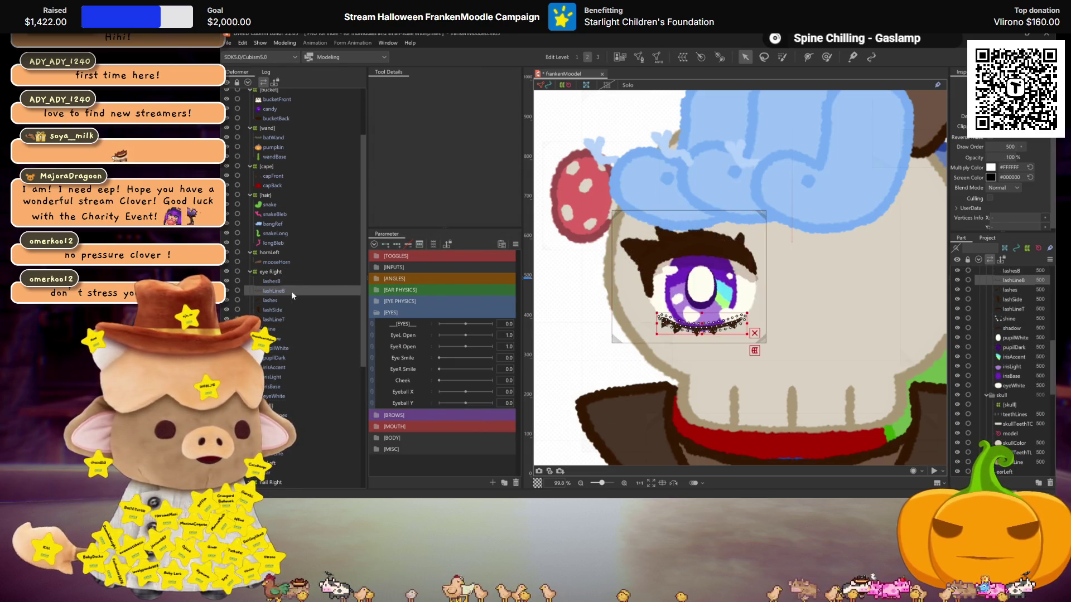
pyautogui.click(283, 310)
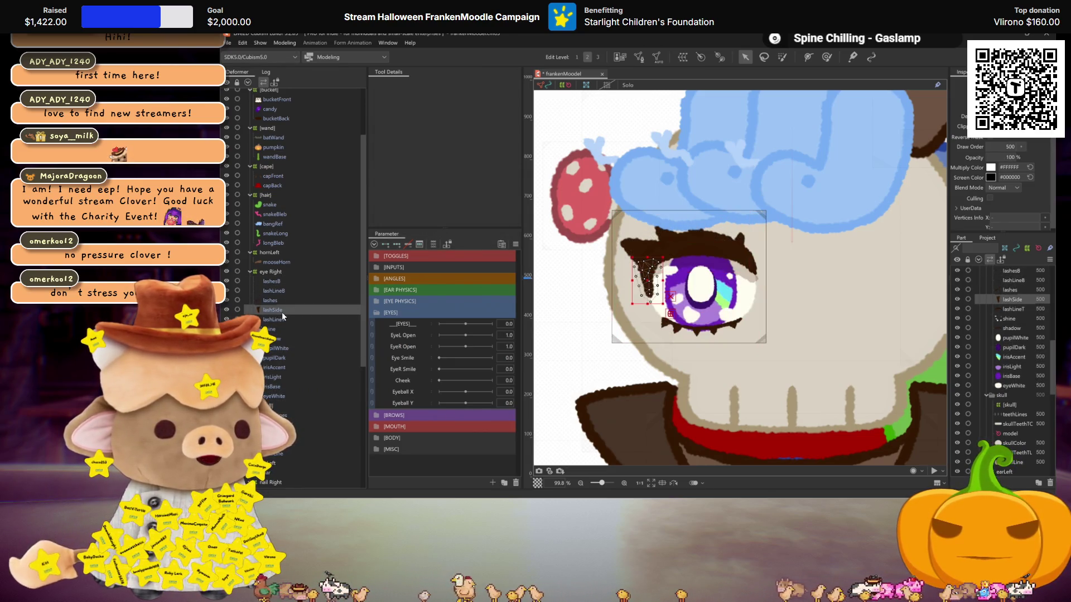
pyautogui.click(279, 357)
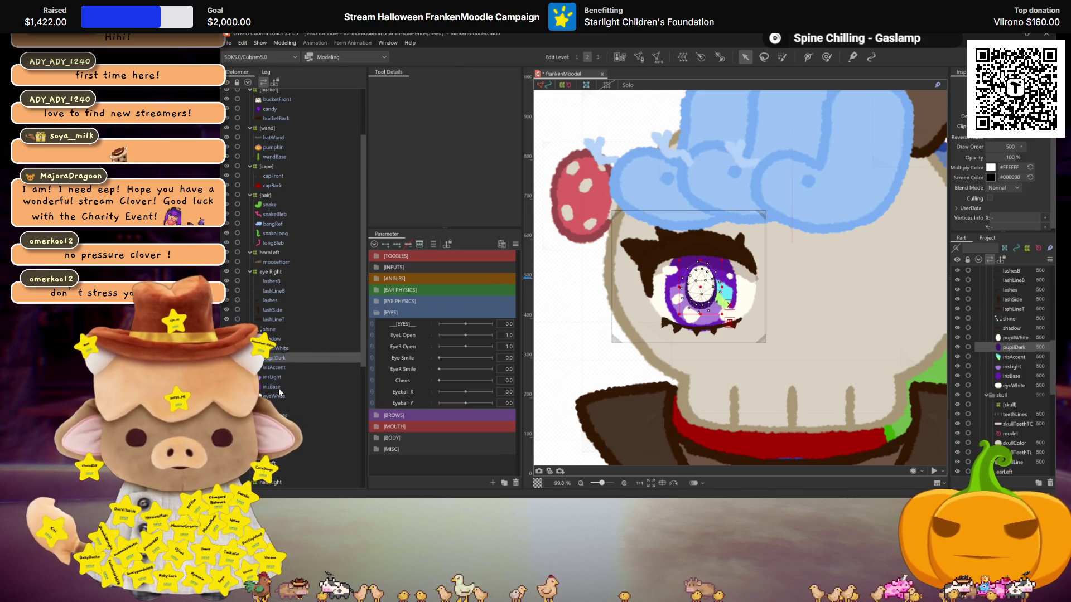
pyautogui.click(278, 388)
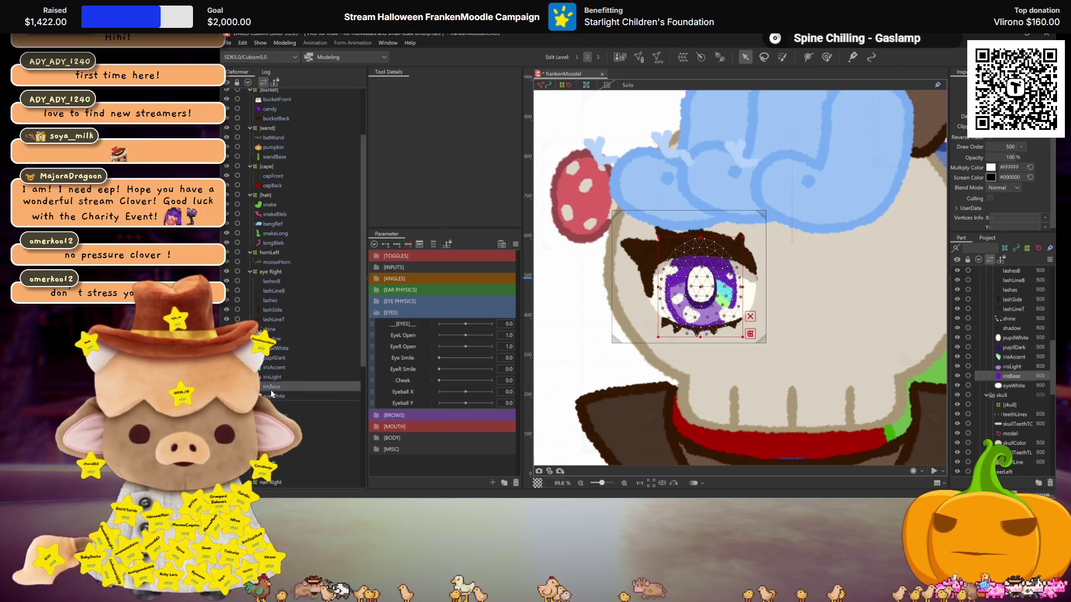
pyautogui.keyDown('shift'); pyautogui.click(273, 339); pyautogui.keyUp('shift')
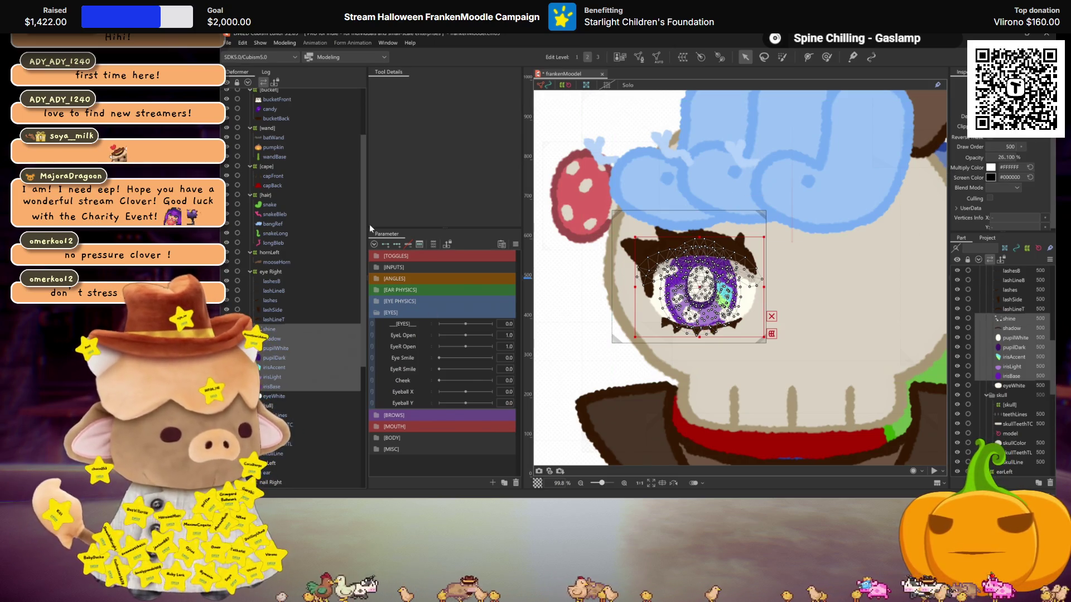
pyautogui.click(276, 348)
# Select lashLineT and start a warp deformer named top lash.
pyautogui.scroll(2, 703, 291)
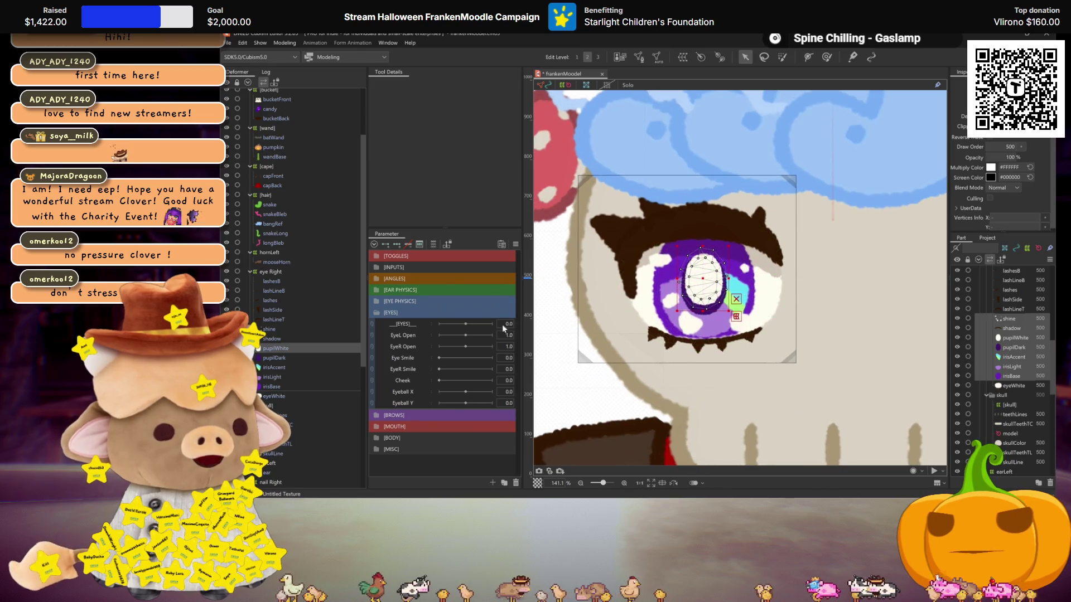
pyautogui.click(273, 319)
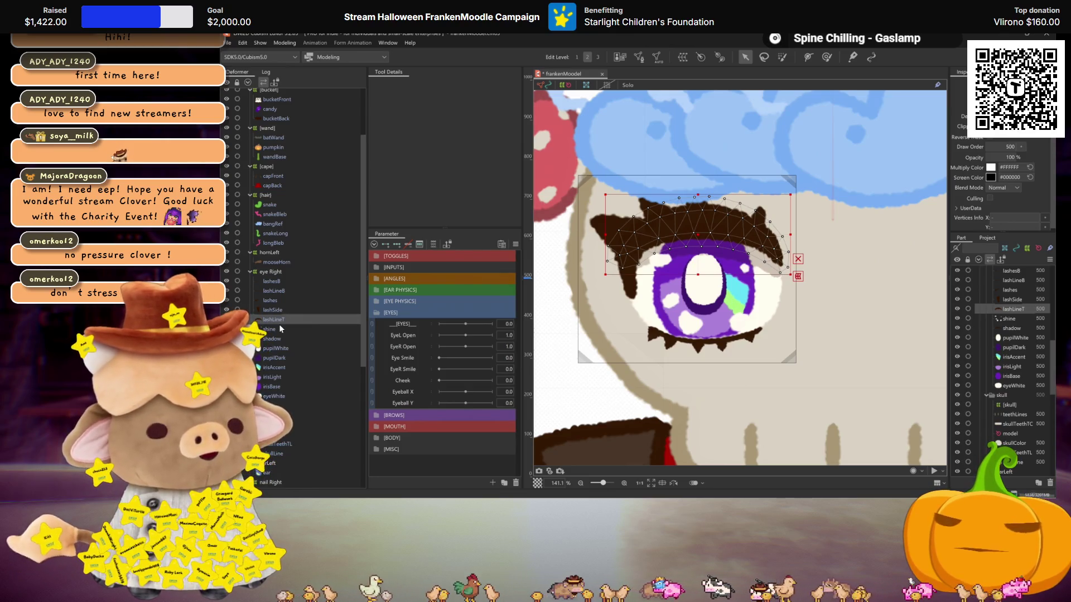
pyautogui.click(683, 57)
pyautogui.write('to')
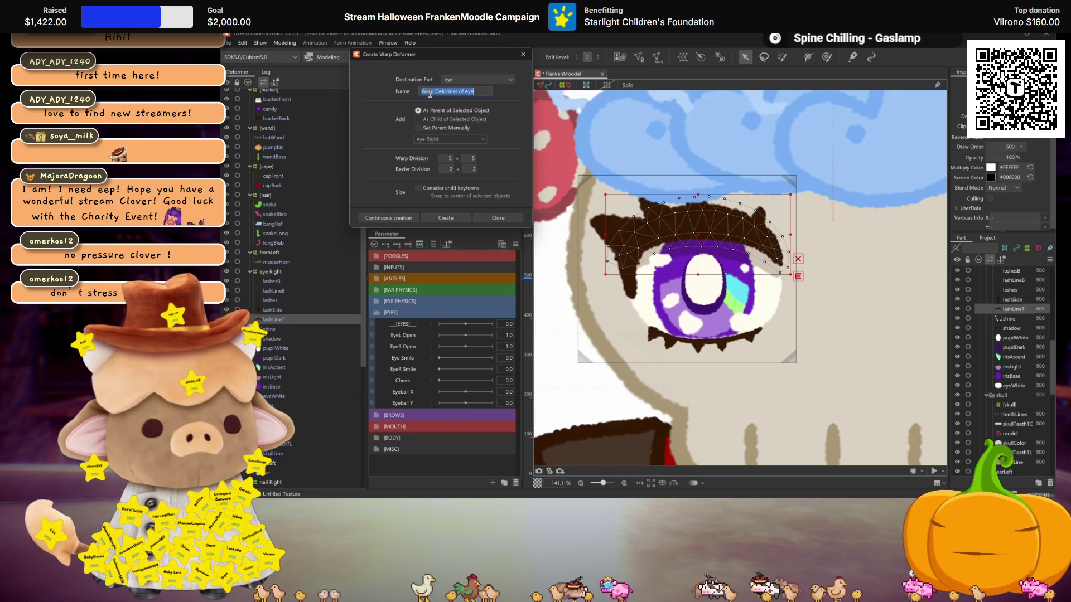
pyautogui.write('pL')
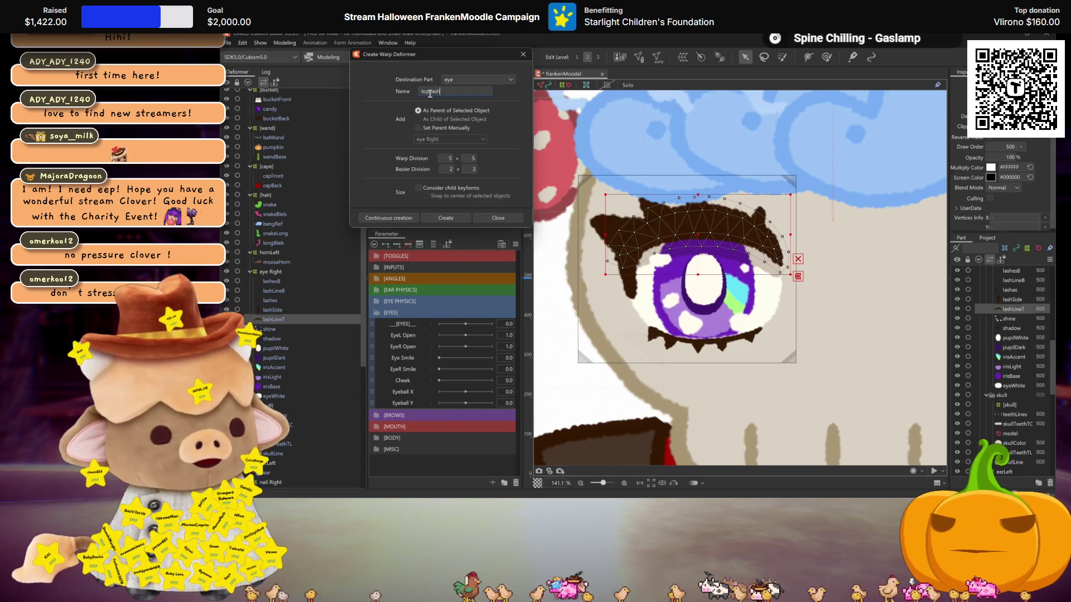
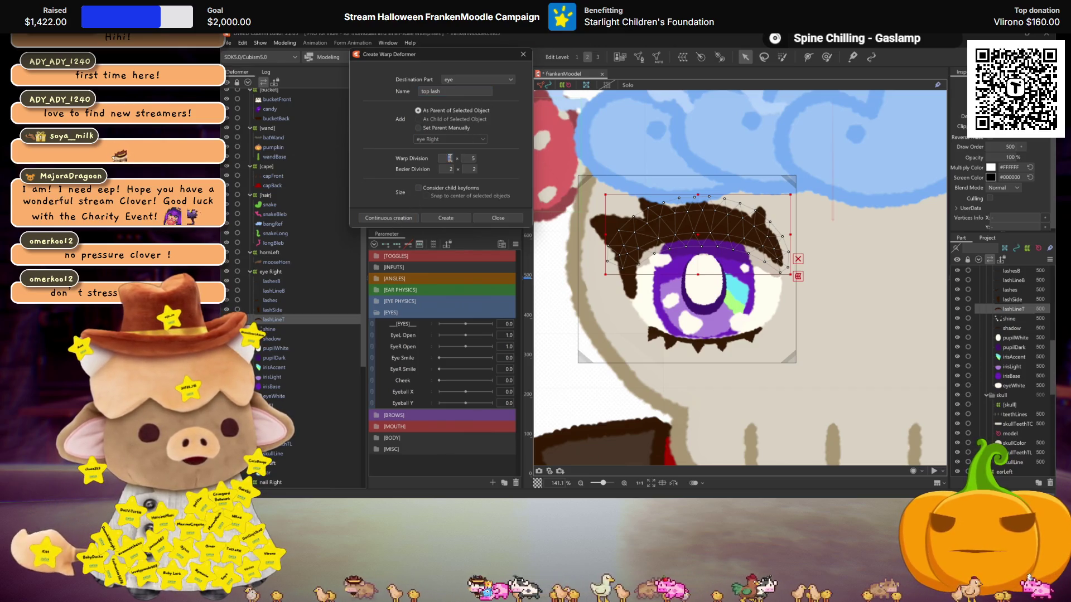
# Create the top lash (10×5) and eye white (10×10) warp deformers.
pyautogui.write('10')
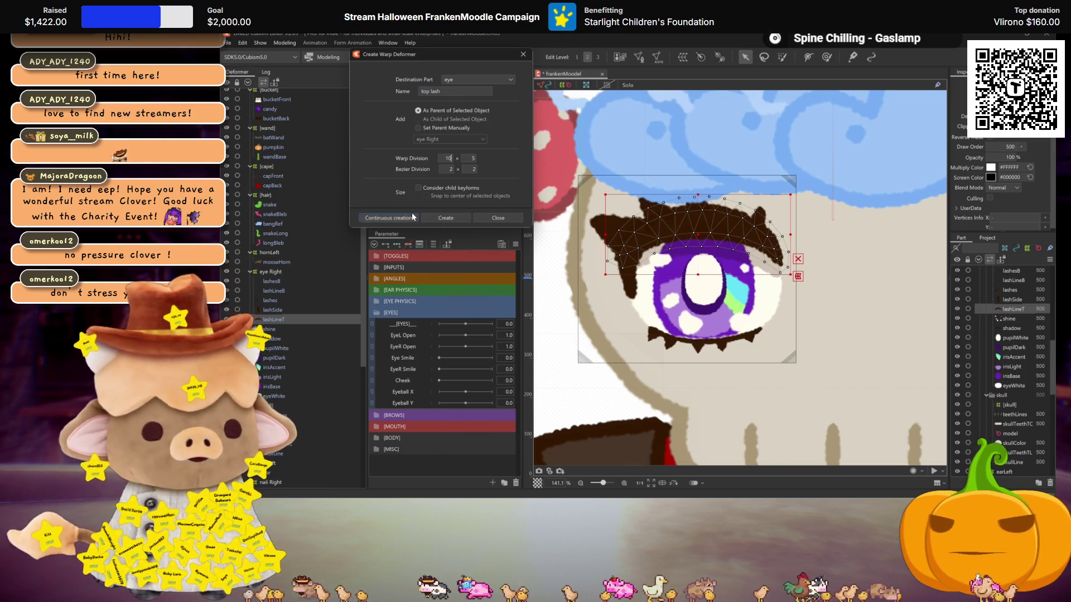
pyautogui.click(413, 217)
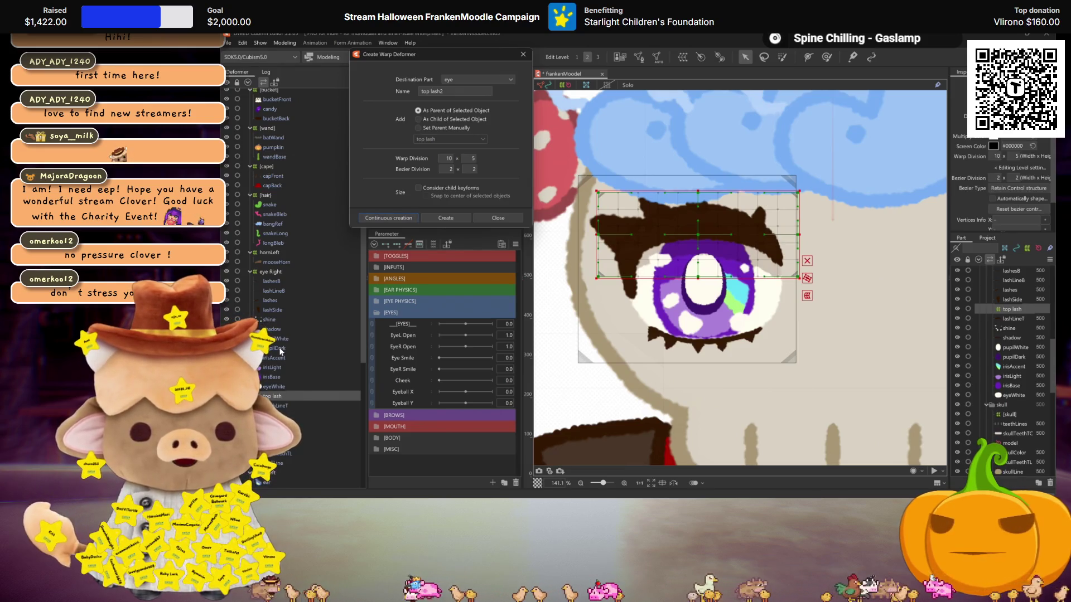
pyautogui.click(277, 387)
pyautogui.write('eye white')
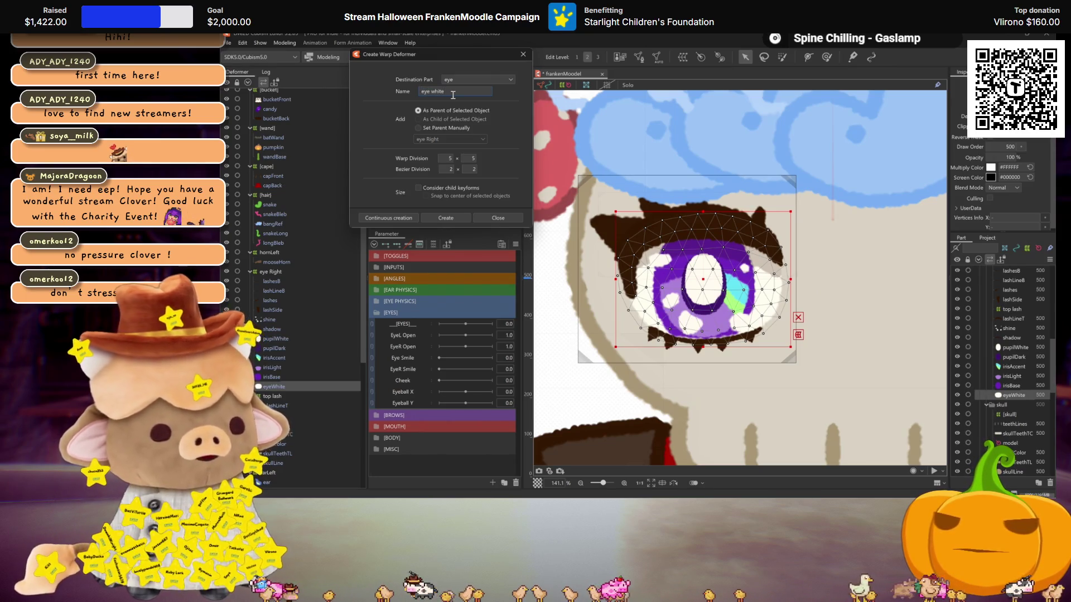
pyautogui.write('10')
pyautogui.press('Tab')
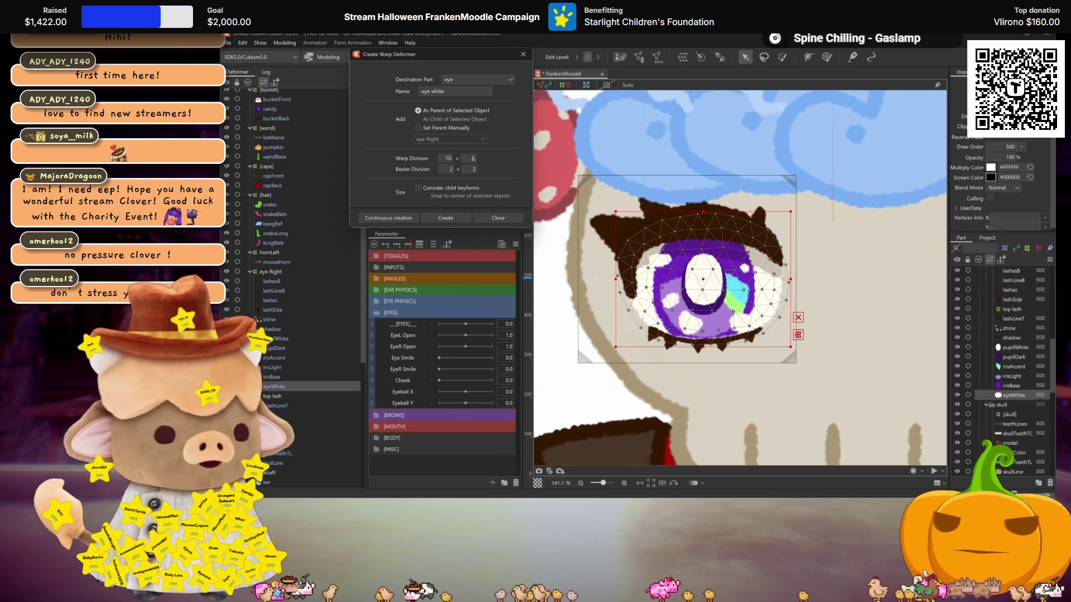
pyautogui.write('10')
pyautogui.click(397, 217)
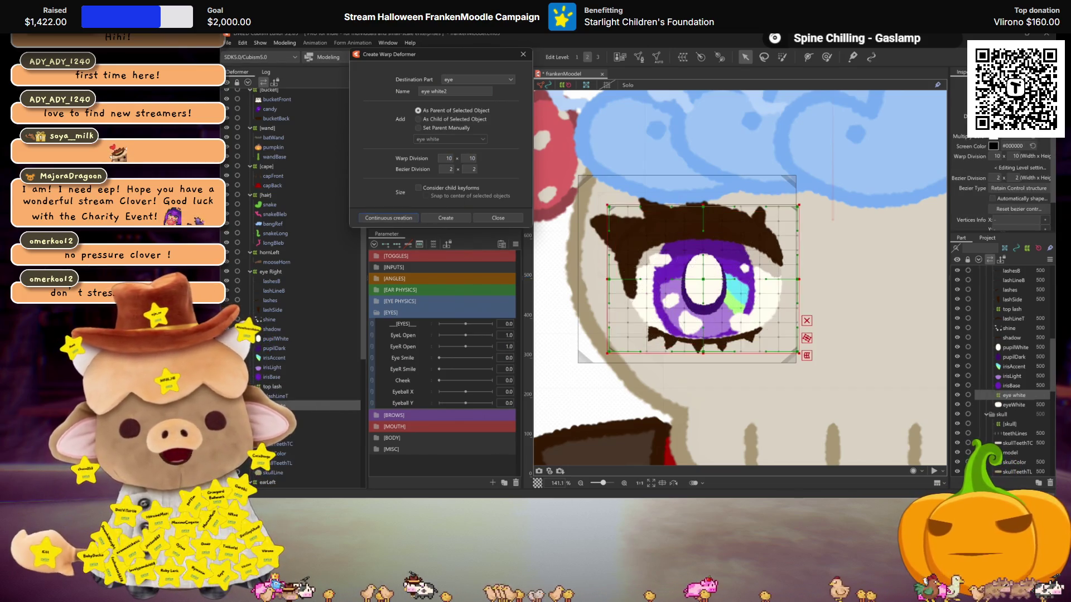
# Wrap irisBase, irisAccent and irisLight in a 5×5 warp deformer named 'iris'.
pyautogui.click(283, 375)
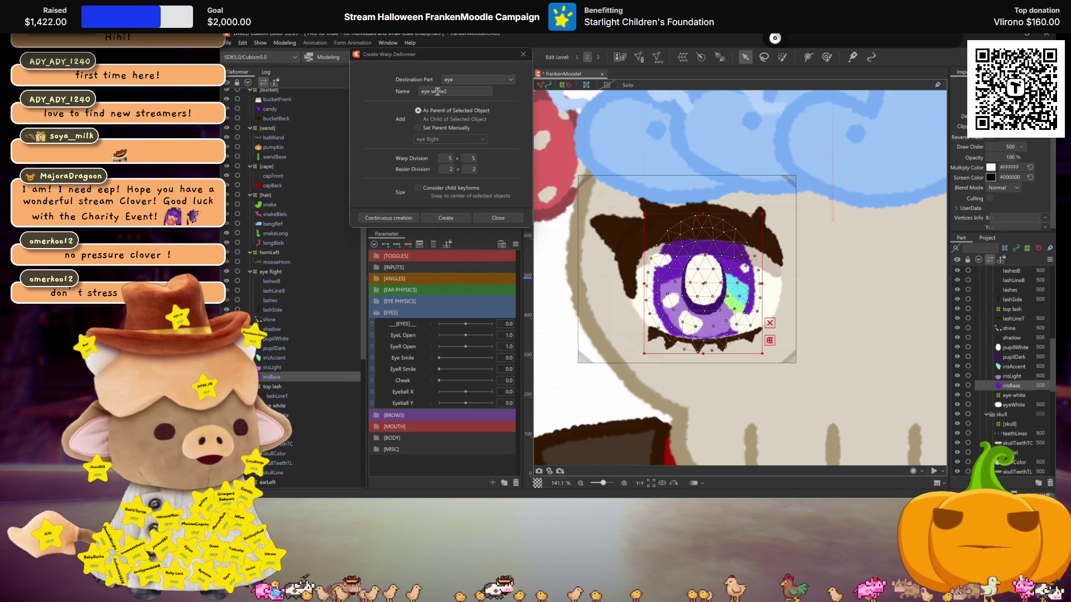
pyautogui.keyDown('shift'); pyautogui.click(276, 359); pyautogui.keyUp('shift')
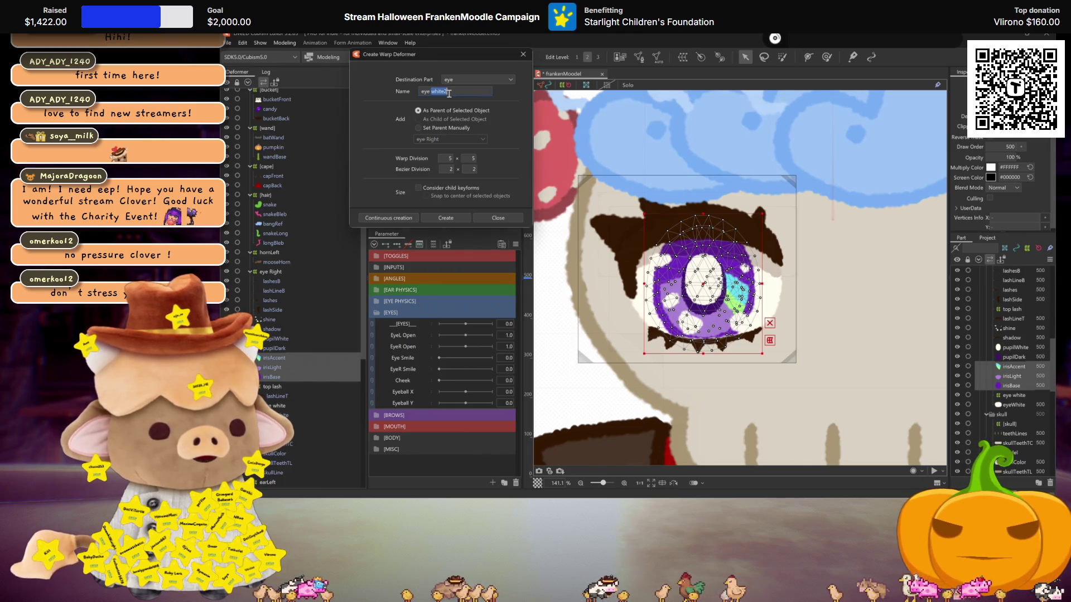
pyautogui.hotkey('ctrl', 'a')
pyautogui.write('i')
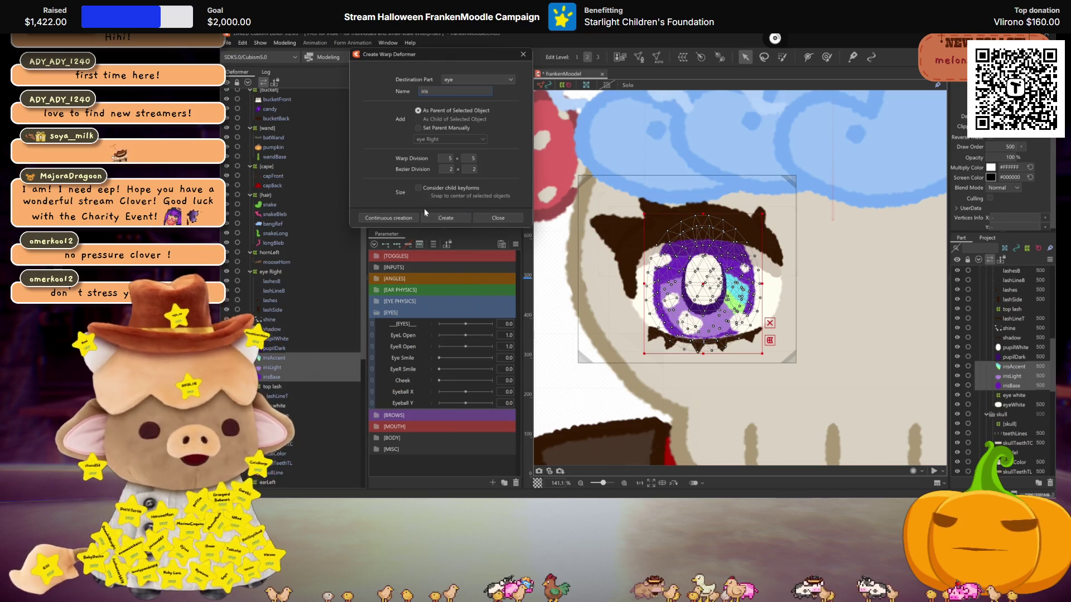
pyautogui.click(405, 218)
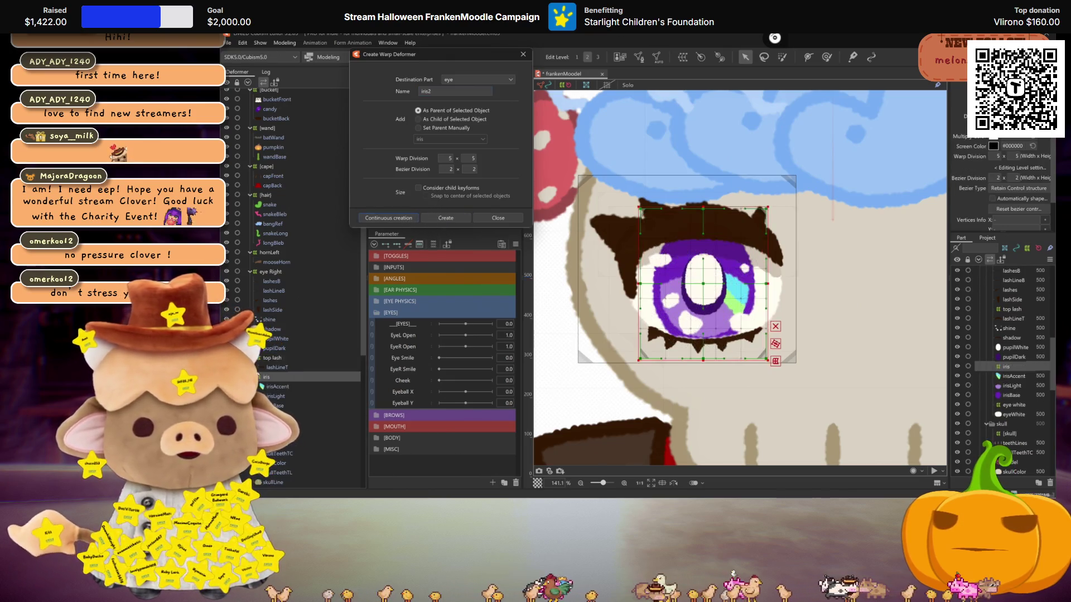
# Create a 'pupil' warp deformer around the two pupil parts.
pyautogui.click(274, 348)
pyautogui.keyDown('shift'); pyautogui.click(272, 338); pyautogui.keyUp('shift')
pyautogui.click(430, 89)
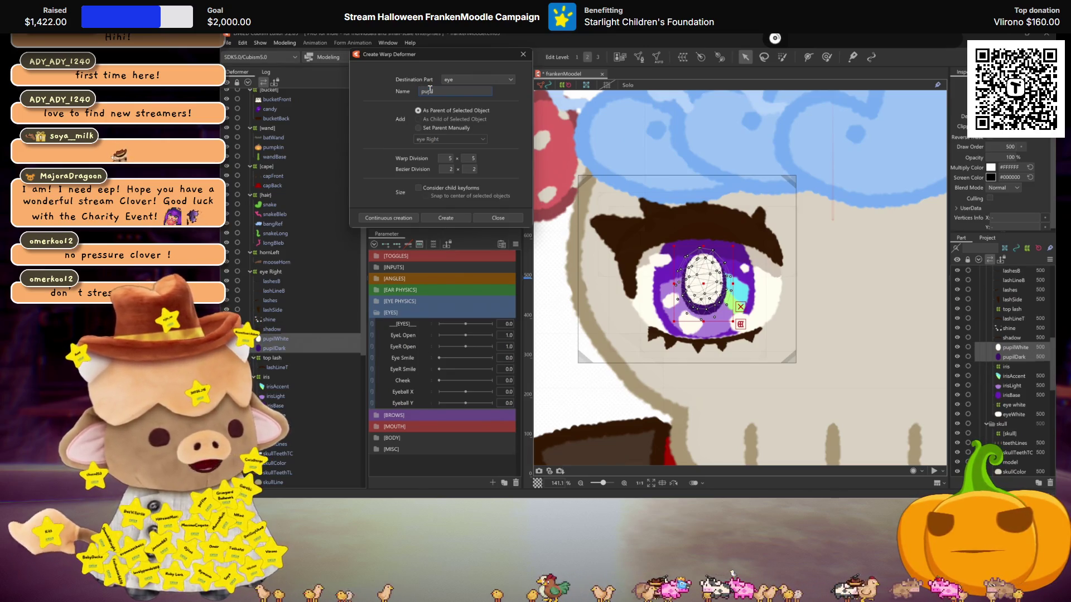
pyautogui.write('l')
pyautogui.click(401, 218)
# Move shadow below lashLineT and wrap the shine part in a 'shine' warp deformer.
pyautogui.click(271, 331)
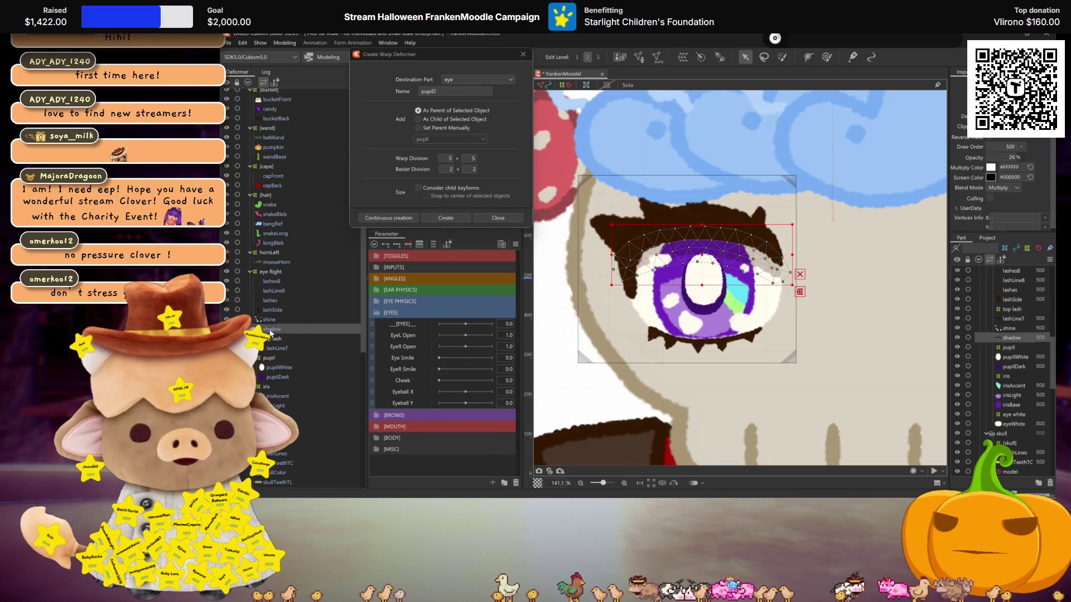
pyautogui.moveTo(276, 348); pyautogui.dragTo(276, 348)
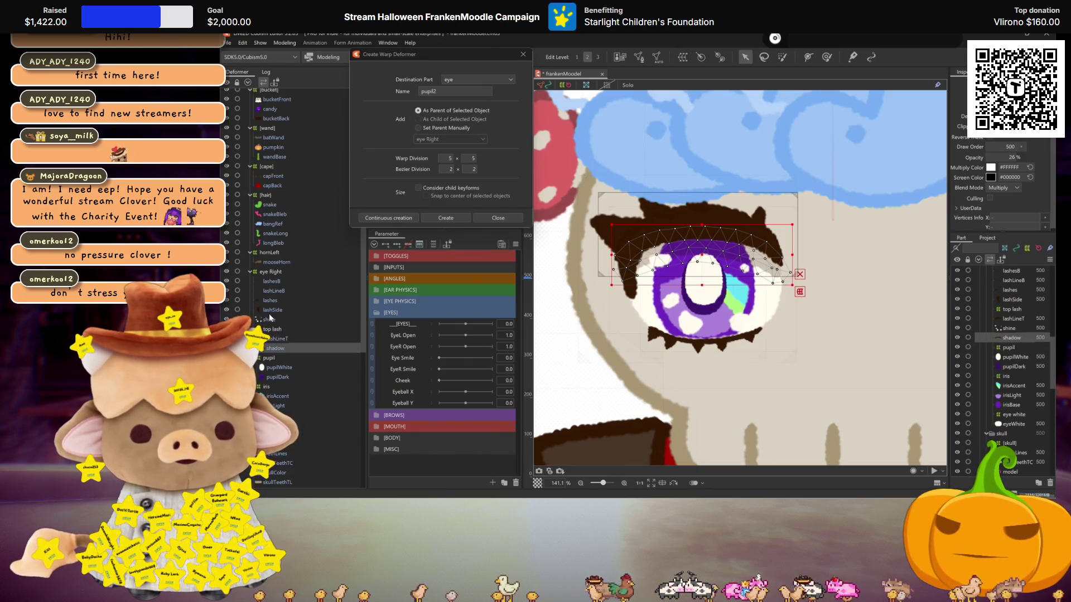
pyautogui.click(271, 320)
pyautogui.doubleClick(465, 89)
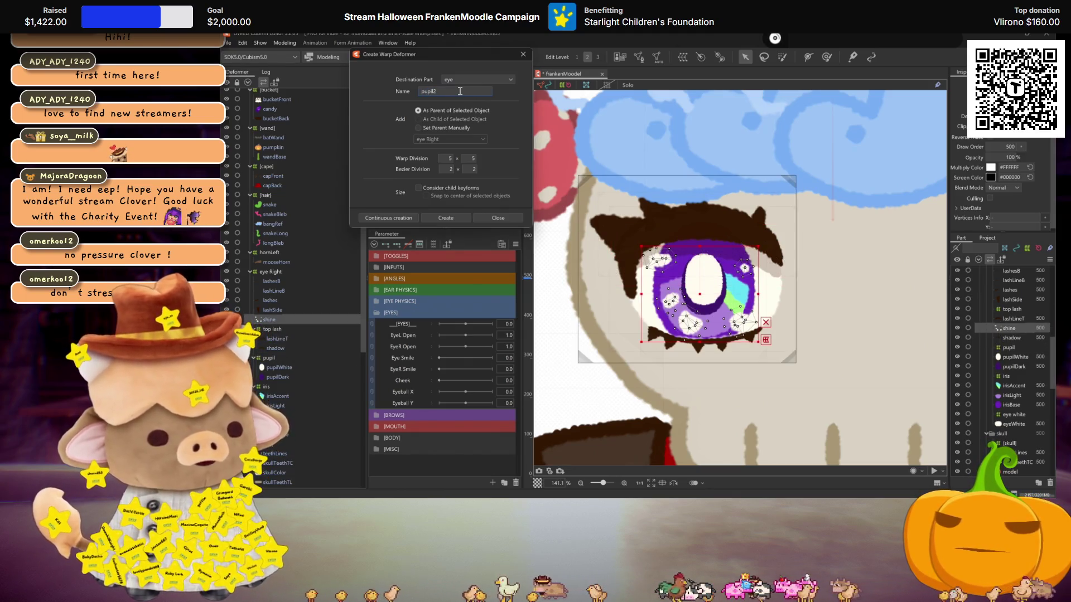
pyautogui.write('shine')
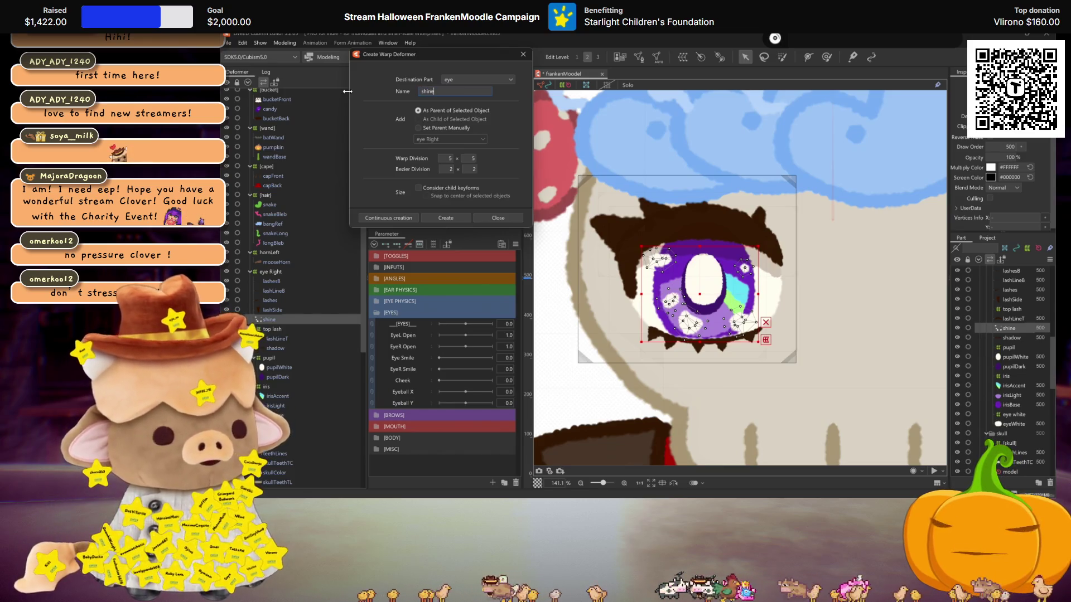
pyautogui.click(388, 218)
# Create 'side lash' and 'lashes' warp deformers for the lashSide and lashes parts.
pyautogui.click(272, 309)
pyautogui.doubleClick(435, 91)
pyautogui.write('side lash')
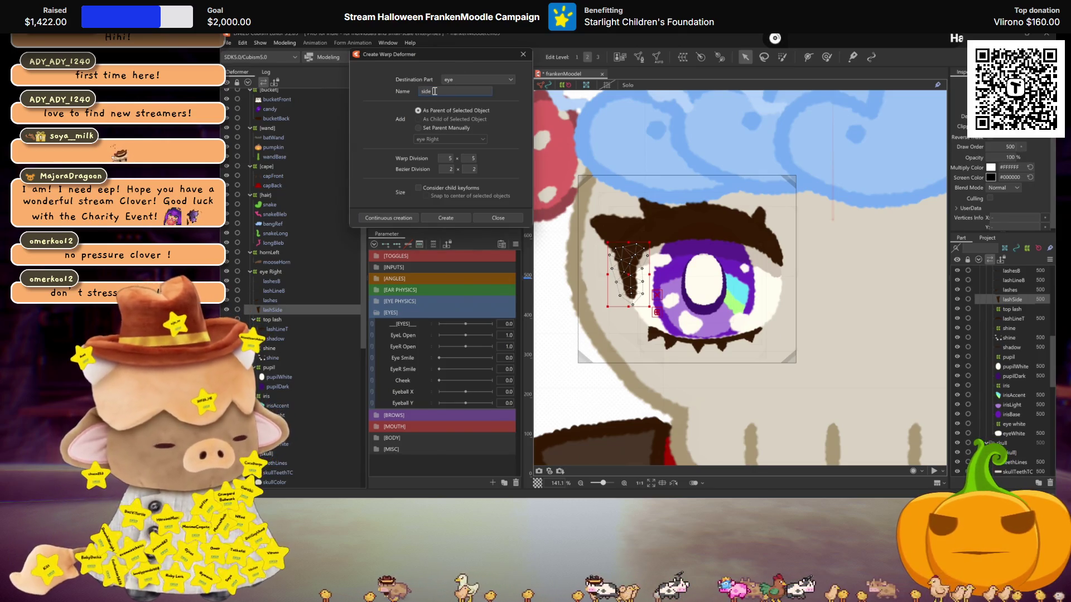
pyautogui.click(389, 217)
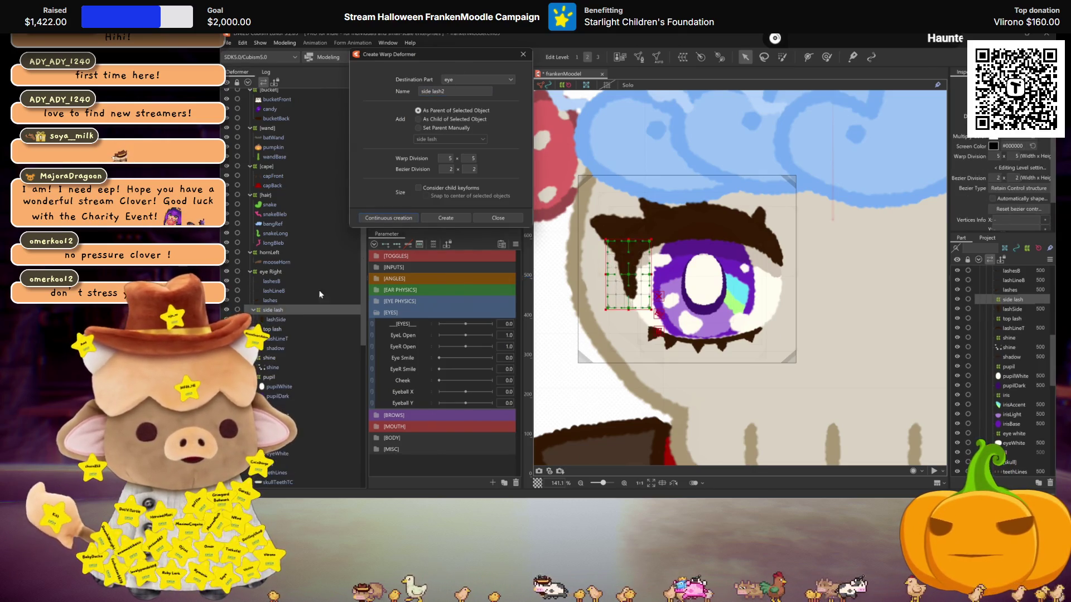
pyautogui.click(265, 300)
pyautogui.doubleClick(448, 91)
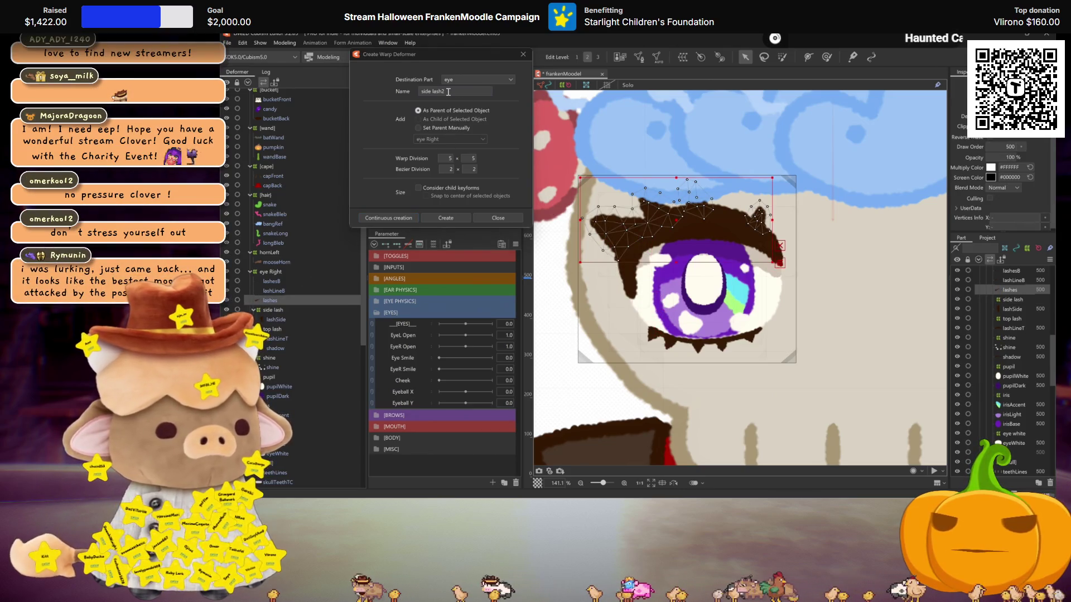
pyautogui.write('lashes')
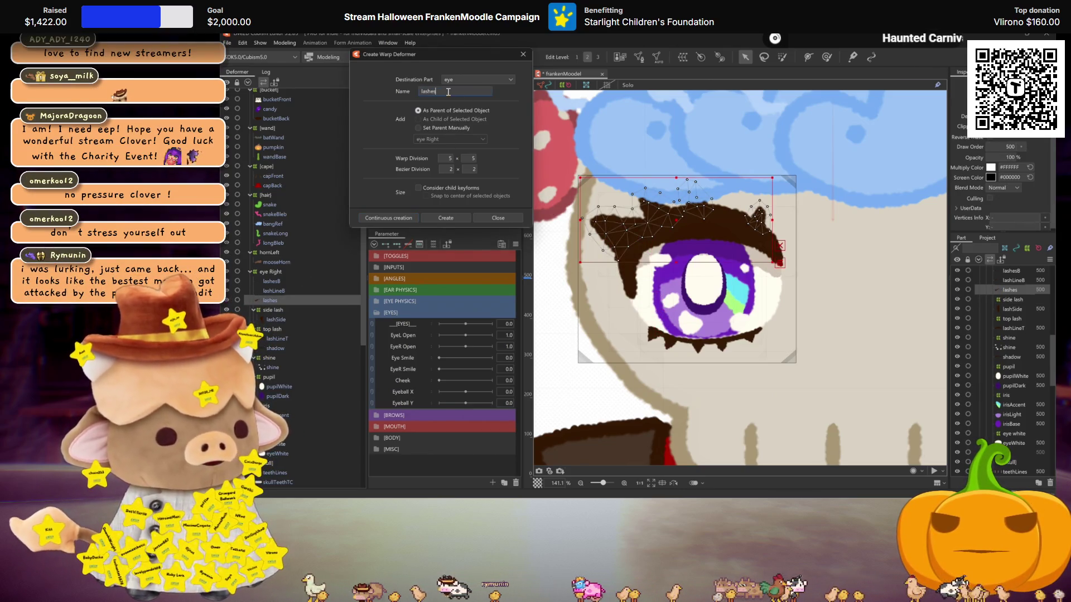
pyautogui.click(402, 218)
# Create 'lashes B' and 'lash line b' warp deformers for the lower lash parts.
pyautogui.click(264, 291)
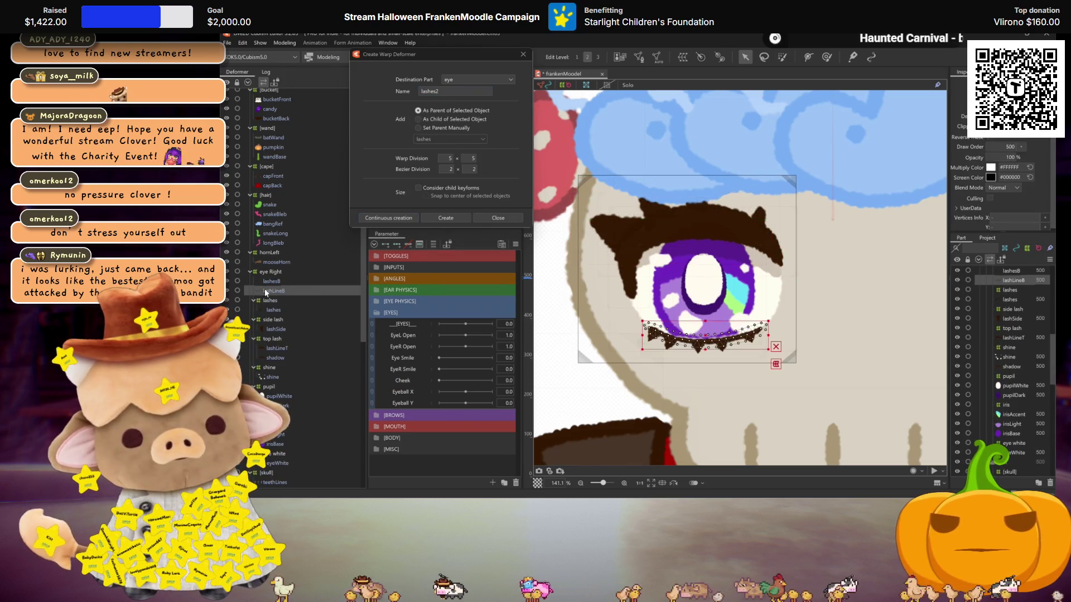
pyautogui.doubleClick(448, 91)
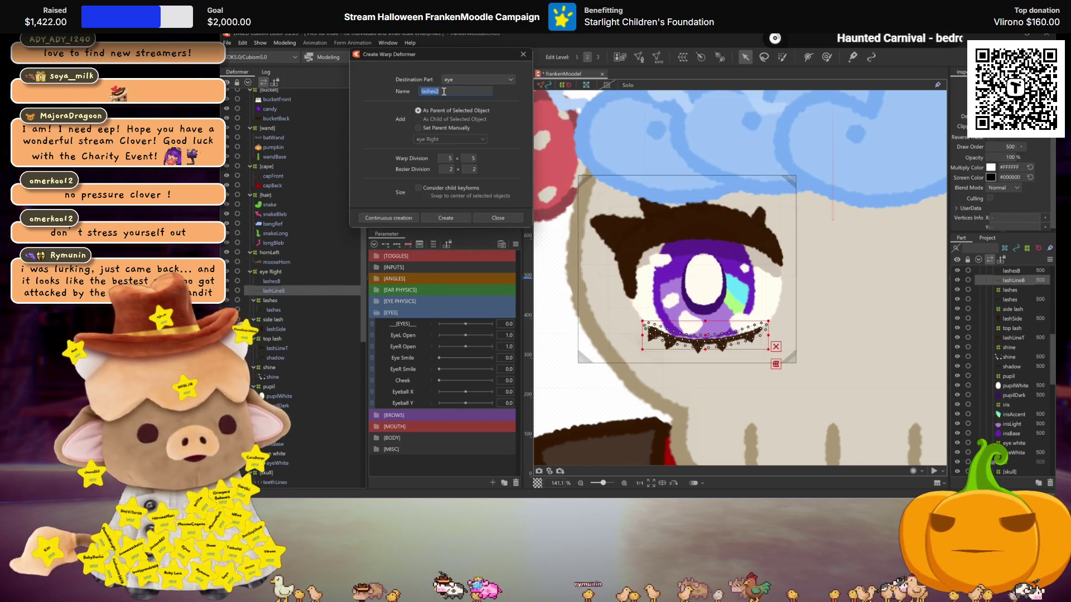
pyautogui.write('lashes')
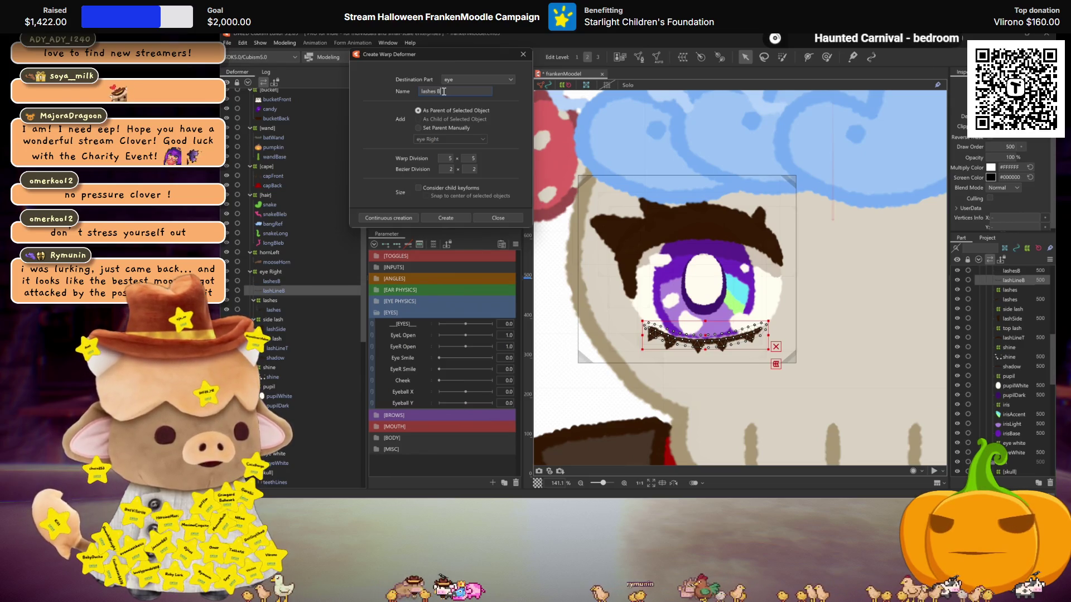
pyautogui.click(269, 281)
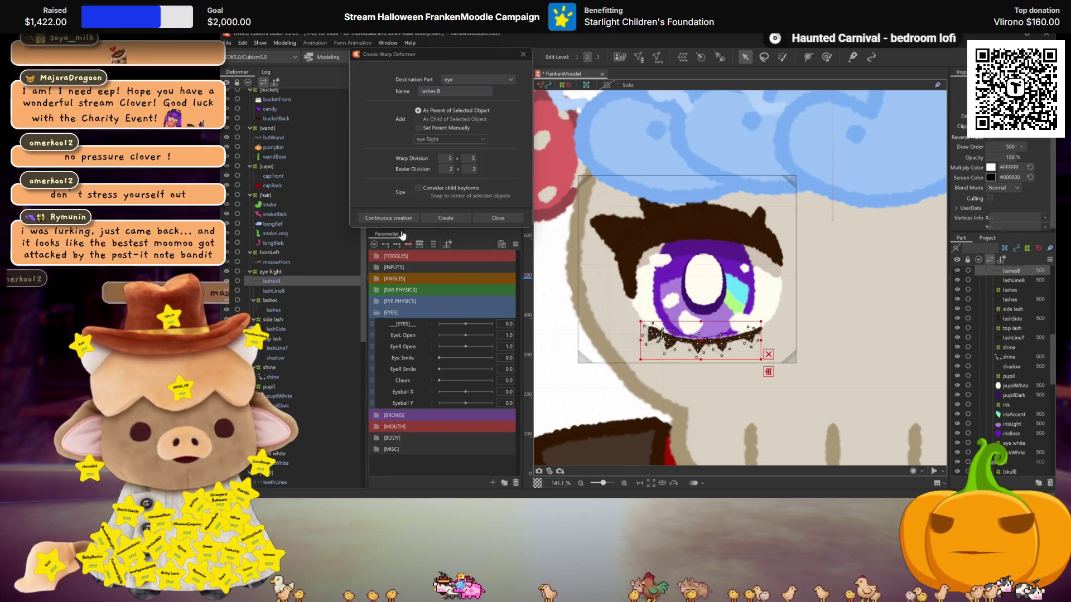
pyautogui.click(390, 218)
pyautogui.click(268, 281)
pyautogui.click(268, 279)
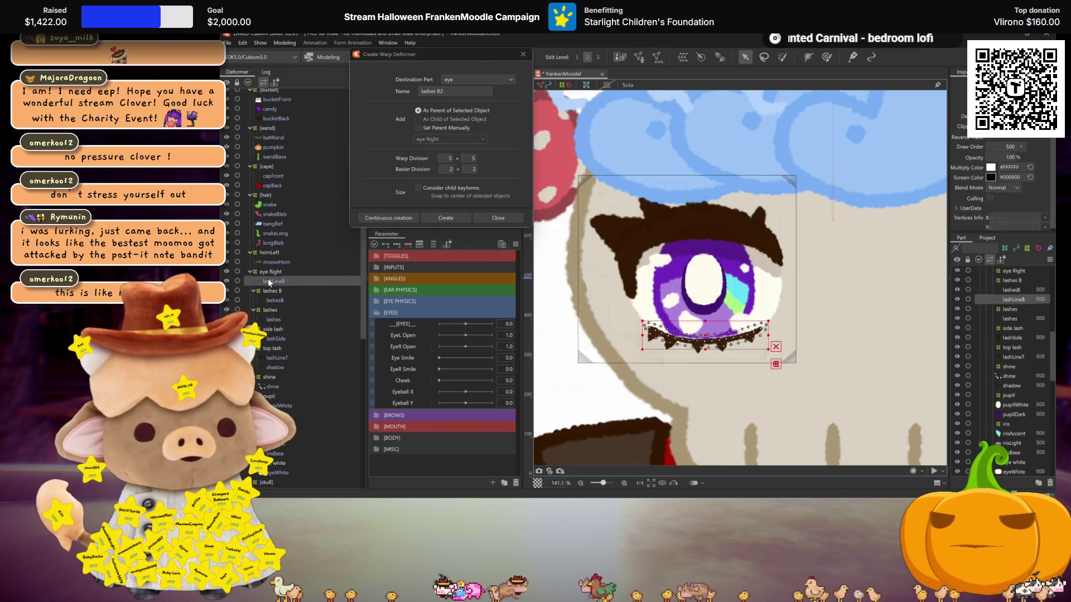
pyautogui.tripleClick(443, 89)
pyautogui.write('las')
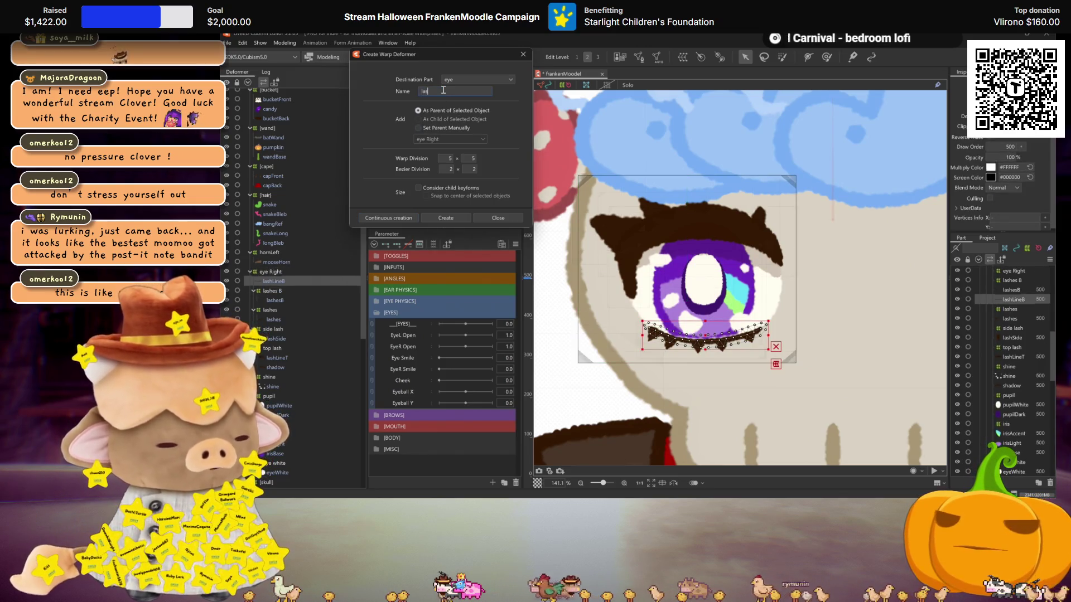
pyautogui.write('h line b')
pyautogui.click(445, 217)
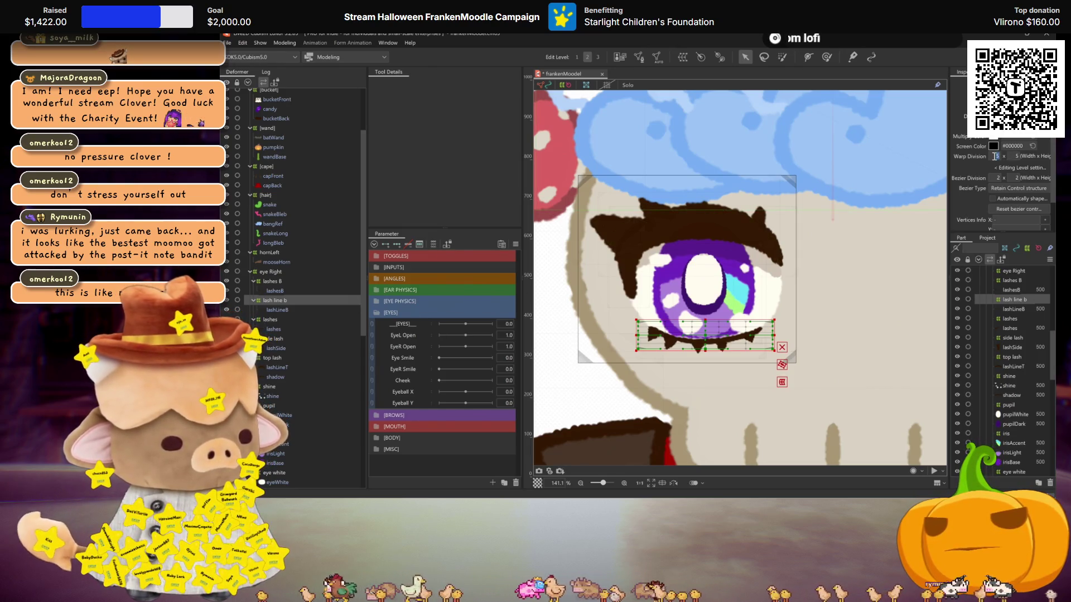
# Add EyeR Open keys to the top lash deformer and drag the lash down over the eye.
pyautogui.scroll(4, 773, 303)
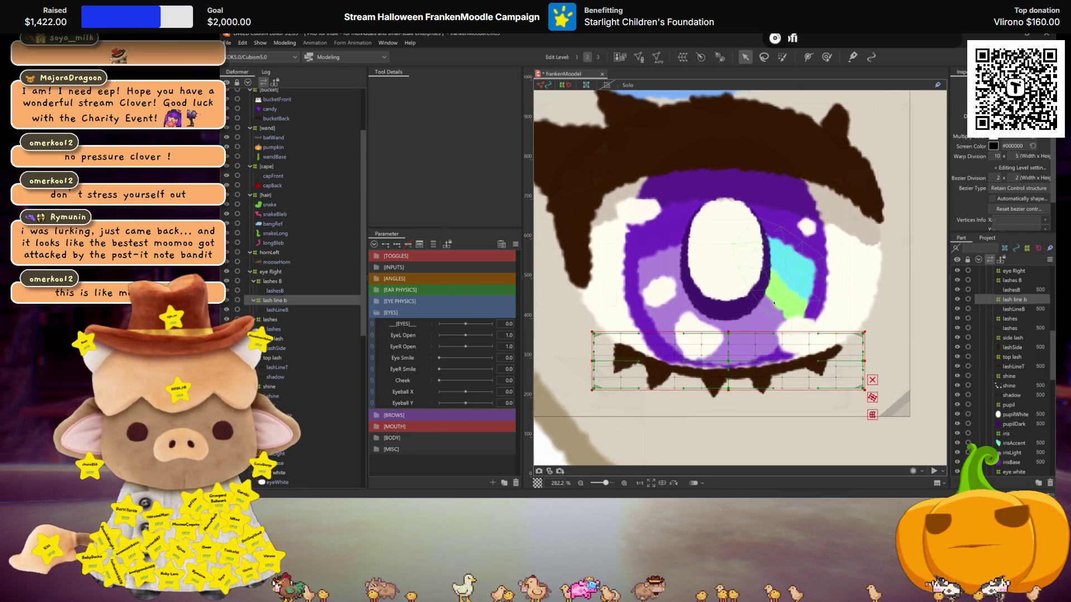
pyautogui.scroll(-4, 774, 303)
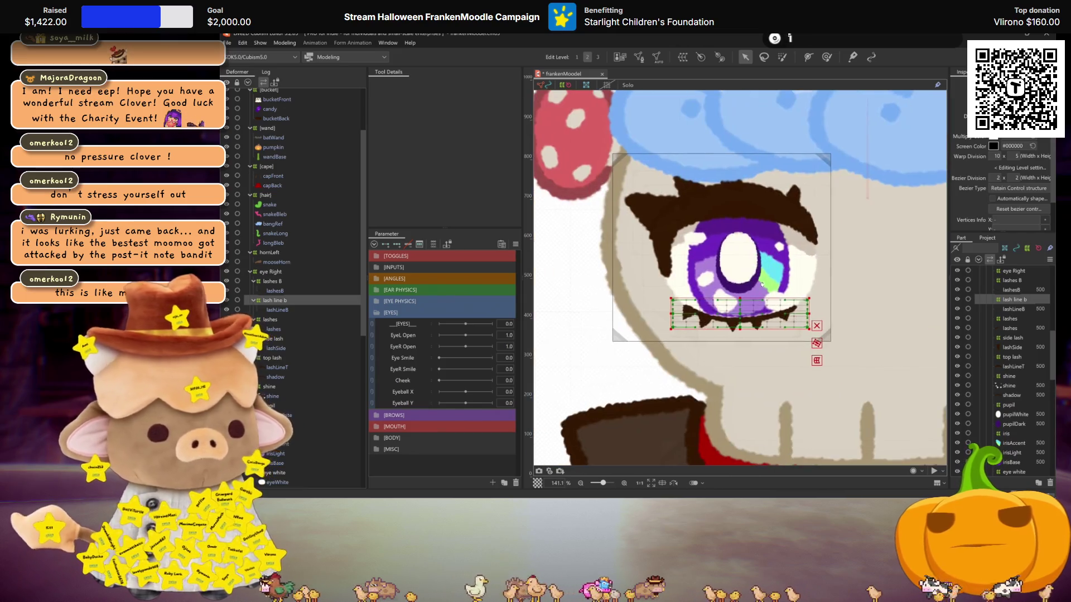
pyautogui.click(273, 360)
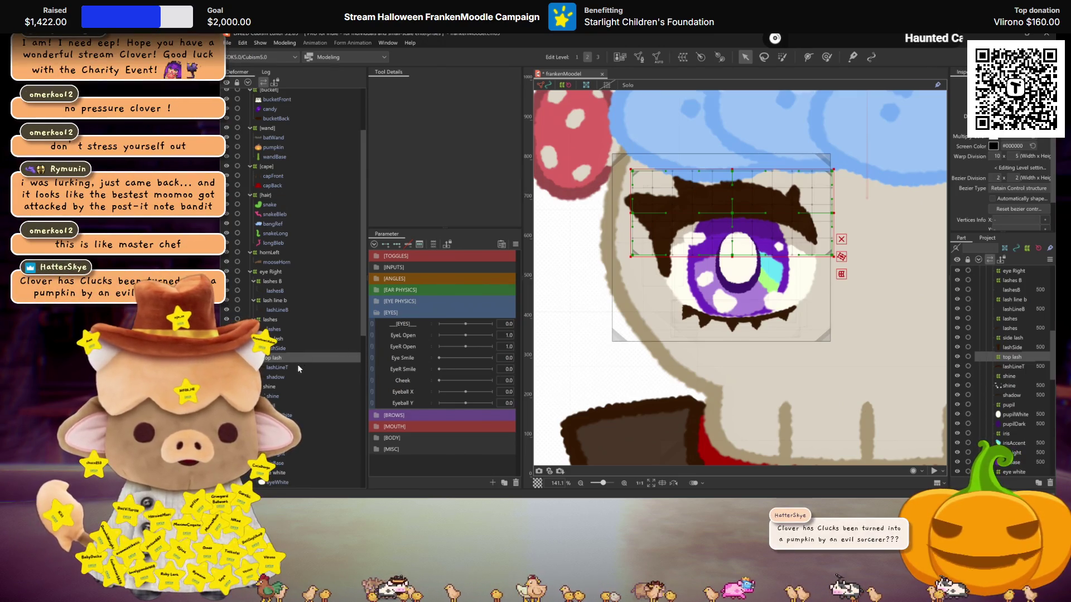
pyautogui.click(413, 345)
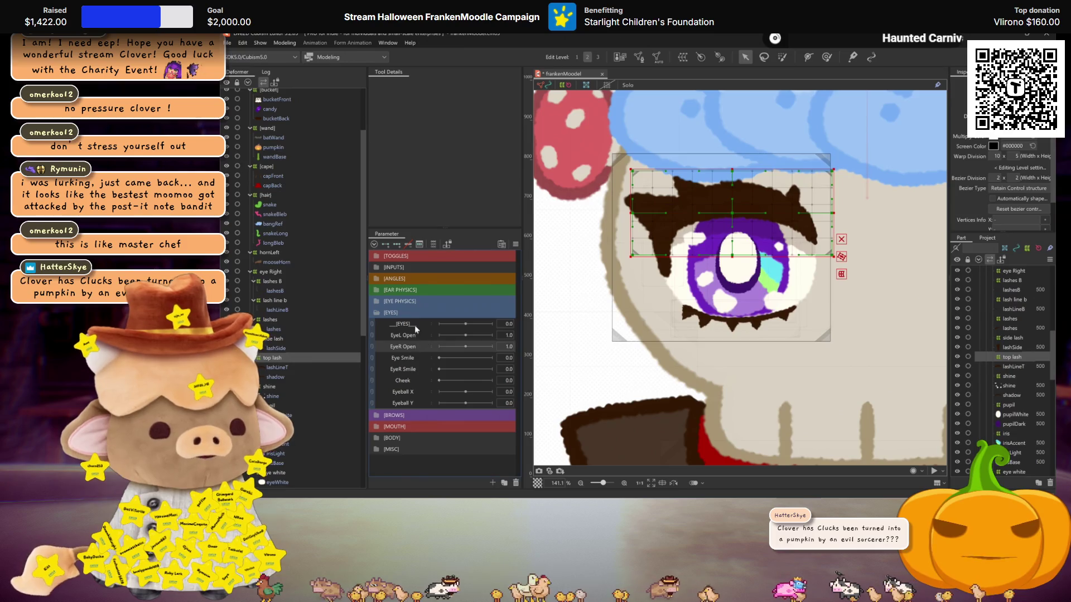
pyautogui.click(400, 247)
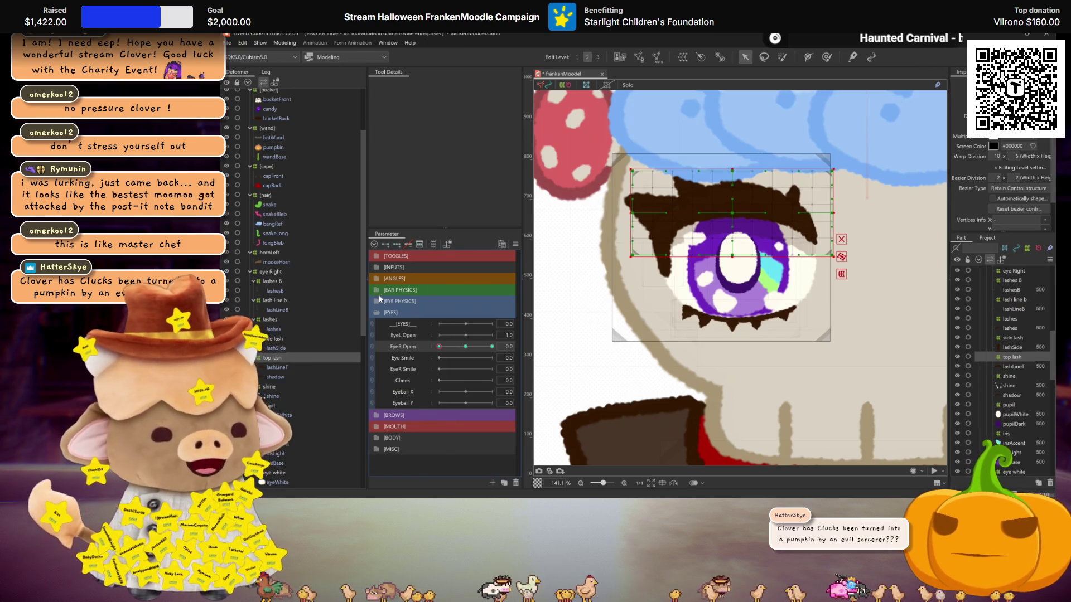
pyautogui.moveTo(733, 211); pyautogui.dragTo(734, 276)
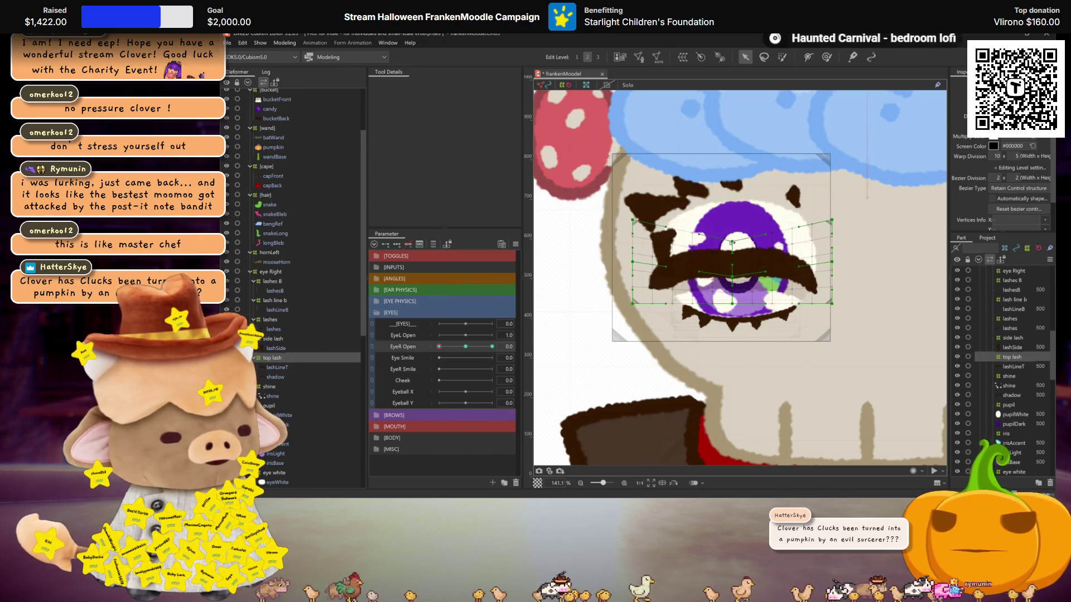
# Set the top lash warp to Smooth All and pull its middle lower across the iris.
pyautogui.click(1022, 188)
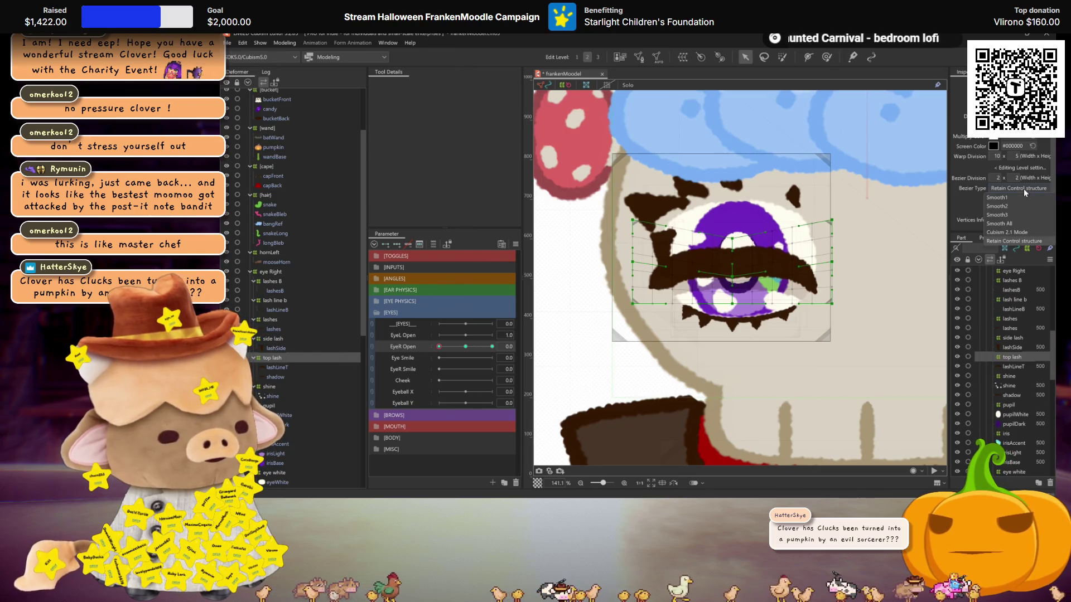
pyautogui.click(1004, 224)
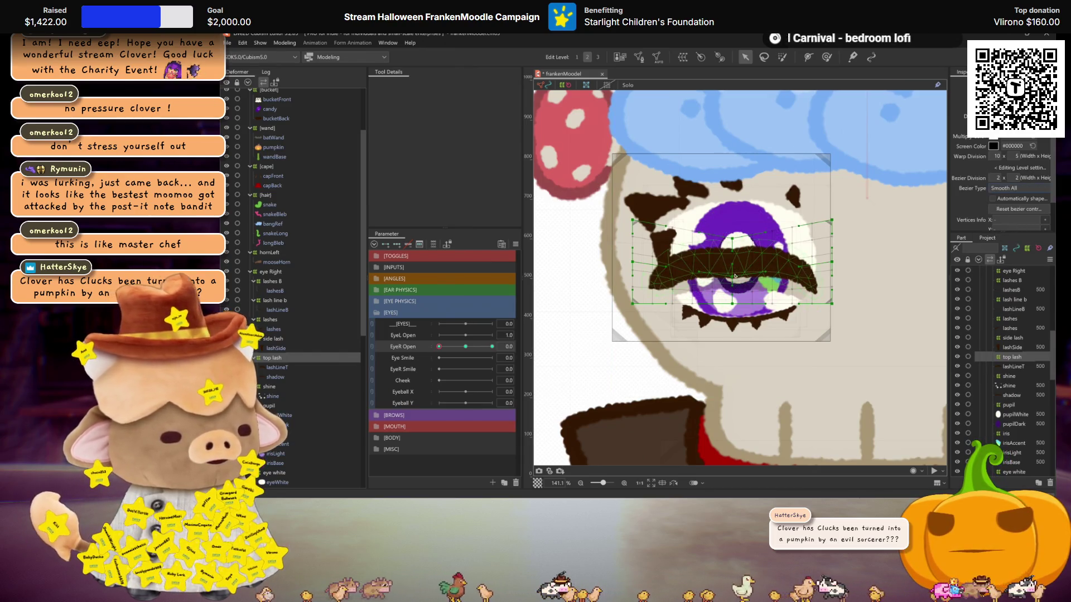
pyautogui.moveTo(733, 270); pyautogui.dragTo(734, 282)
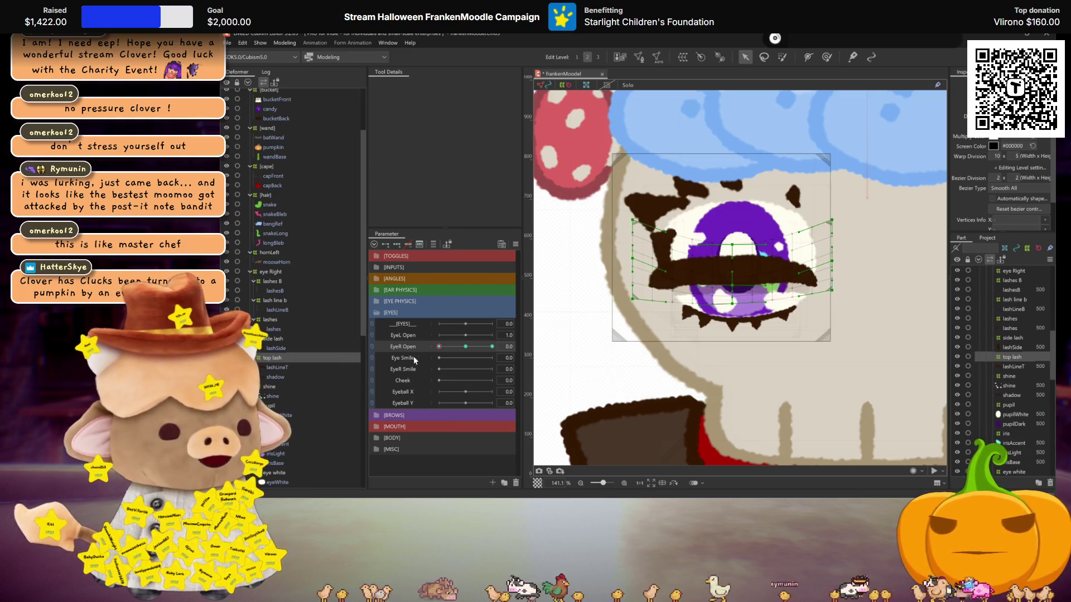
pyautogui.hotkey('ctrl', 'h')
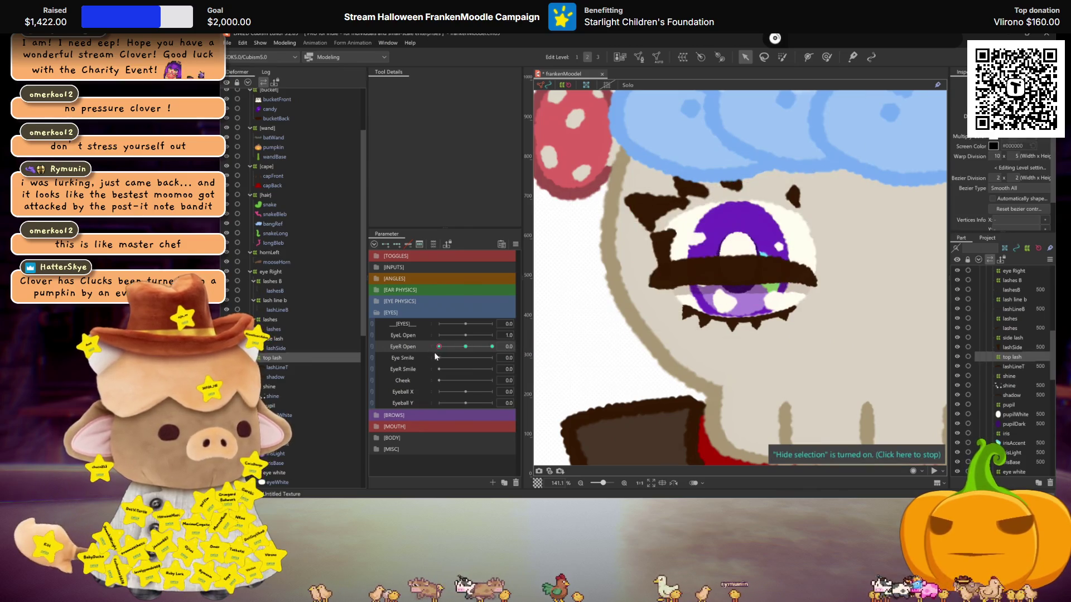
pyautogui.hotkey('ctrl', 'h')
# Scrub EyeR Open between 1 and 0 to test the top lash closing over the eye.
pyautogui.scroll(4, 890, 201)
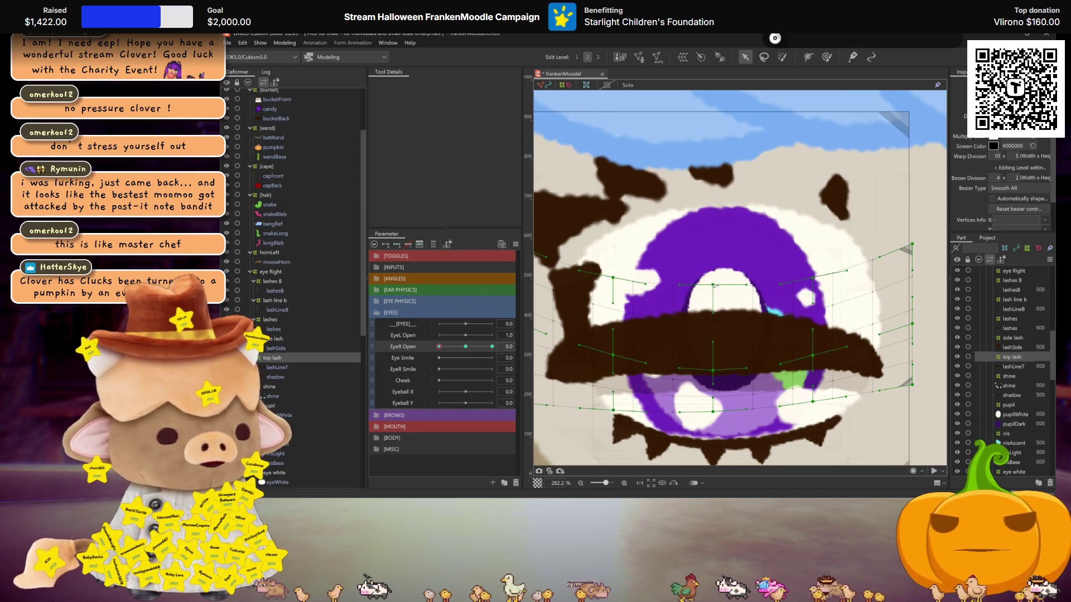
pyautogui.scroll(-4, 713, 286)
pyautogui.hotkey('ctrl', 'h')
pyautogui.click(464, 347)
pyautogui.moveTo(463, 347); pyautogui.dragTo(439, 347)
pyautogui.scroll(2, 764, 306)
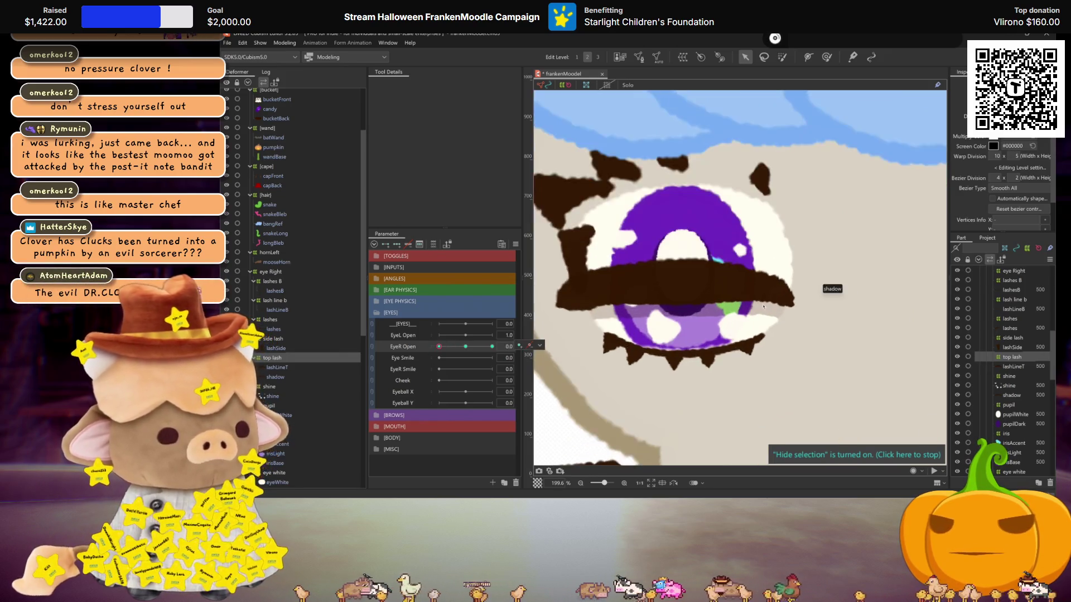
pyautogui.click(759, 298)
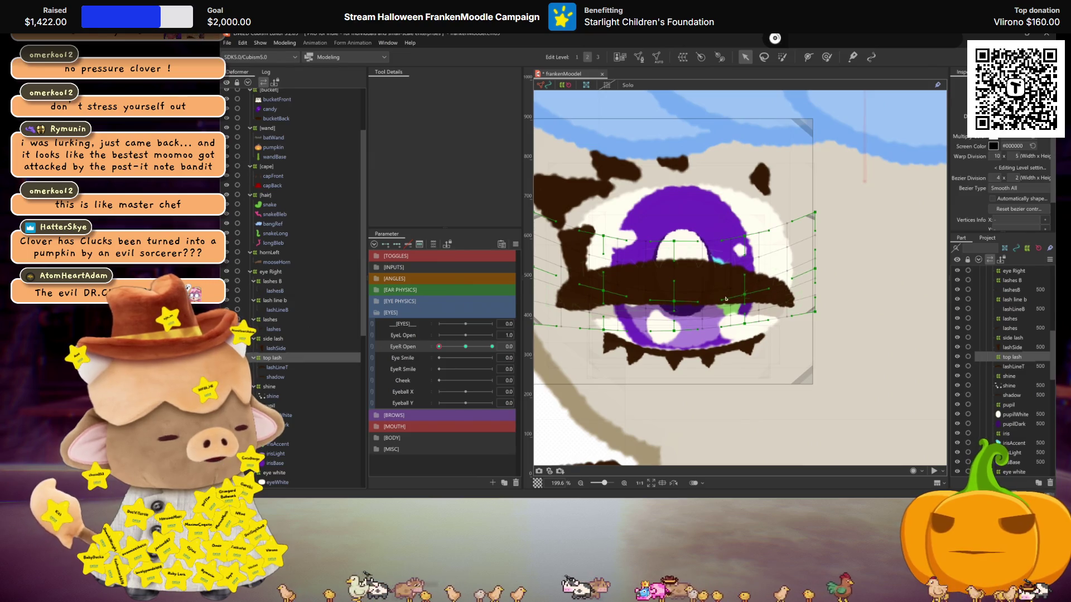
pyautogui.moveTo(439, 347); pyautogui.dragTo(469, 347)
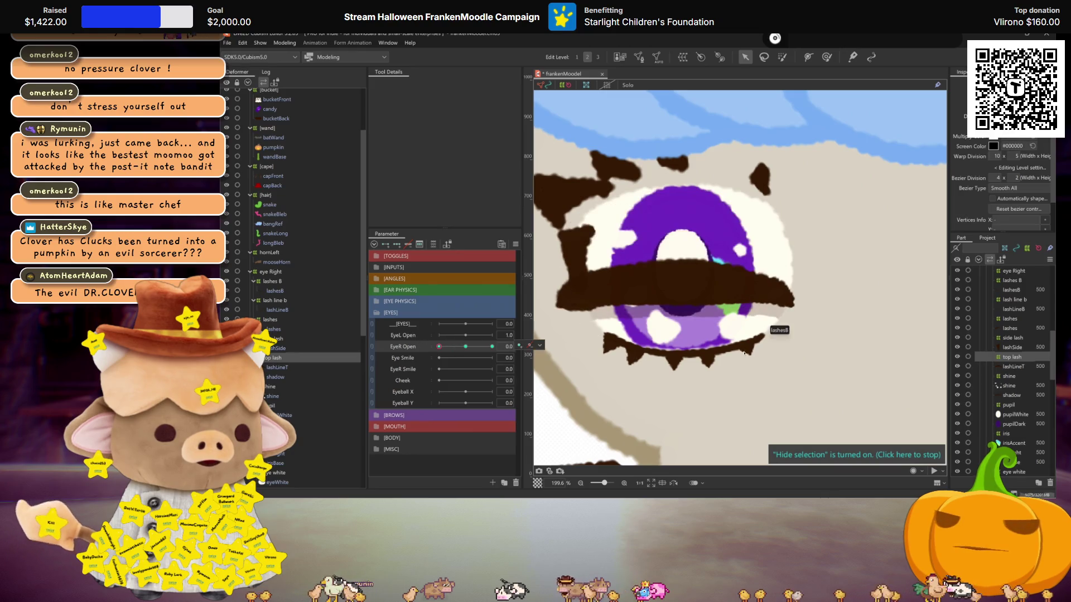
pyautogui.scroll(-3, 892, 232)
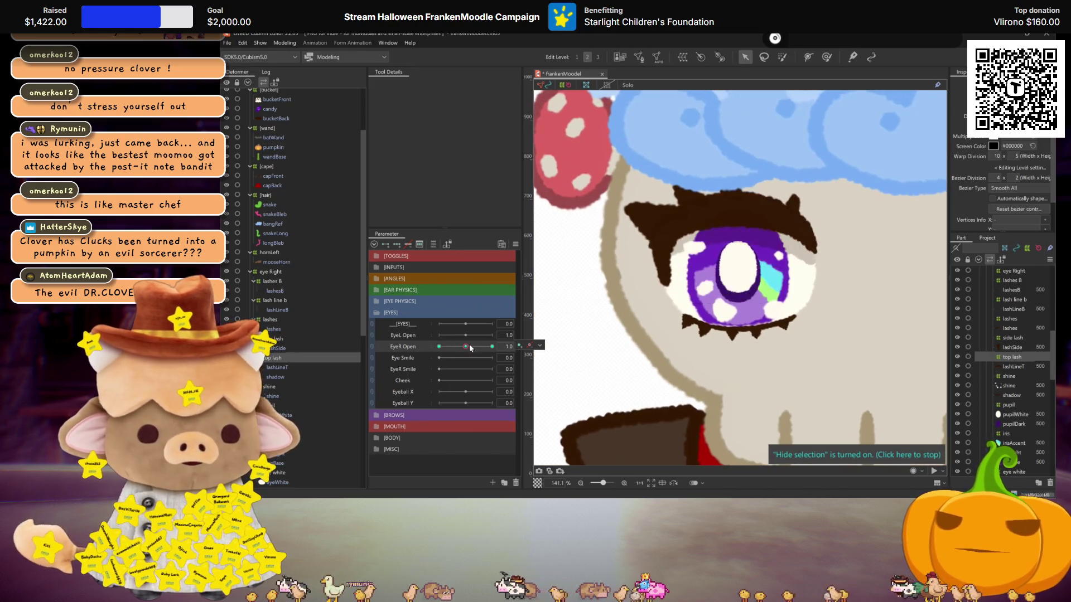
# Select the side lash deformer and set EyeR Open to 1.0.
pyautogui.click(268, 338)
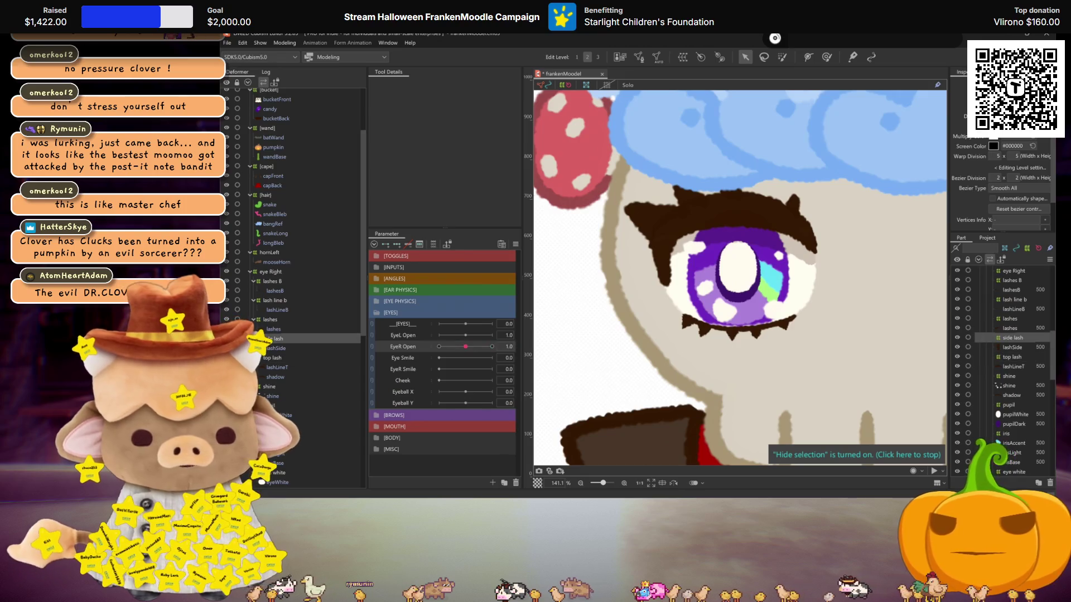
pyautogui.scroll(1, 642, 288)
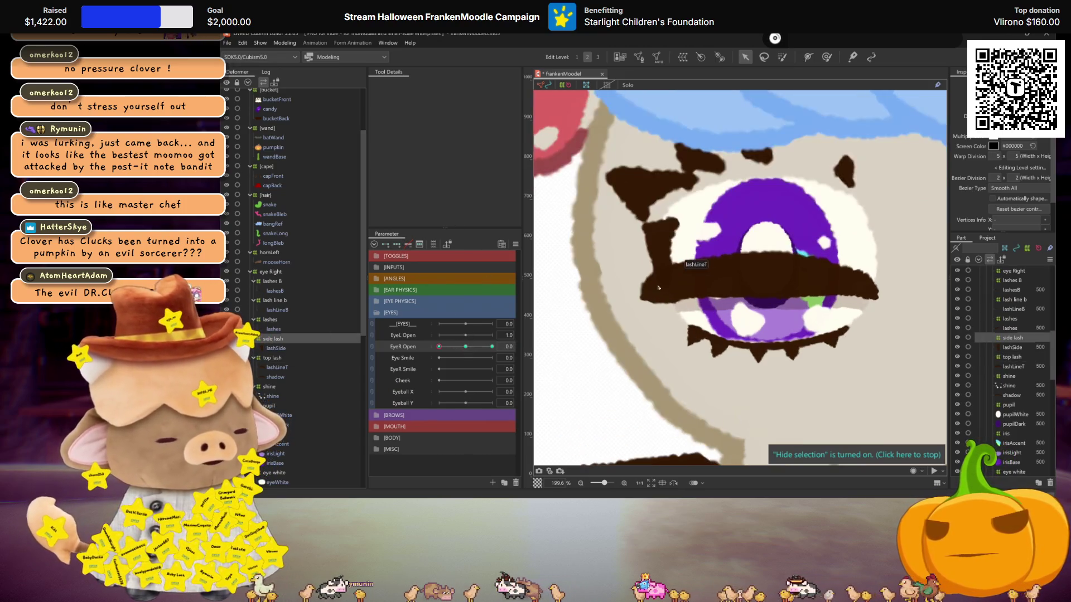
pyautogui.click(464, 347)
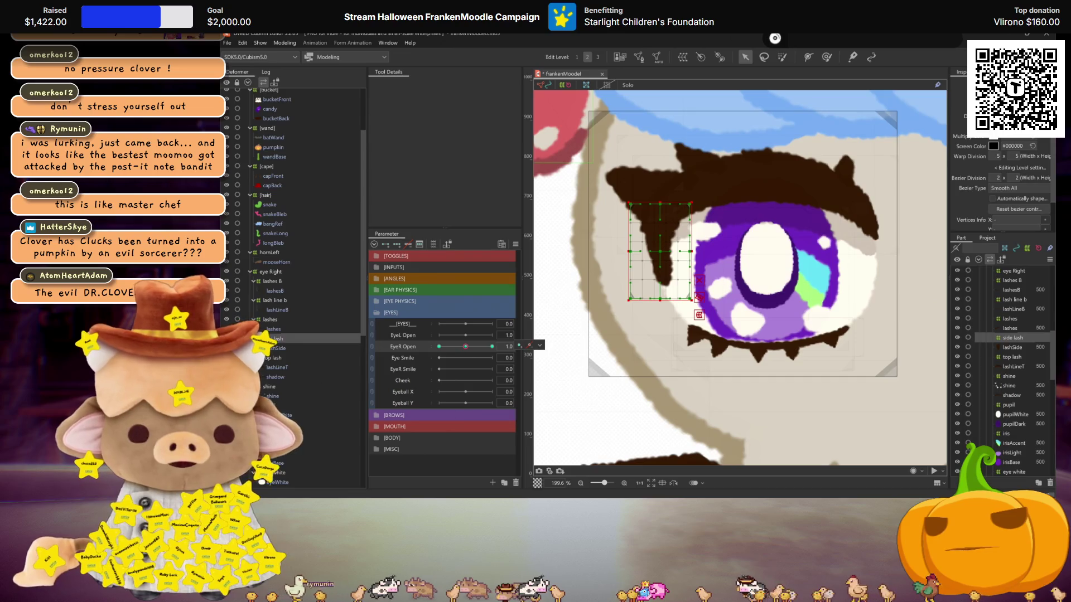
# At EyeR Open 0, raise the lash line b warp onto the closed eyelid and save.
pyautogui.click(268, 300)
pyautogui.click(438, 346)
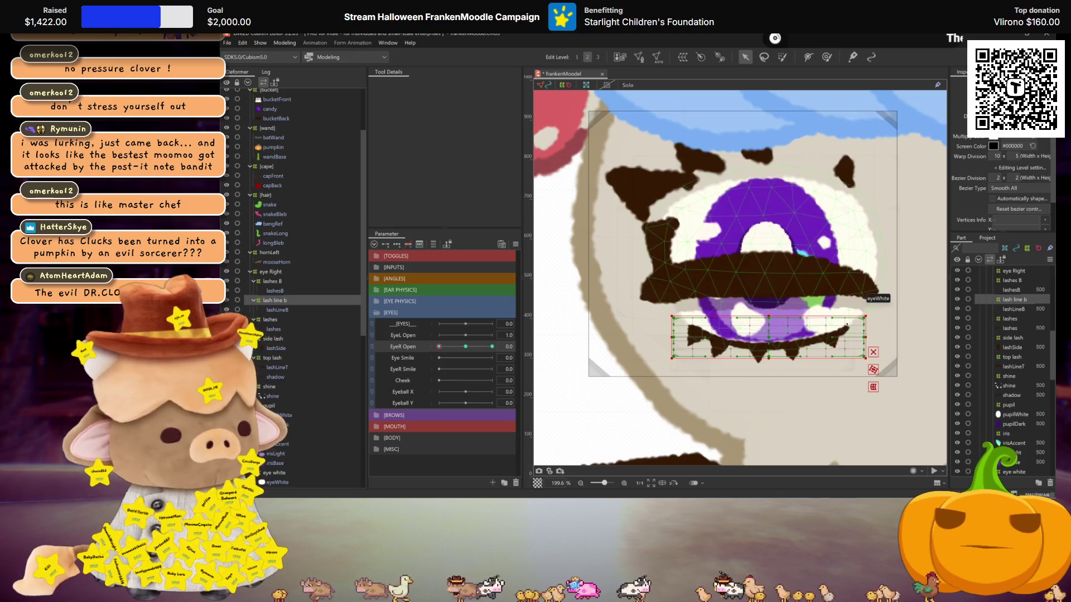
pyautogui.moveTo(768, 338); pyautogui.dragTo(767, 315)
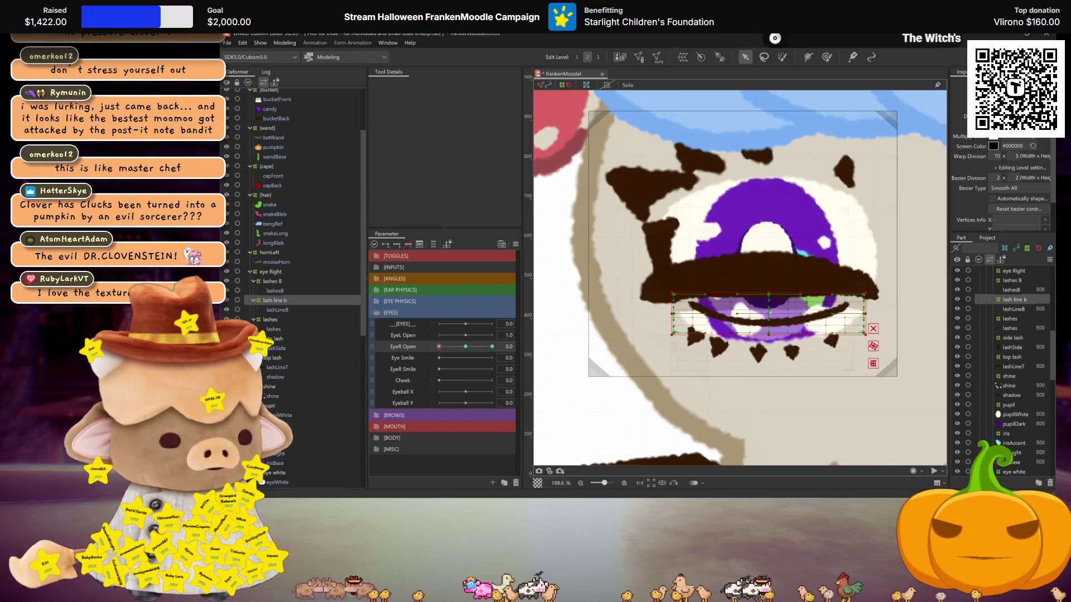
pyautogui.click(768, 335)
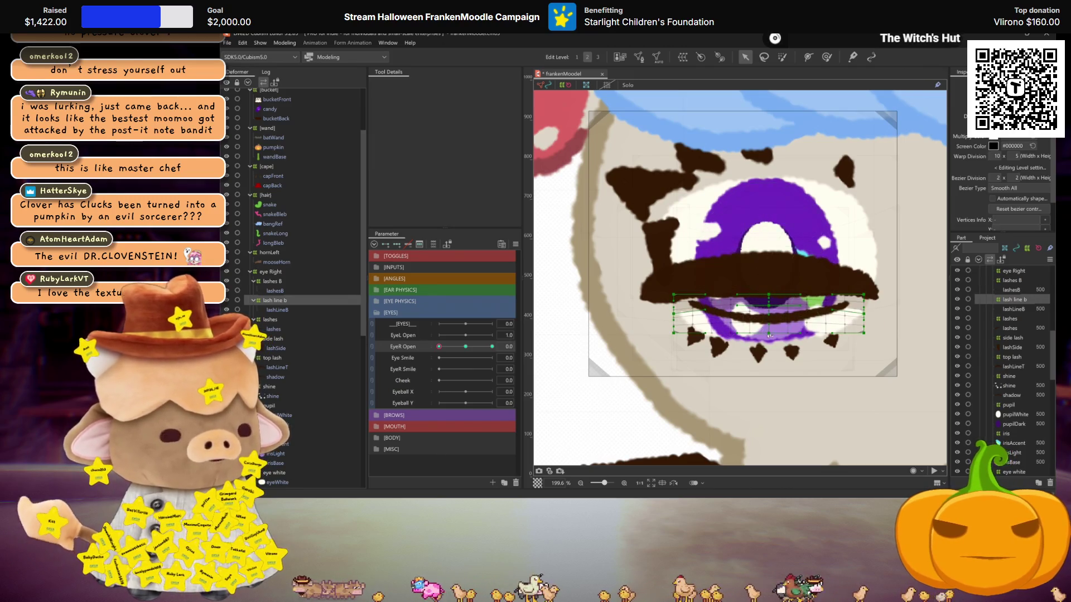
pyautogui.moveTo(769, 307); pyautogui.dragTo(771, 298)
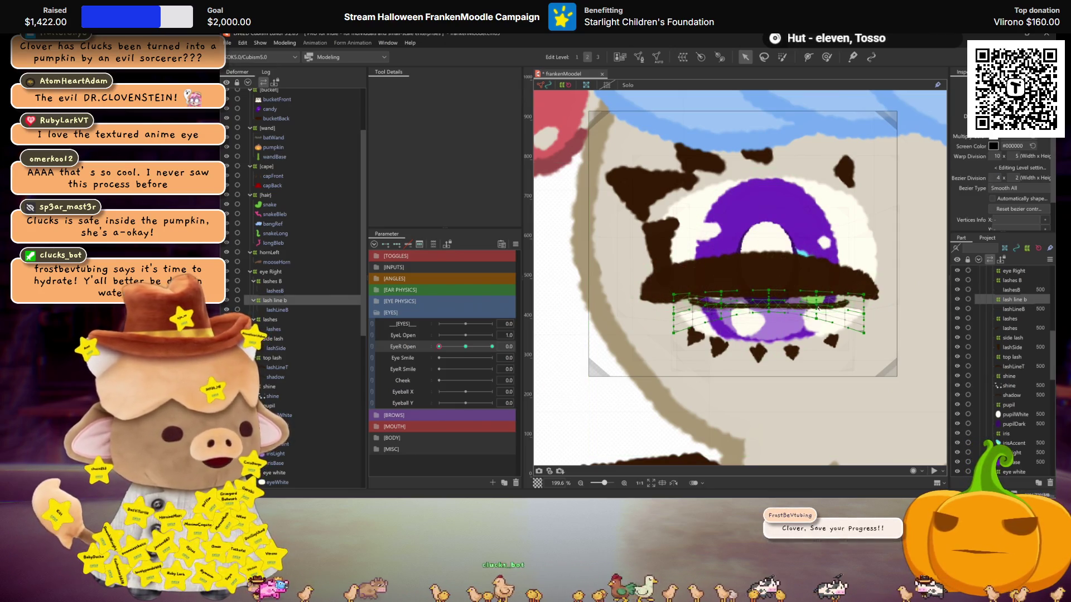
pyautogui.hotkey('ctrl', 's')
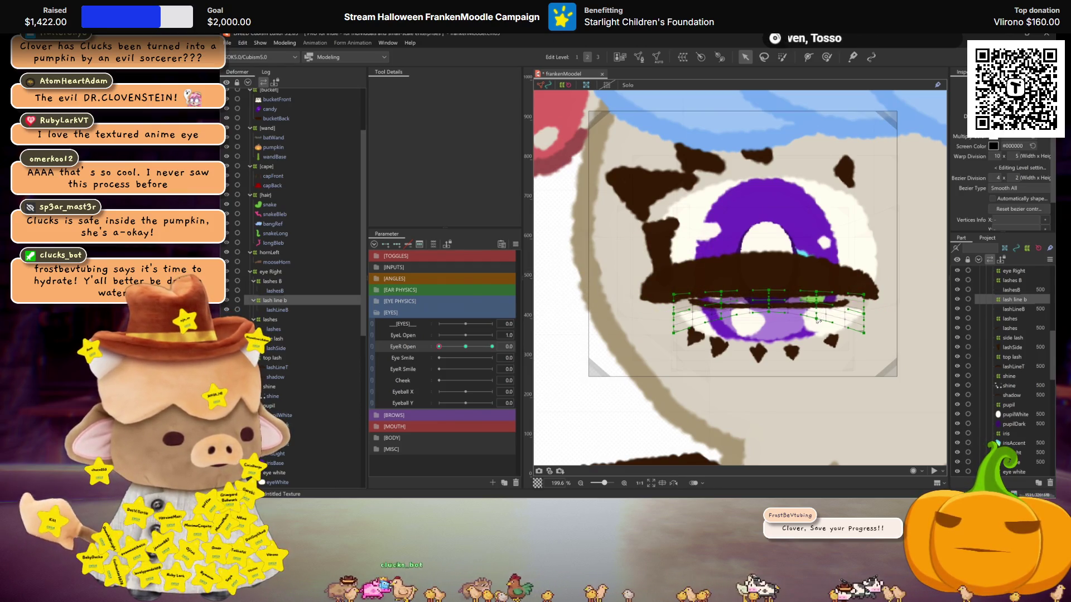
# Lift the lash mesh slightly more and scrub EyeR Open to test the lashes.
pyautogui.click(768, 310)
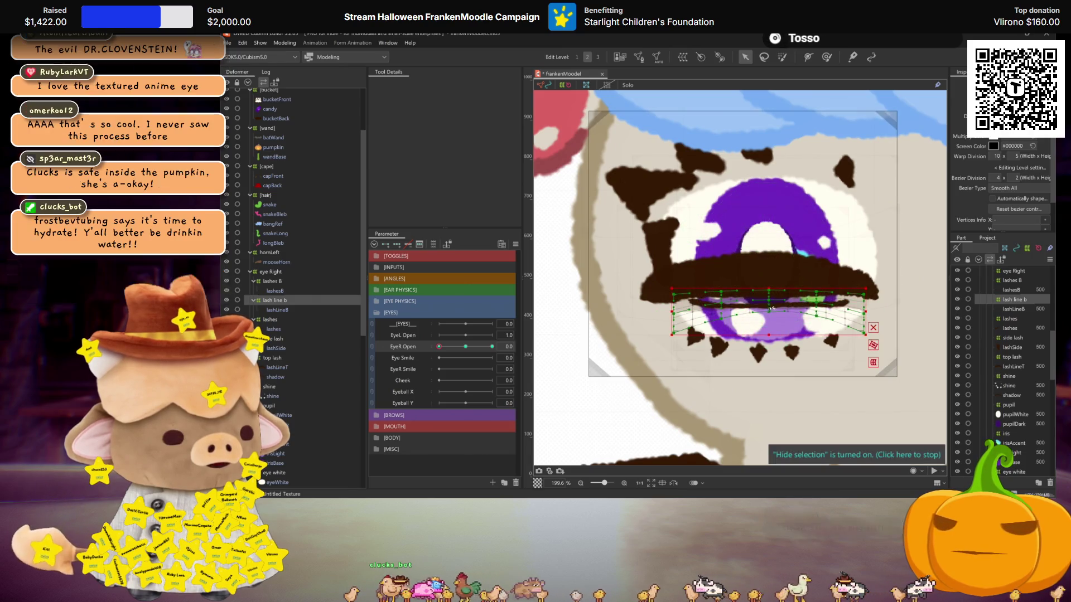
pyautogui.moveTo(769, 310); pyautogui.dragTo(768, 303)
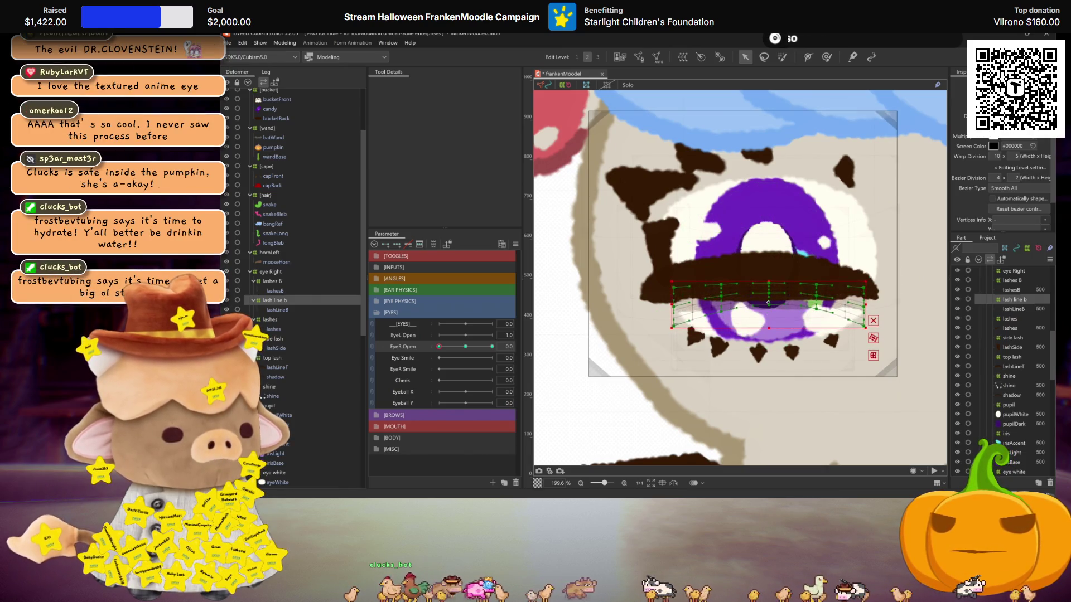
pyautogui.hotkey('ctrl', 'h')
pyautogui.moveTo(439, 346)
pyautogui.mouseDown()
pyautogui.moveTo(468, 339)
pyautogui.moveTo(474, 348)
pyautogui.moveTo(451, 357)
pyautogui.moveTo(489, 367)
pyautogui.moveTo(360, 338)
pyautogui.mouseUp()
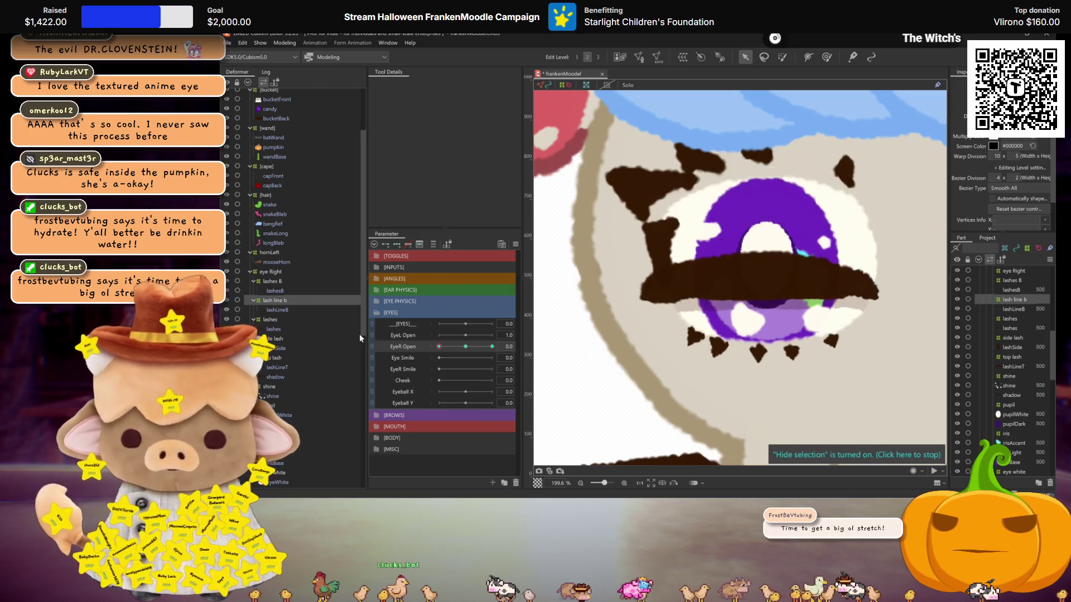
pyautogui.click(465, 346)
pyautogui.press('Up')
pyautogui.press('Up')
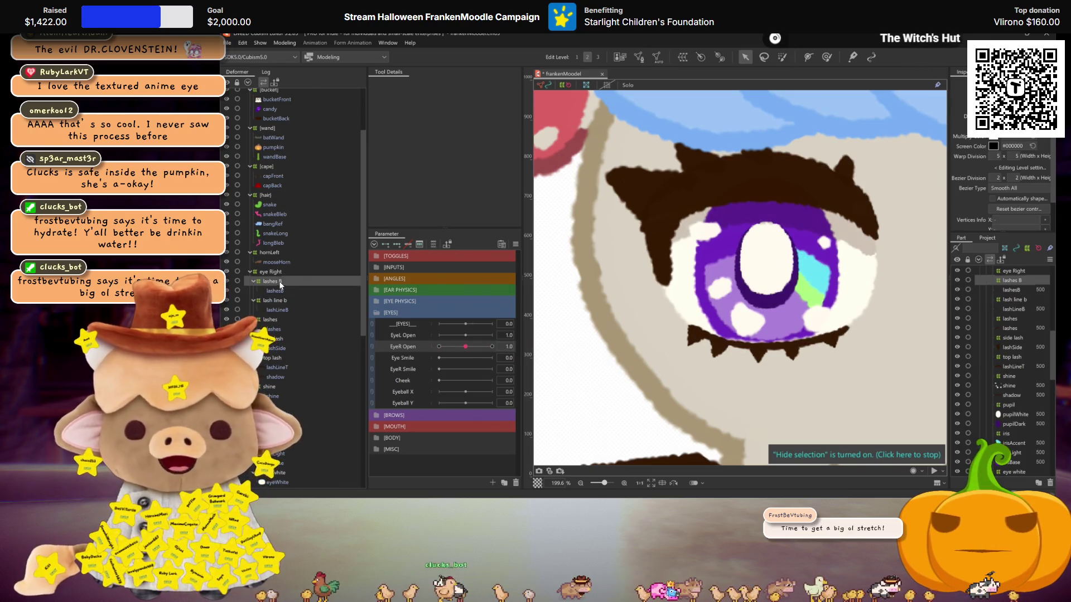
# At the closed EyeR Open key, squash lashes B up onto the closed lid and test it.
pyautogui.click(439, 346)
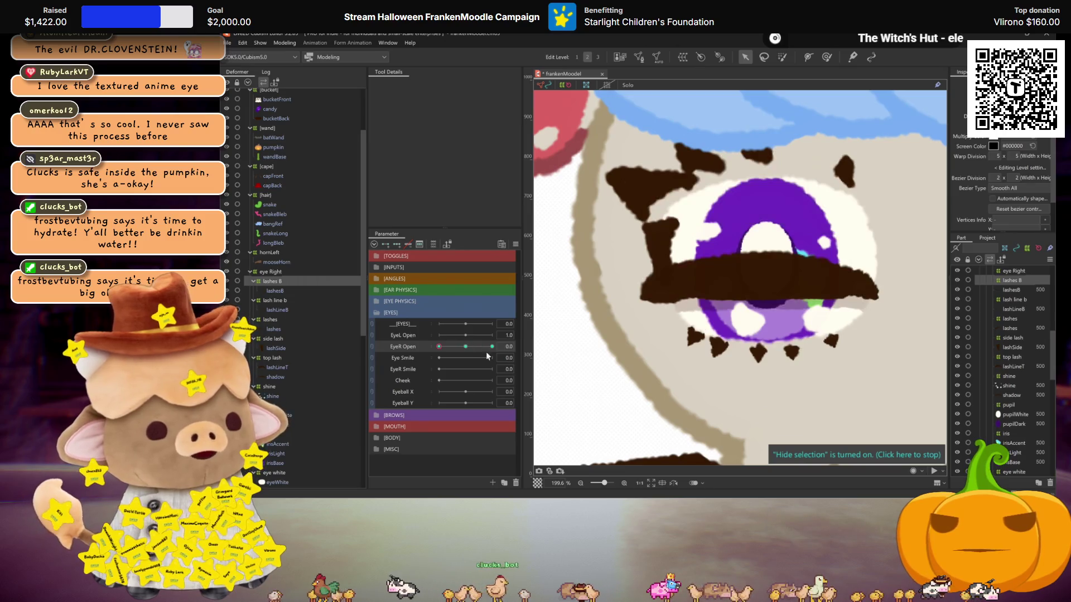
pyautogui.moveTo(762, 372); pyautogui.dragTo(761, 303)
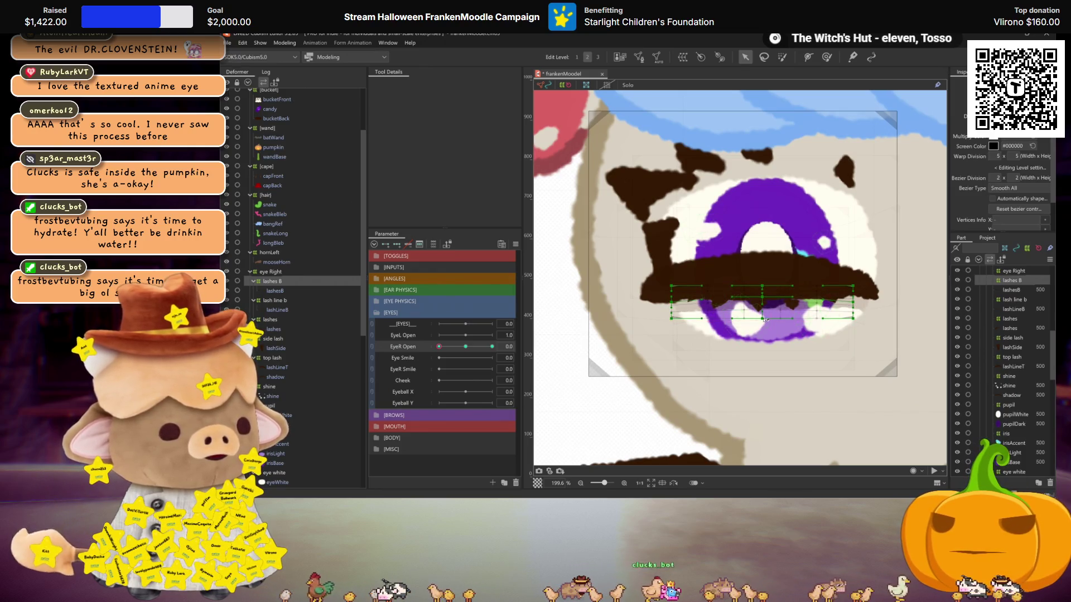
pyautogui.click(439, 347)
pyautogui.moveTo(439, 346)
pyautogui.mouseDown()
pyautogui.moveTo(491, 346)
pyautogui.moveTo(439, 348)
pyautogui.mouseUp()
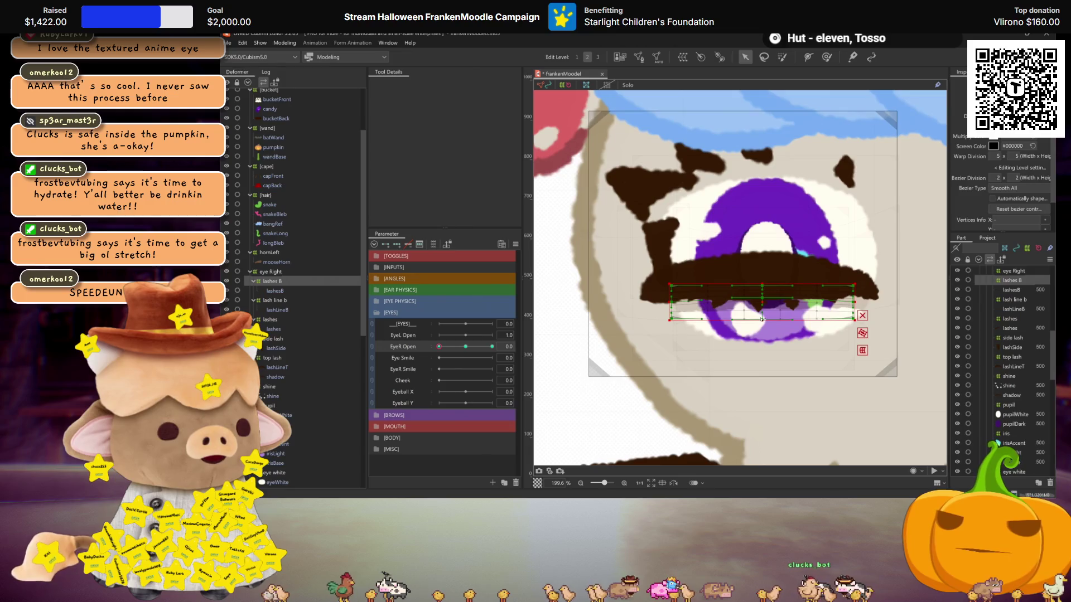
pyautogui.moveTo(479, 343); pyautogui.dragTo(439, 347)
pyautogui.scroll(2, 790, 295)
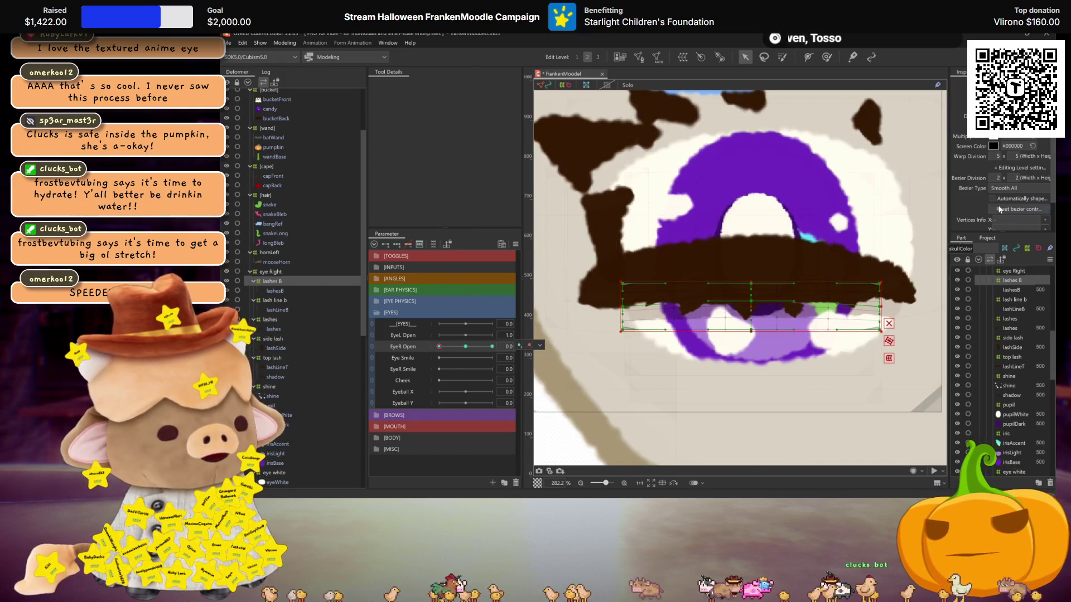
# Set the deformer's bezier division to 4 × 2 and preview the closed eye with a slight smile.
pyautogui.doubleClick(997, 176)
pyautogui.write('4')
pyautogui.press('Return')
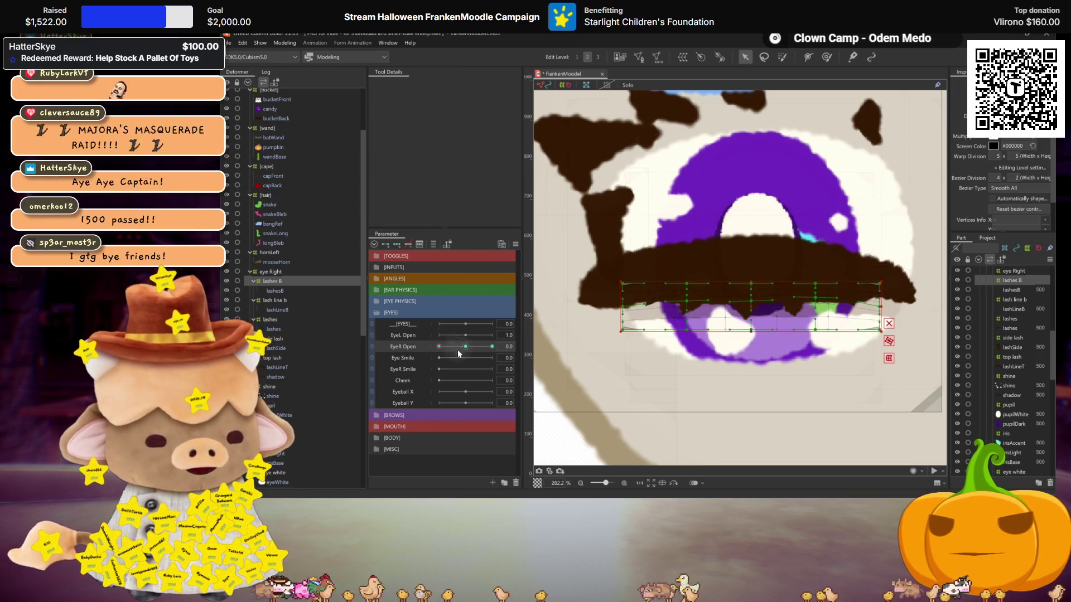
pyautogui.moveTo(420, 353); pyautogui.dragTo(447, 347)
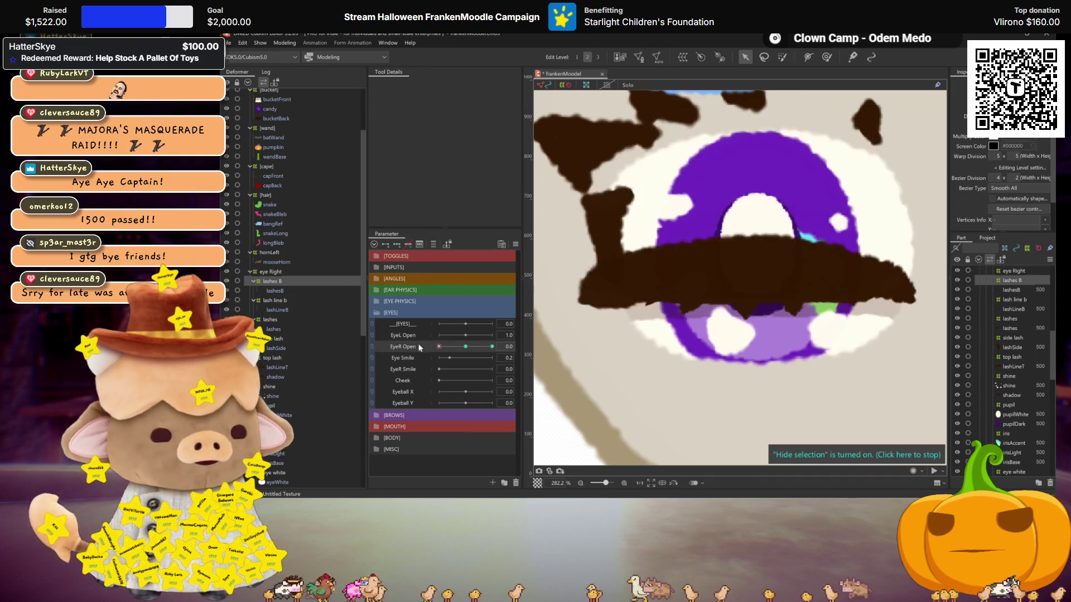
pyautogui.scroll(-3, 722, 323)
pyautogui.scroll(2, 722, 323)
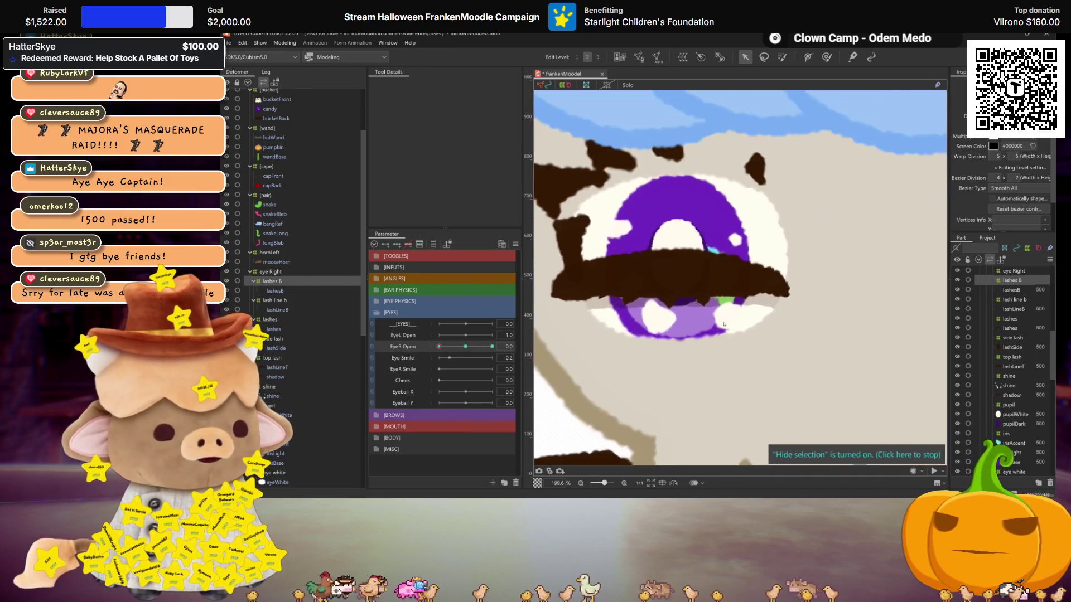
# Select the side lash and flatten its warp downward at EyeR Open 0.
pyautogui.click(465, 346)
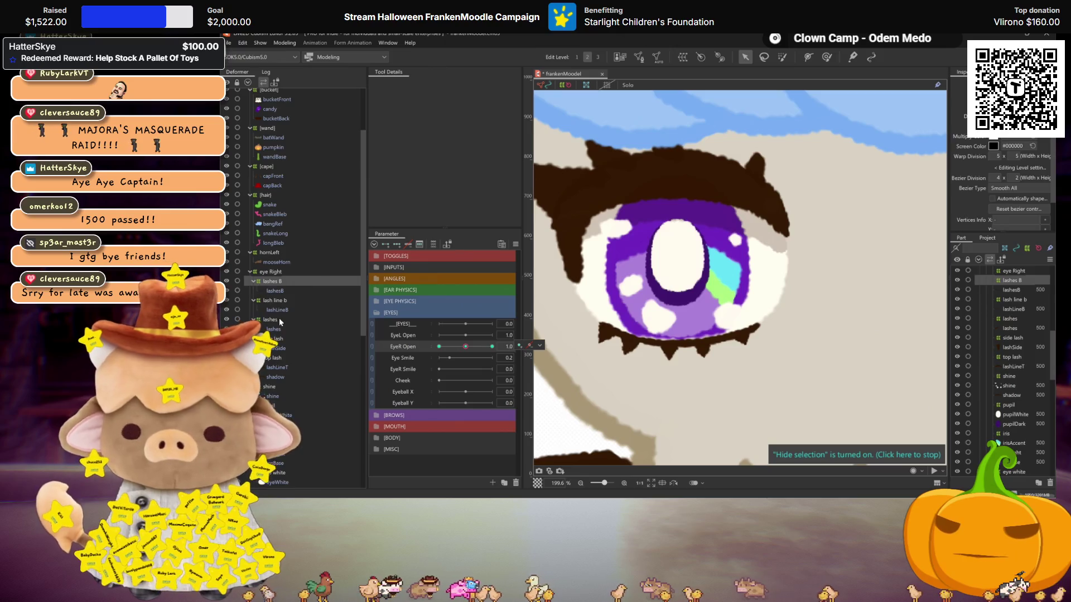
pyautogui.click(277, 338)
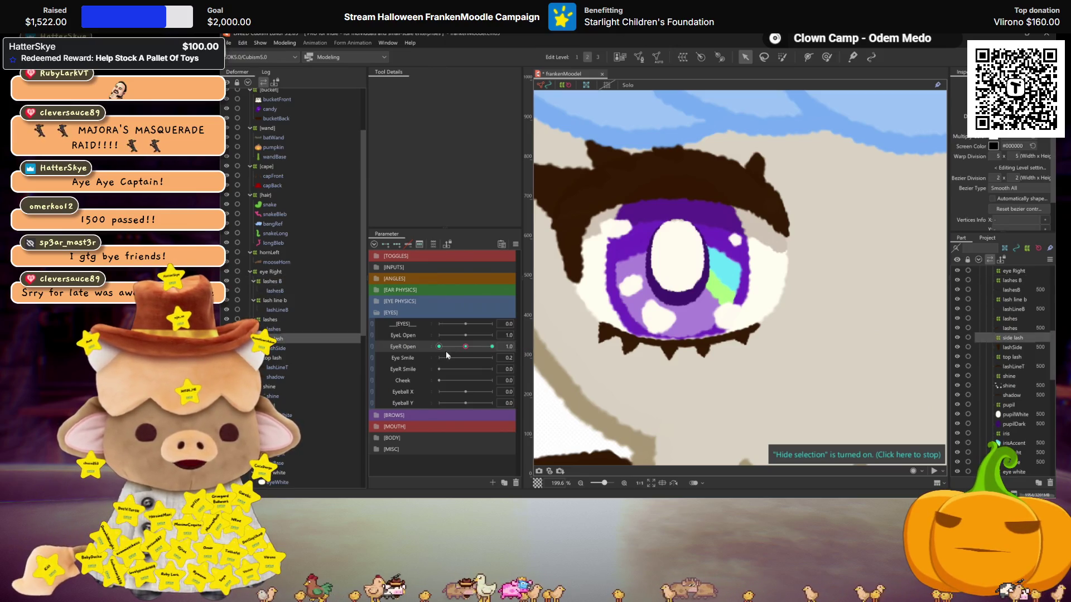
pyautogui.click(439, 346)
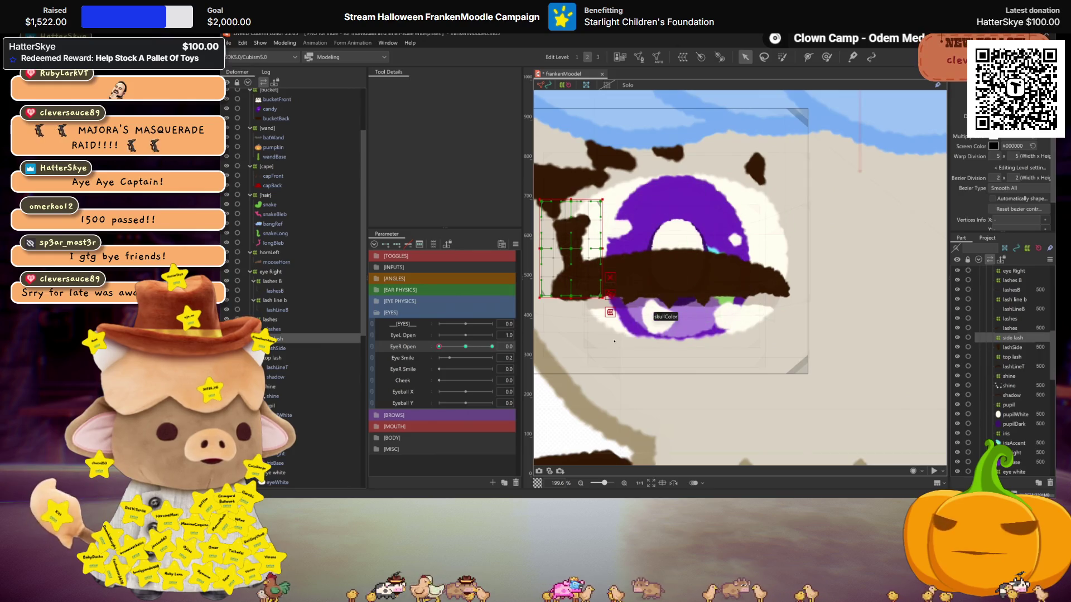
pyautogui.scroll(1, 615, 341)
pyautogui.moveTo(439, 347)
pyautogui.mouseDown()
pyautogui.moveTo(465, 346)
pyautogui.moveTo(439, 347)
pyautogui.mouseUp()
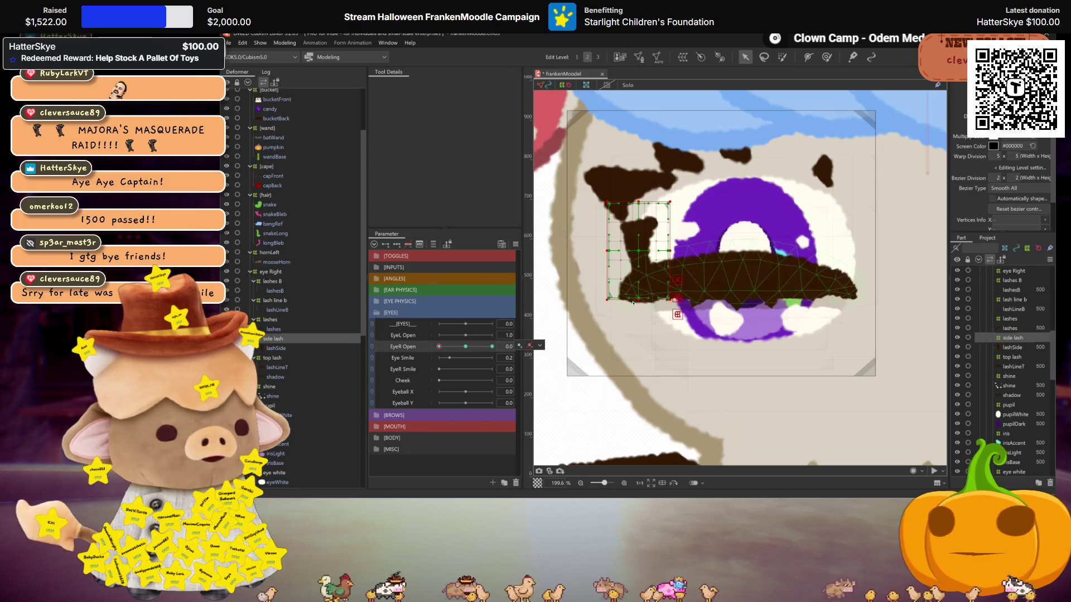
pyautogui.moveTo(639, 203); pyautogui.dragTo(645, 281)
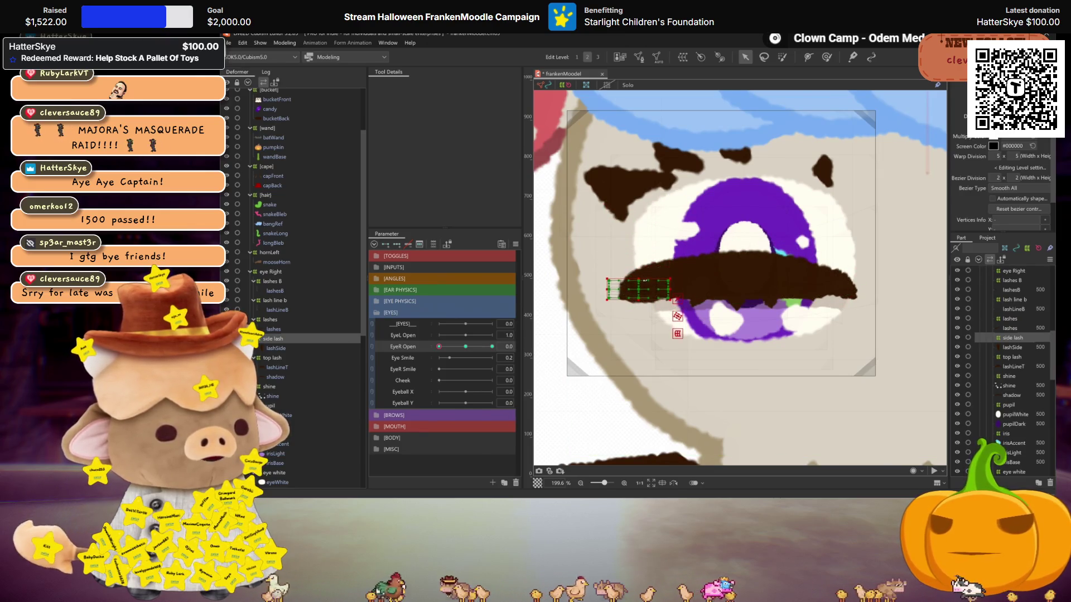
pyautogui.moveTo(439, 346)
pyautogui.mouseDown()
pyautogui.moveTo(455, 350)
pyautogui.moveTo(439, 347)
pyautogui.mouseUp()
# Use a perspective temporary deform to lower the side lash's left end, then confirm it.
pyautogui.press('t')
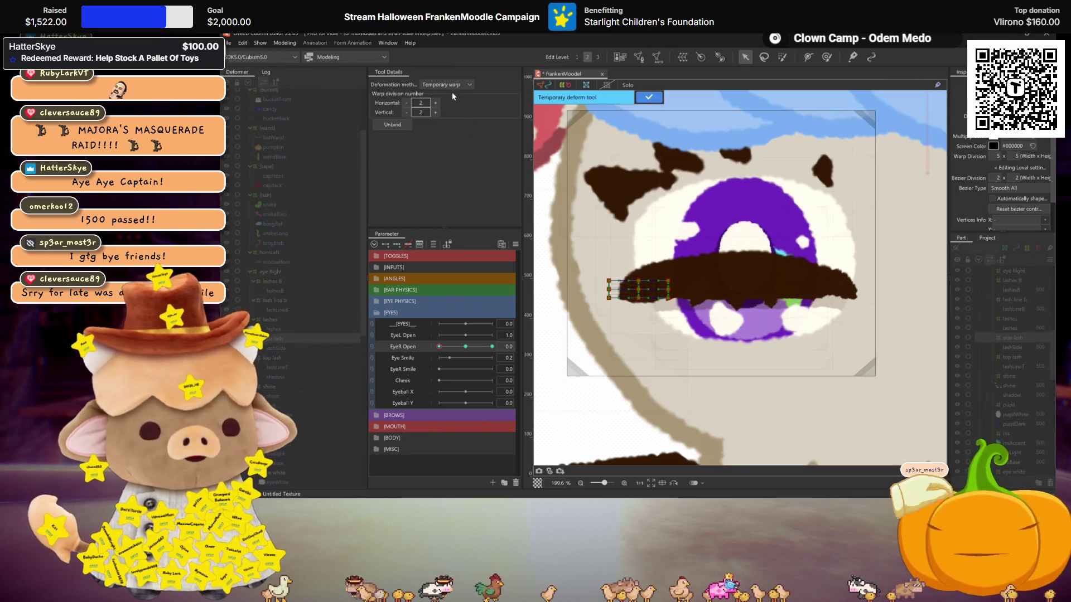
pyautogui.click(449, 84)
pyautogui.click(450, 121)
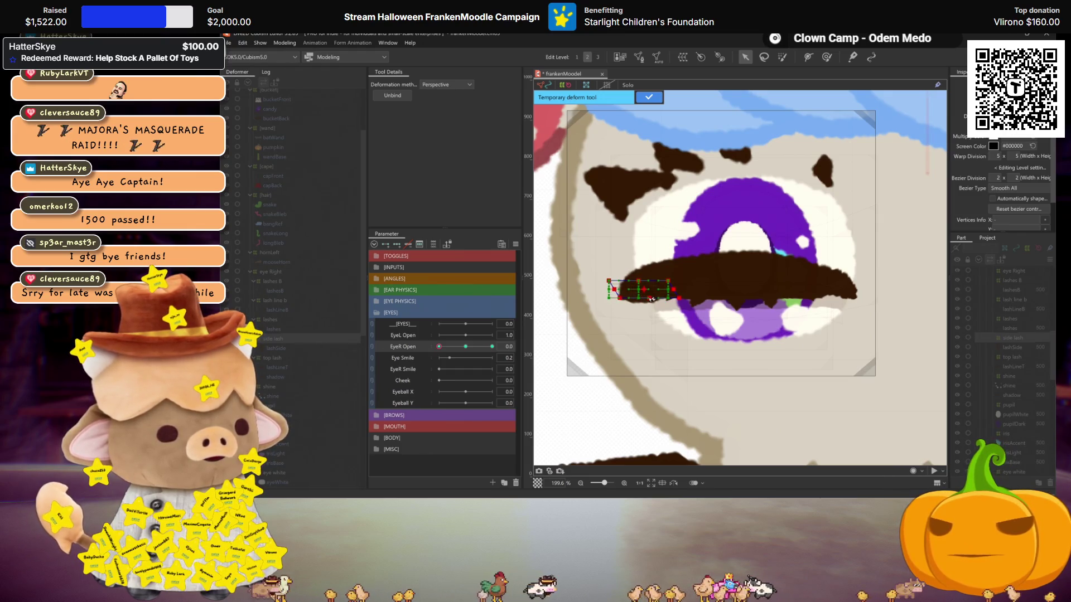
pyautogui.hotkey('ctrl', 'h')
pyautogui.moveTo(439, 346)
pyautogui.mouseDown()
pyautogui.moveTo(491, 346)
pyautogui.moveTo(438, 348)
pyautogui.mouseUp()
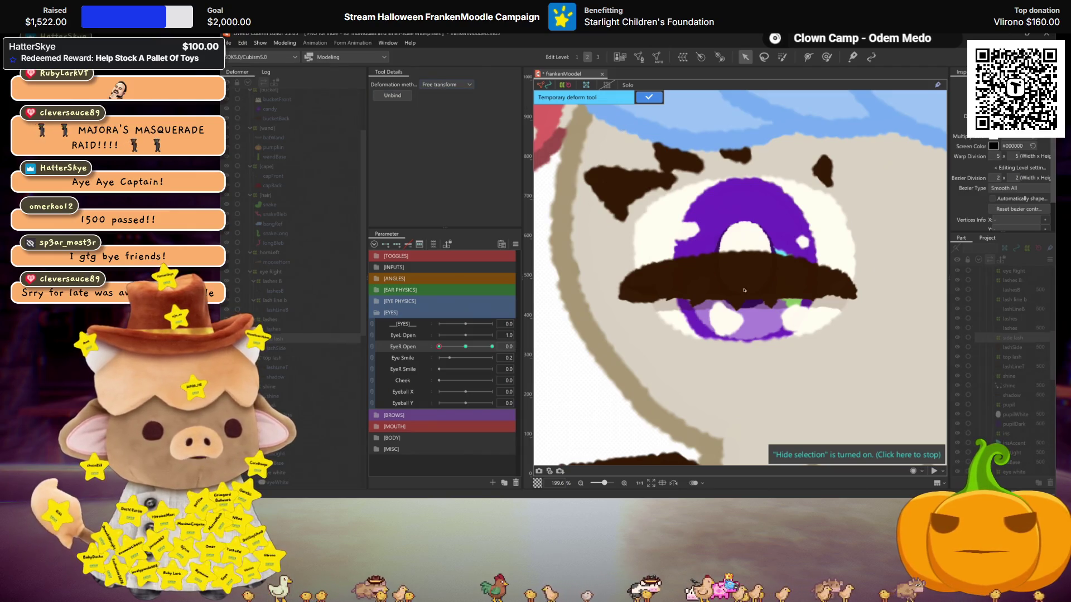
pyautogui.click(655, 297)
pyautogui.moveTo(651, 300); pyautogui.dragTo(651, 307)
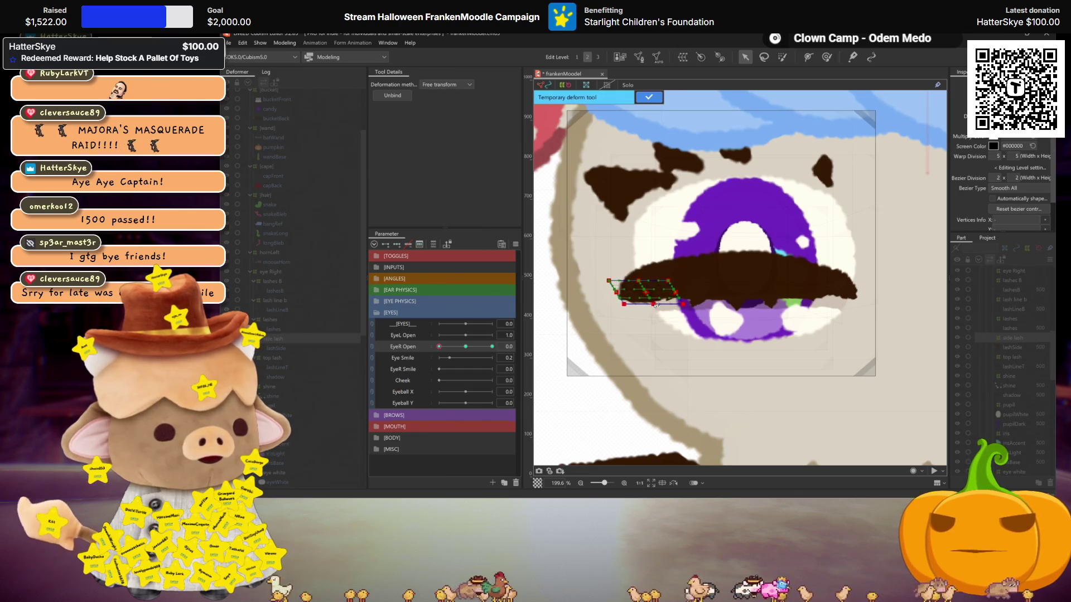
pyautogui.hotkey('ctrl', 'h')
pyautogui.moveTo(439, 347)
pyautogui.mouseDown()
pyautogui.moveTo(485, 347)
pyautogui.moveTo(431, 351)
pyautogui.mouseUp()
pyautogui.click(649, 97)
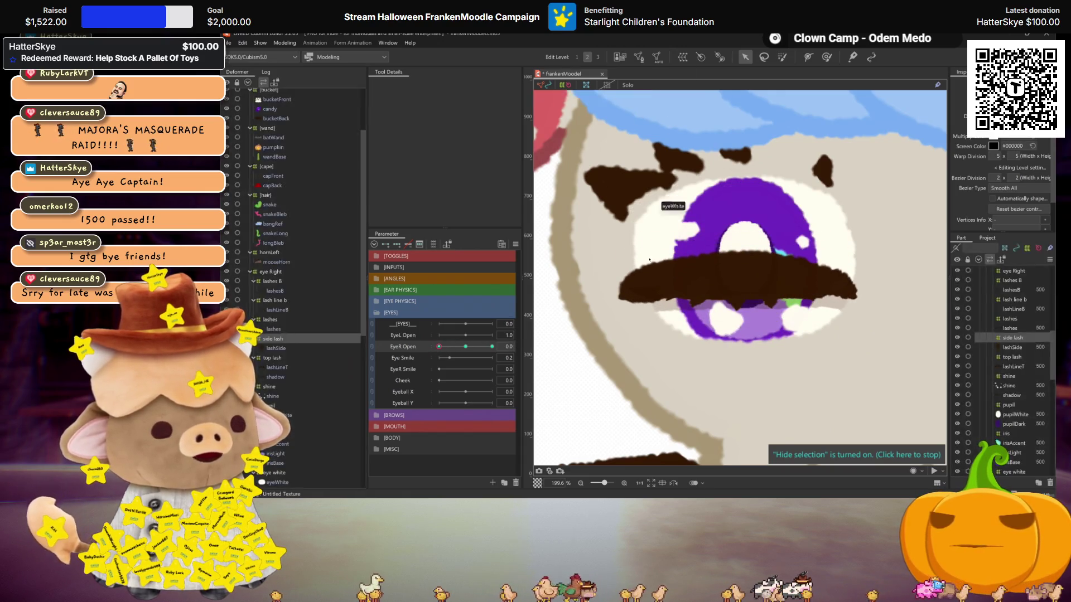
# Scrub EyeR Open partway to review the side lash, ending fully open.
pyautogui.scroll(2, 691, 268)
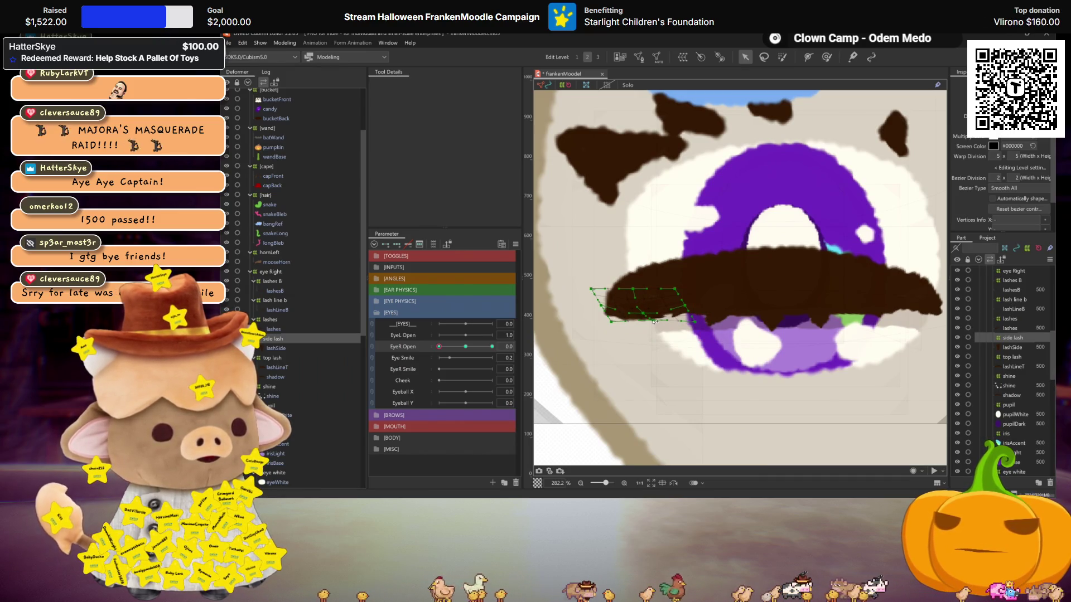
pyautogui.hotkey('ctrl', 'h')
pyautogui.scroll(-2, 654, 322)
pyautogui.moveTo(439, 347)
pyautogui.mouseDown()
pyautogui.moveTo(450, 344)
pyautogui.moveTo(373, 337)
pyautogui.mouseUp()
pyautogui.hotkey('ctrl', 'h')
pyautogui.scroll(3, 676, 269)
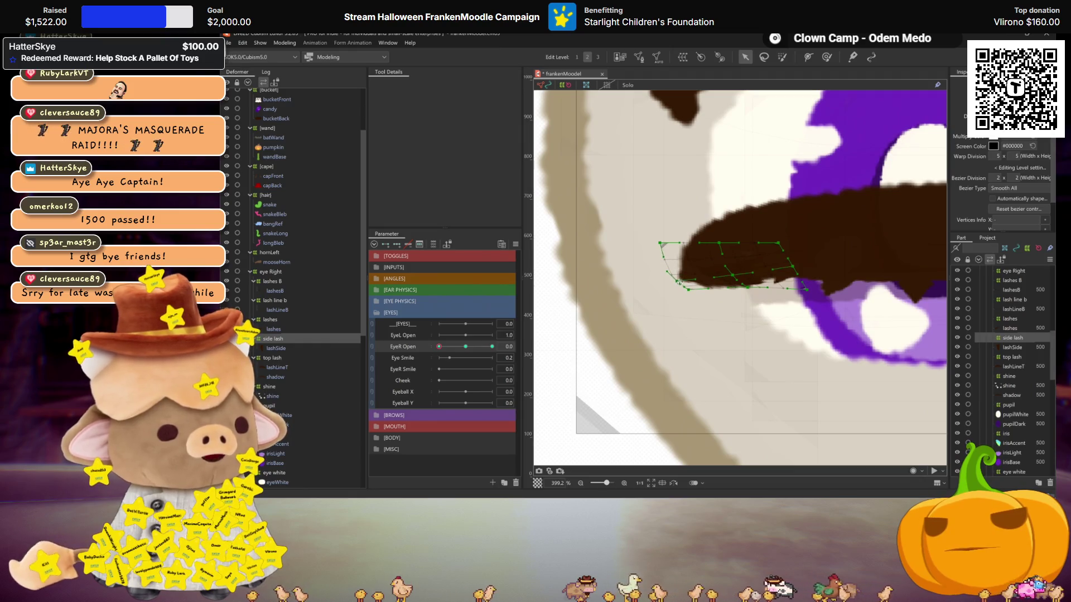
pyautogui.hotkey('ctrl', 'h')
pyautogui.scroll(-2, 671, 325)
pyautogui.moveTo(439, 346)
pyautogui.mouseDown()
pyautogui.moveTo(456, 347)
pyautogui.moveTo(422, 349)
pyautogui.mouseUp()
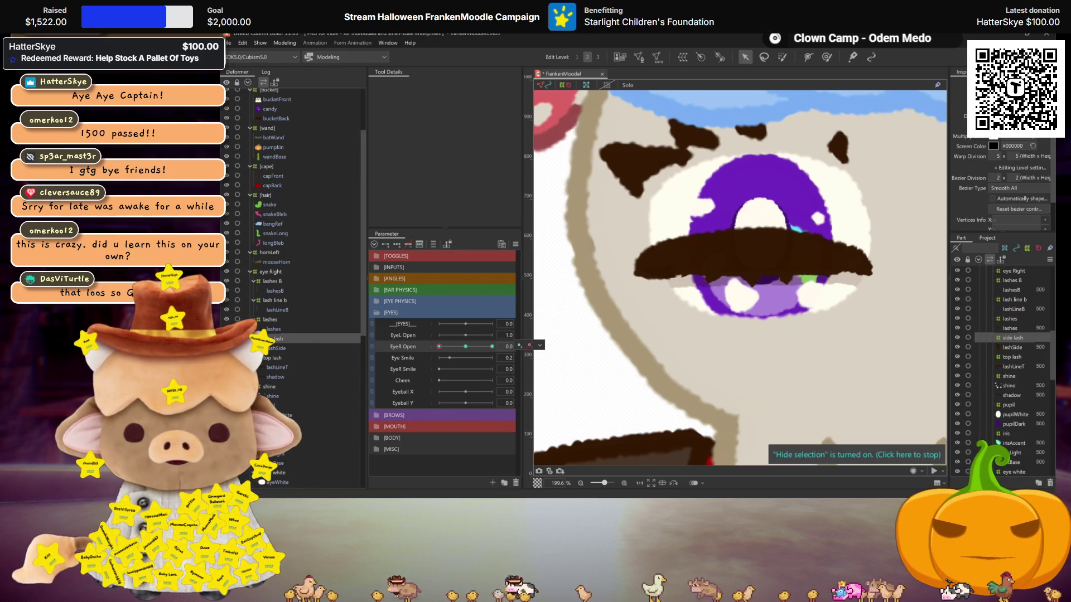
pyautogui.scroll(-1, 354, 393)
pyautogui.click(463, 347)
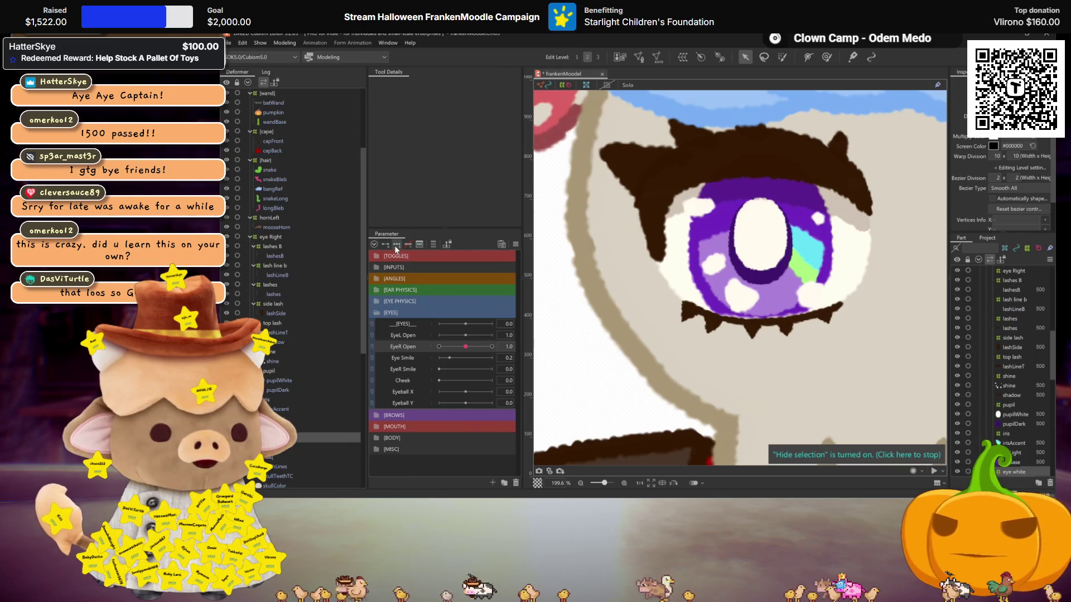
# At EyeR Open 0, pull the eye warp's top down, bottom up, and bend its upper-right edge down.
pyautogui.click(439, 347)
pyautogui.click(736, 247)
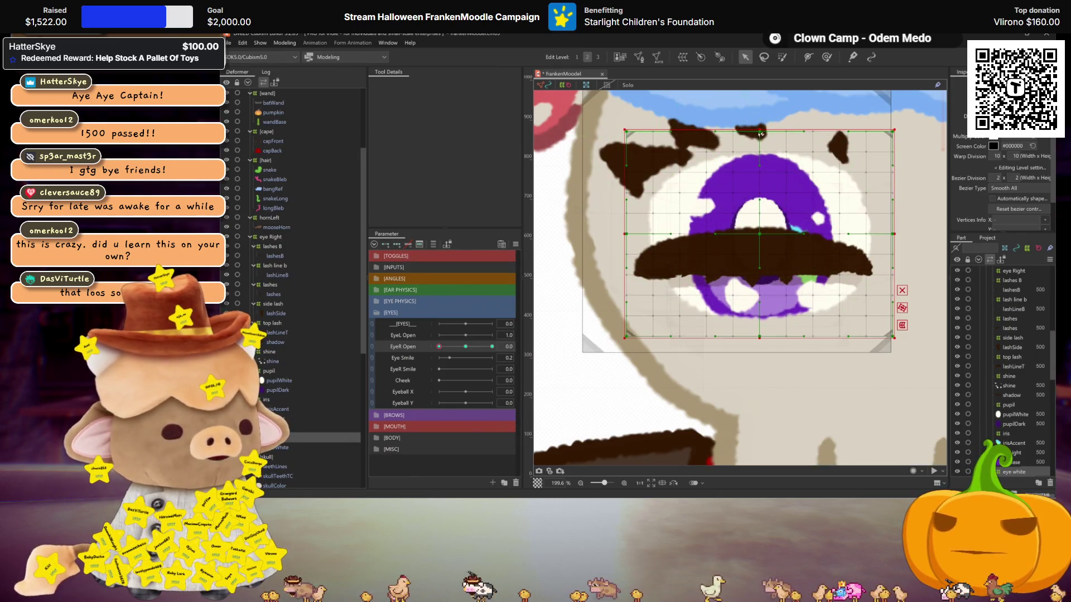
pyautogui.moveTo(759, 128); pyautogui.dragTo(759, 237)
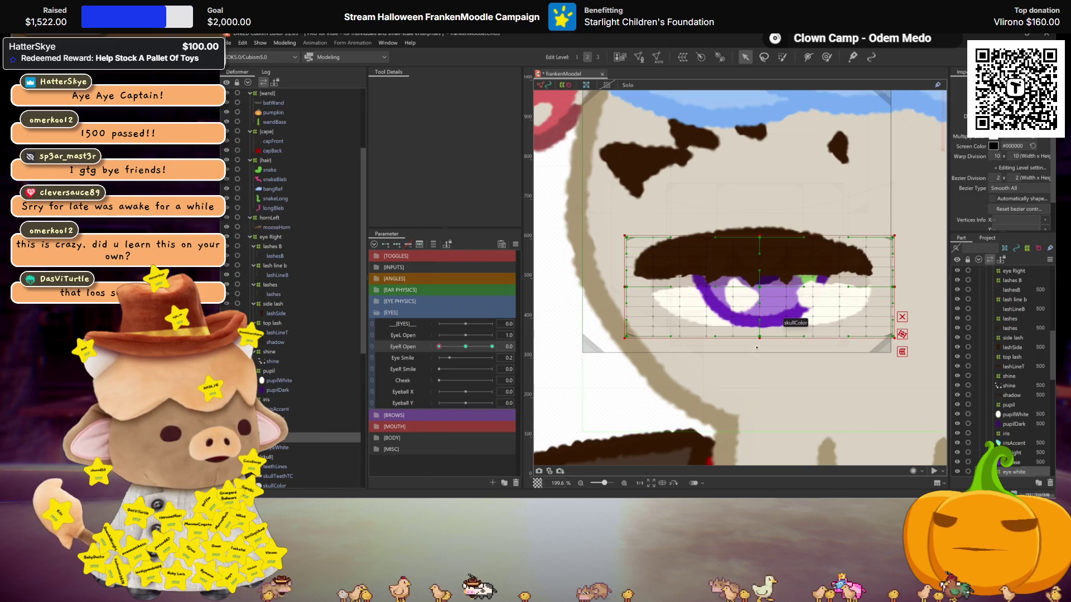
pyautogui.moveTo(761, 337); pyautogui.dragTo(761, 276)
pyautogui.hotkey('ctrl', 'h')
pyautogui.moveTo(439, 347)
pyautogui.mouseDown()
pyautogui.moveTo(485, 347)
pyautogui.moveTo(439, 347)
pyautogui.mouseUp()
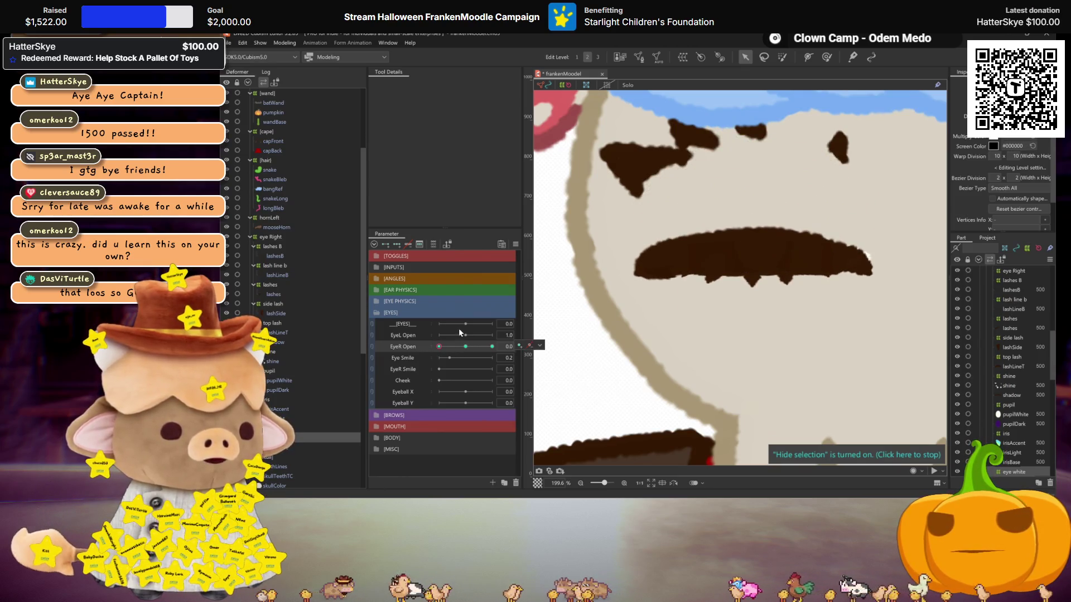
pyautogui.scroll(2, 880, 247)
pyautogui.moveTo(899, 237); pyautogui.dragTo(898, 282)
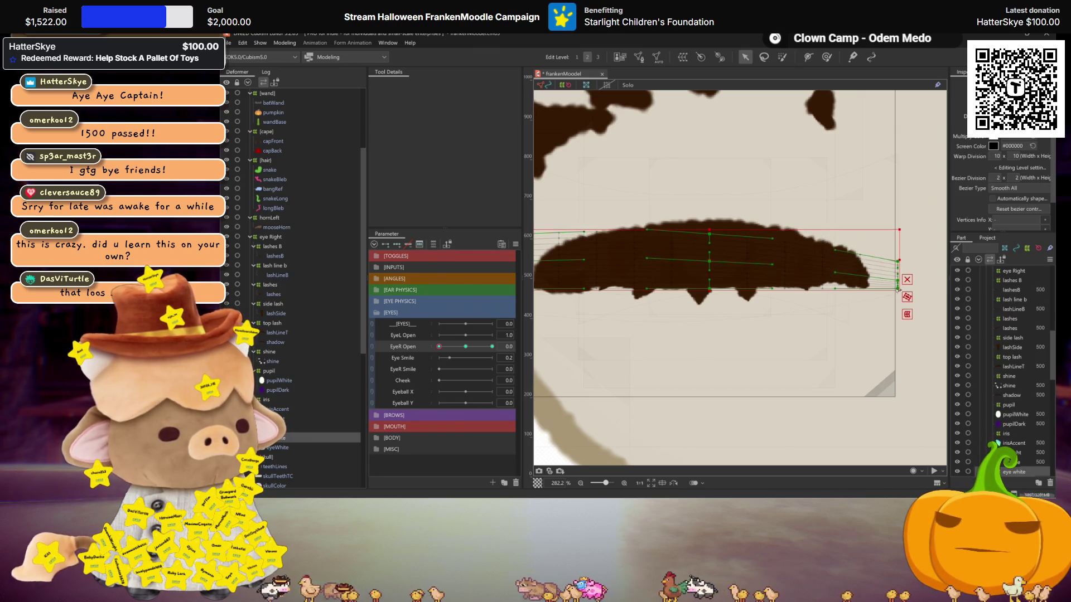
pyautogui.scroll(-2, 725, 390)
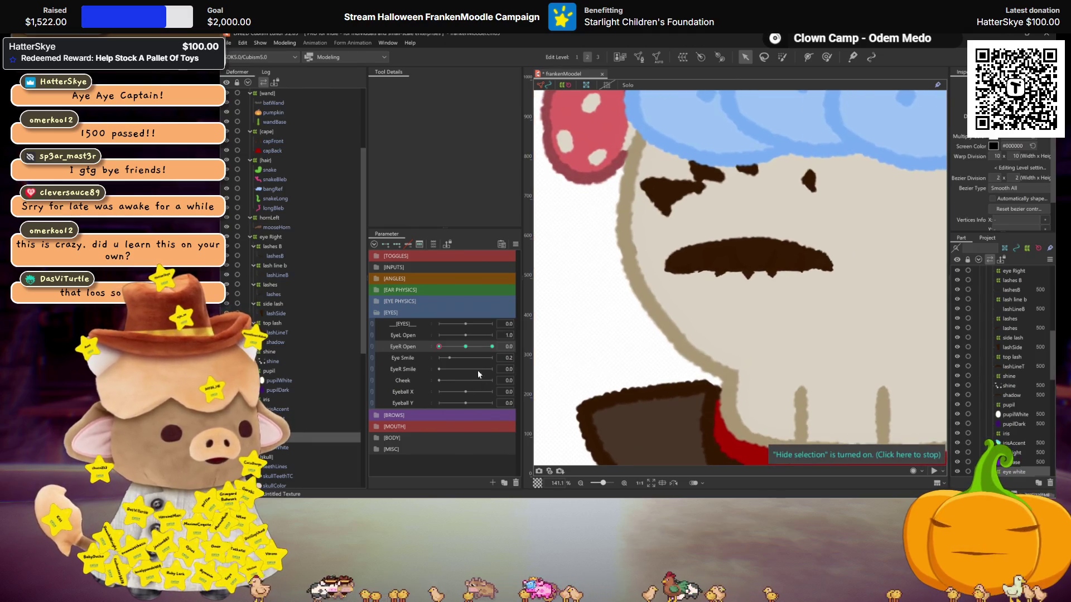
pyautogui.click(467, 347)
pyautogui.moveTo(469, 348); pyautogui.dragTo(439, 347)
# Select the side lash deformer and test the blink from closed to fully open.
pyautogui.scroll(1, 401, 272)
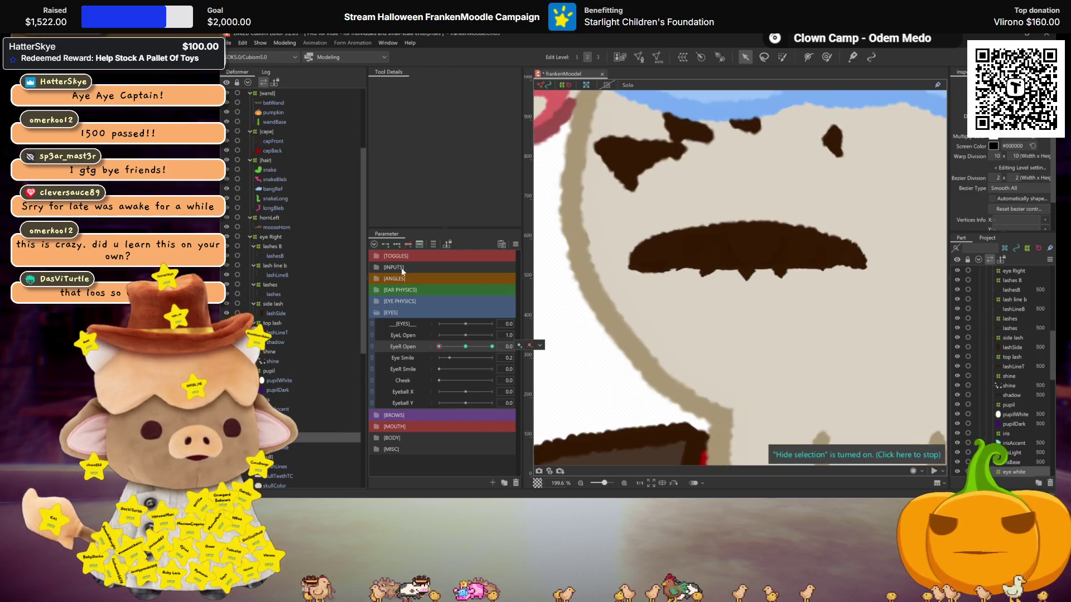
pyautogui.click(275, 304)
pyautogui.scroll(1, 593, 245)
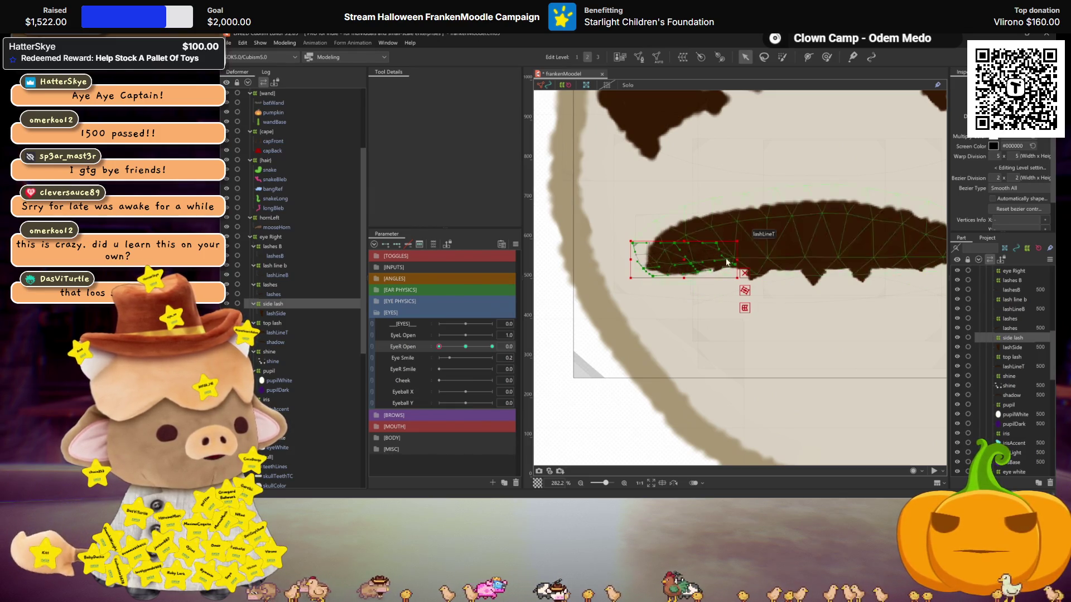
pyautogui.scroll(-1, 735, 264)
pyautogui.hotkey('ctrl', 'h')
pyautogui.moveTo(439, 346)
pyautogui.mouseDown()
pyautogui.moveTo(467, 347)
pyautogui.moveTo(439, 346)
pyautogui.mouseUp()
pyautogui.scroll(-2, 804, 287)
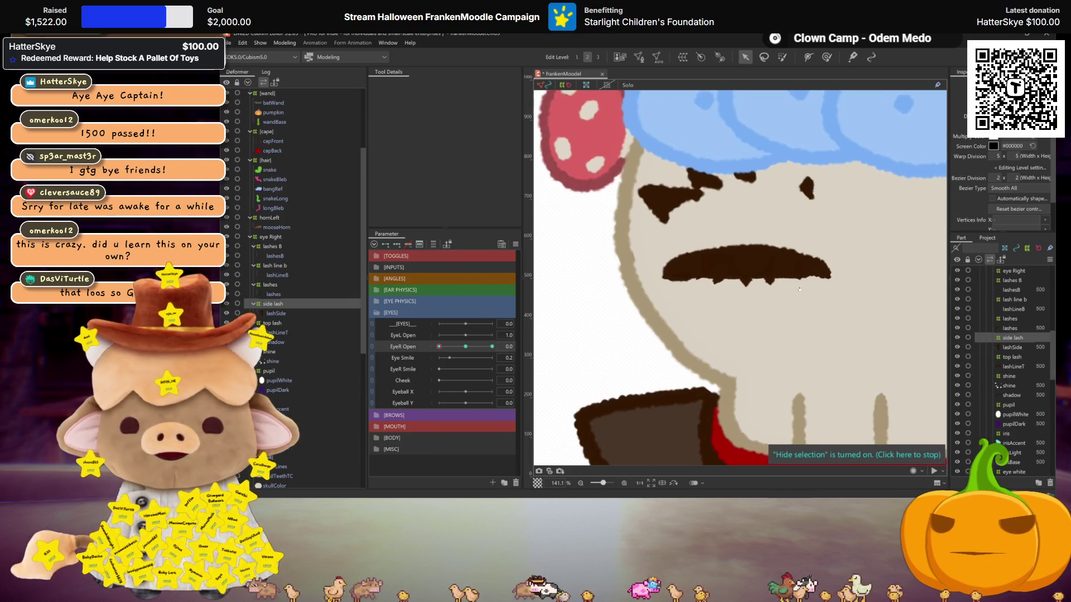
pyautogui.click(467, 346)
pyautogui.moveTo(468, 347); pyautogui.dragTo(439, 346)
pyautogui.click(464, 346)
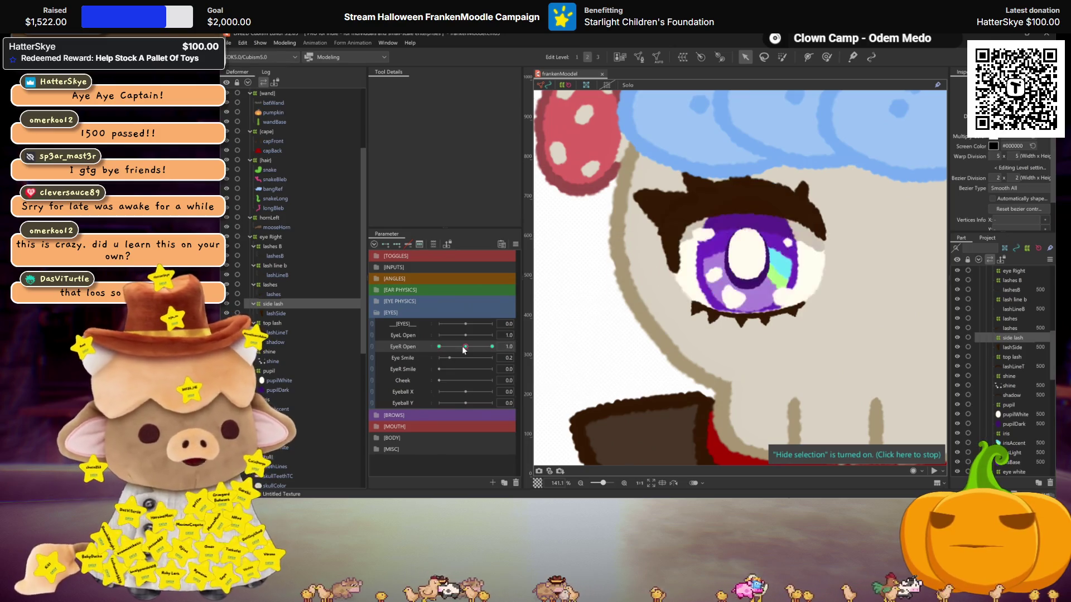
# At EyeR Open 0, move the lashes warp down and raise its top-left corner.
pyautogui.click(283, 285)
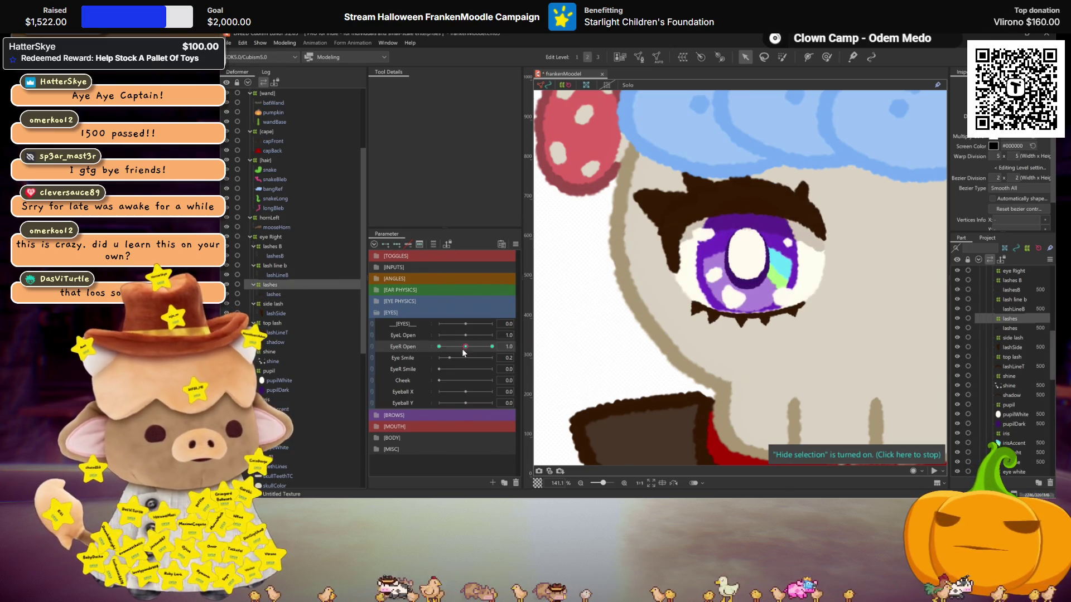
pyautogui.click(439, 346)
pyautogui.moveTo(719, 194); pyautogui.dragTo(724, 251)
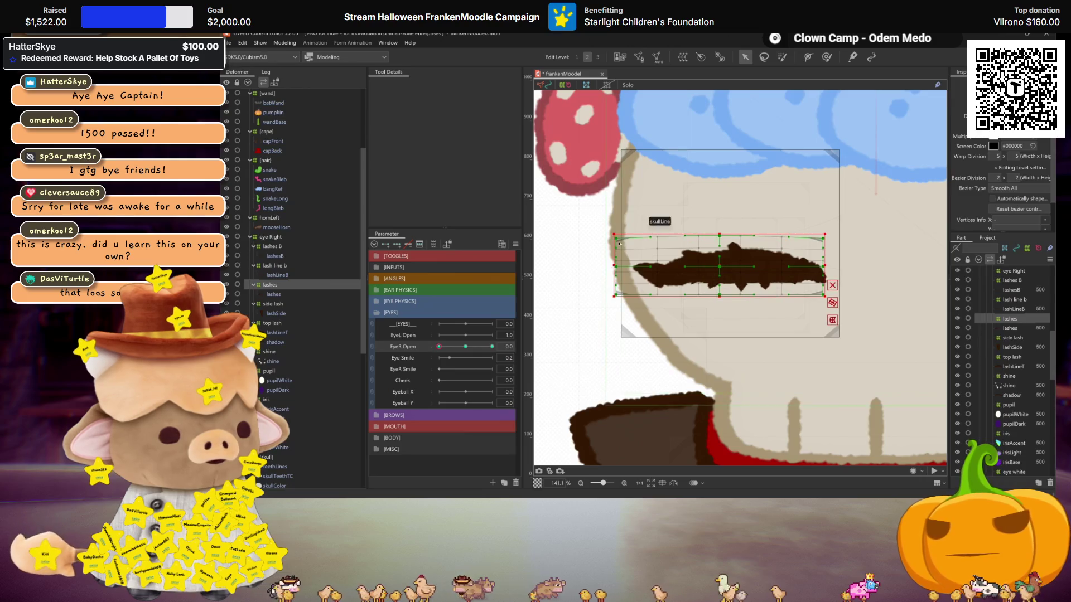
pyautogui.moveTo(623, 228); pyautogui.dragTo(620, 220)
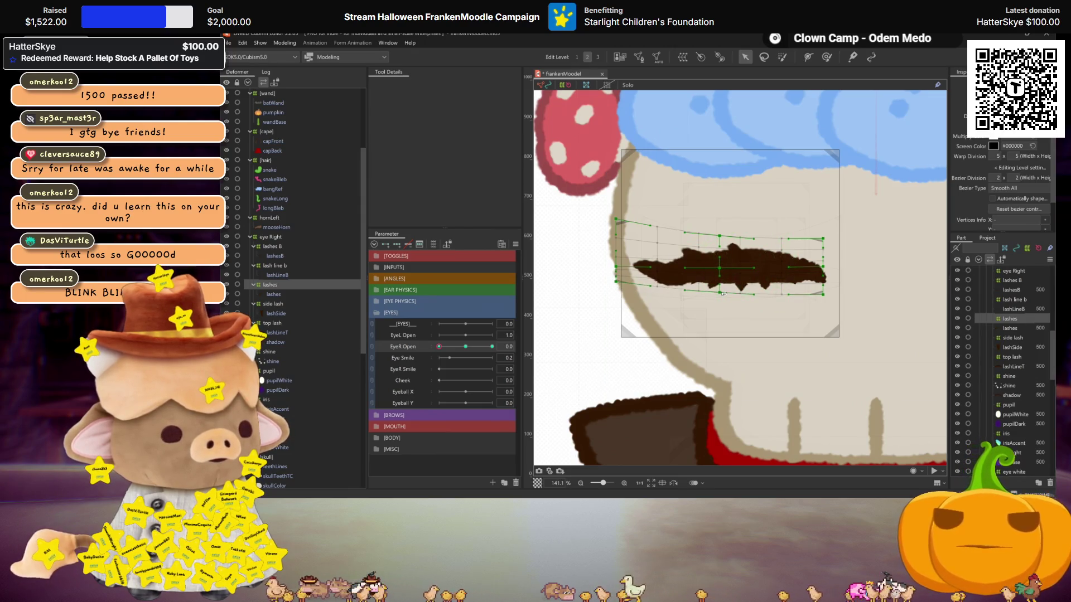
# Hide the mesh and scrub EyeR Open to preview the single closed lash line.
pyautogui.hotkey('ctrl', 'h')
pyautogui.click(465, 347)
pyautogui.moveTo(465, 347)
pyautogui.mouseDown()
pyautogui.moveTo(330, 343)
pyautogui.moveTo(428, 372)
pyautogui.moveTo(480, 351)
pyautogui.moveTo(410, 328)
pyautogui.mouseUp()
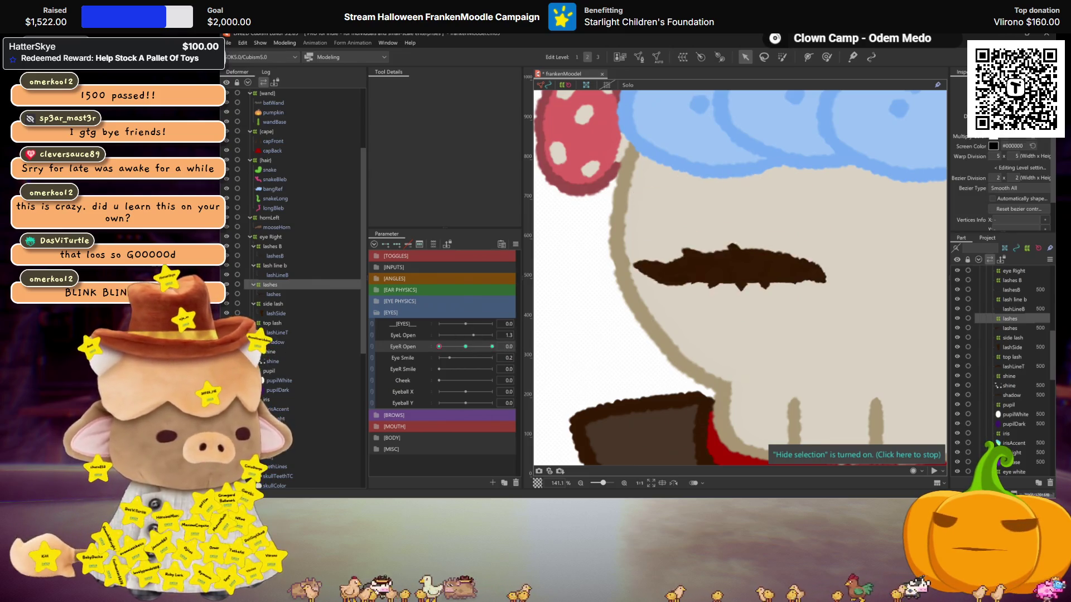
# Select lashes, side lash, lash line b and lashes B, and set EyeR Open to 2.0.
pyautogui.click(530, 346)
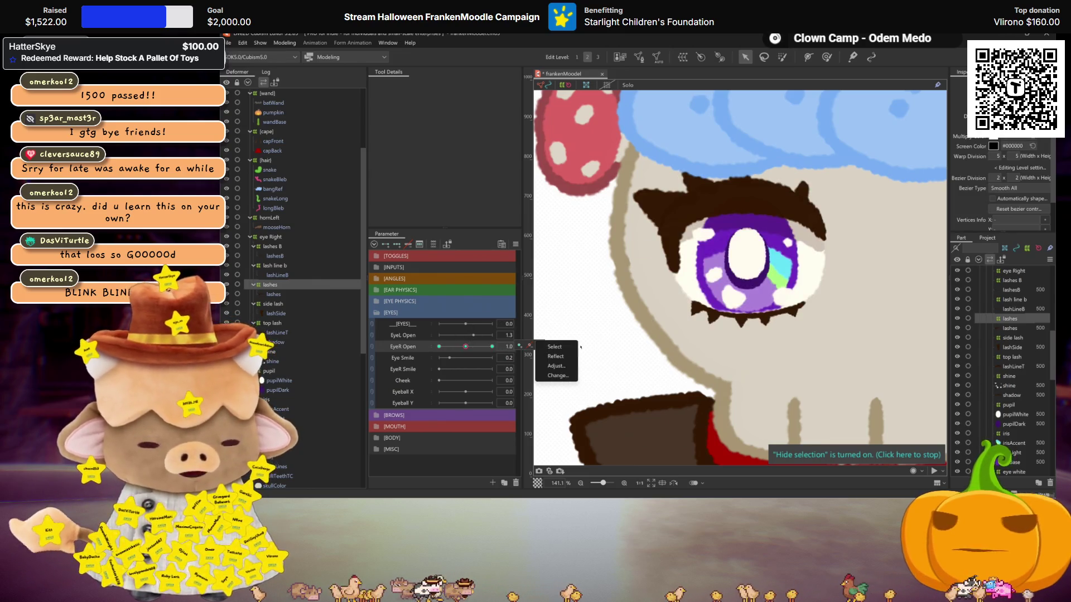
pyautogui.click(580, 347)
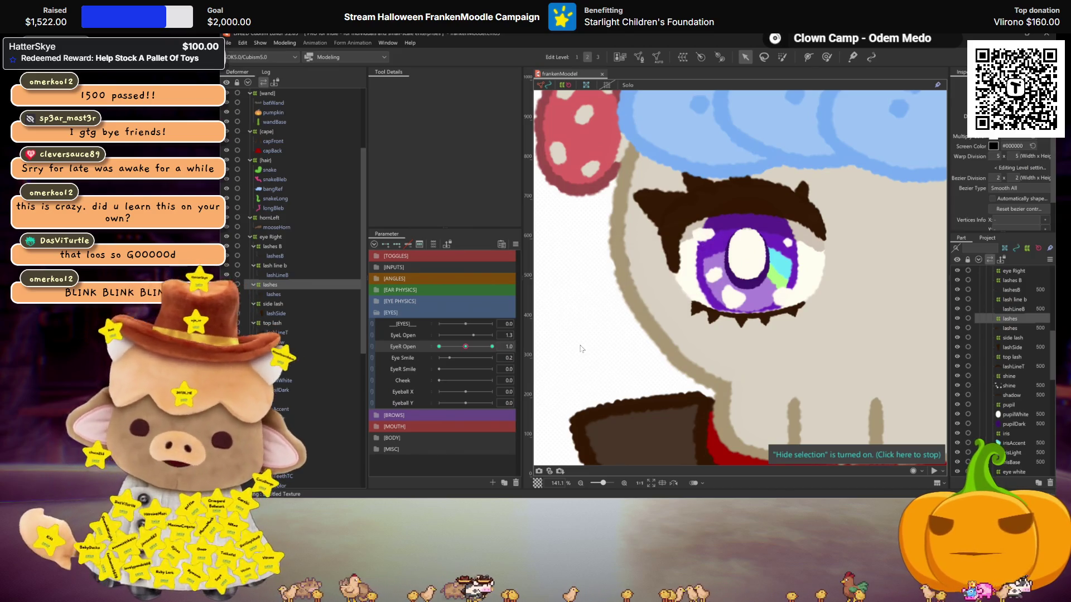
pyautogui.keyDown('ctrl'); pyautogui.click(282, 306); pyautogui.keyUp('ctrl')
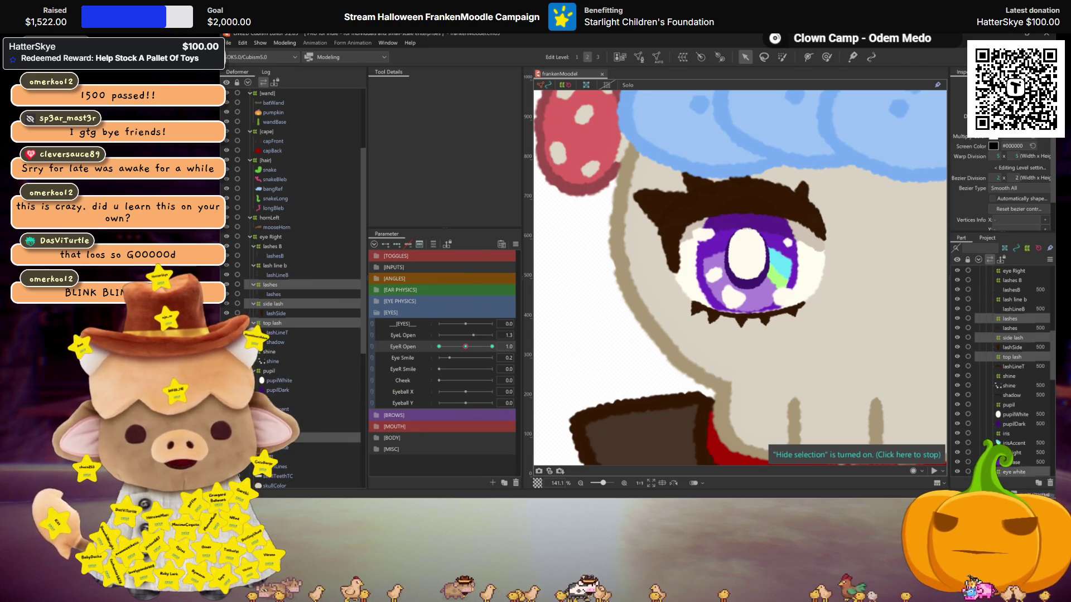
pyautogui.keyDown('ctrl'); pyautogui.click(275, 266); pyautogui.keyUp('ctrl')
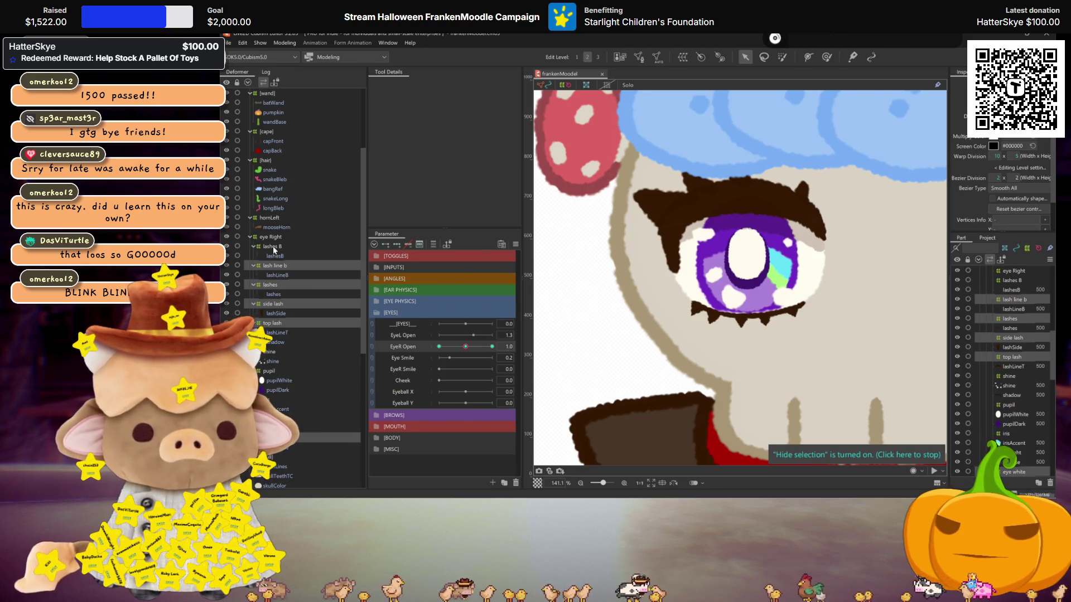
pyautogui.keyDown('ctrl'); pyautogui.click(273, 246); pyautogui.keyUp('ctrl')
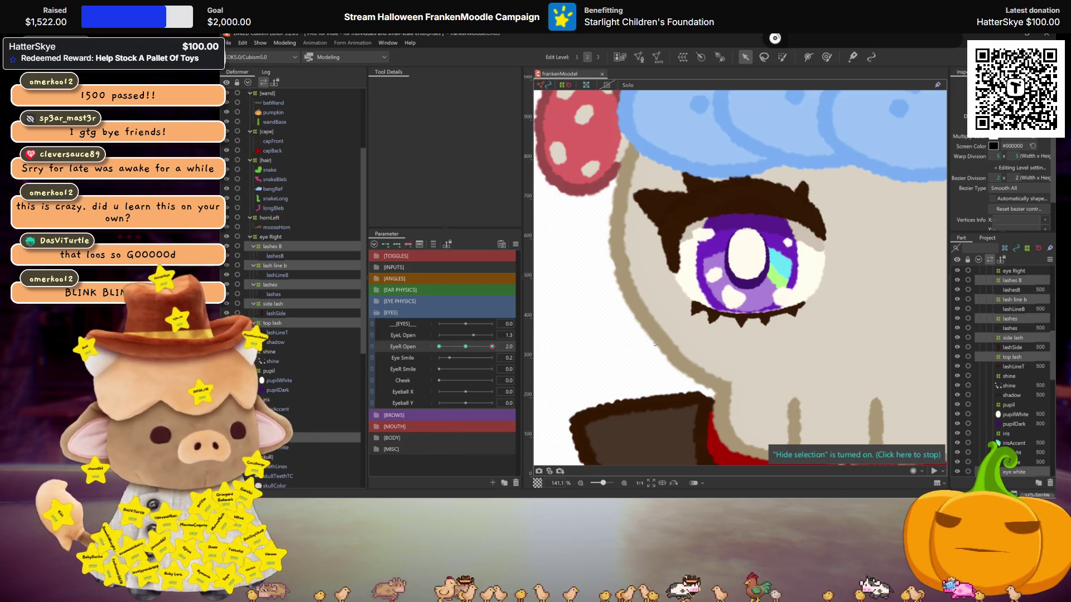
pyautogui.click(492, 346)
pyautogui.click(822, 57)
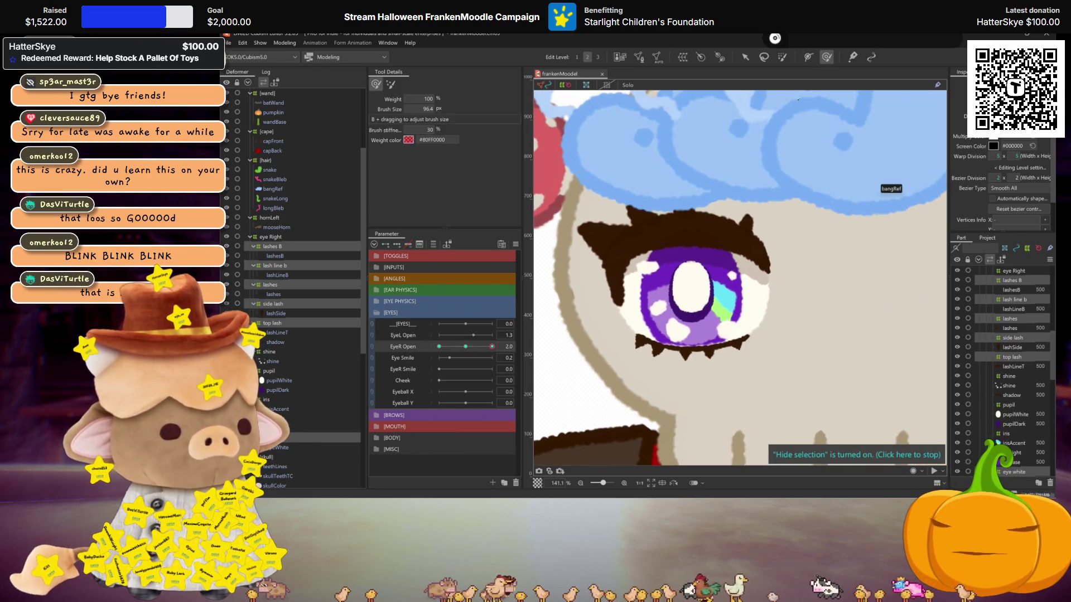
# Enlarge the weight brush to 421 px and paint weights over the brow and upper lashes.
pyautogui.moveTo(705, 335)
pyautogui.mouseDown()
pyautogui.moveTo(658, 240)
pyautogui.moveTo(720, 212)
pyautogui.moveTo(747, 214)
pyautogui.moveTo(680, 227)
pyautogui.moveTo(647, 254)
pyautogui.moveTo(686, 223)
pyautogui.moveTo(634, 241)
pyautogui.moveTo(597, 239)
pyautogui.moveTo(621, 299)
pyautogui.moveTo(674, 356)
pyautogui.moveTo(640, 340)
pyautogui.mouseUp()
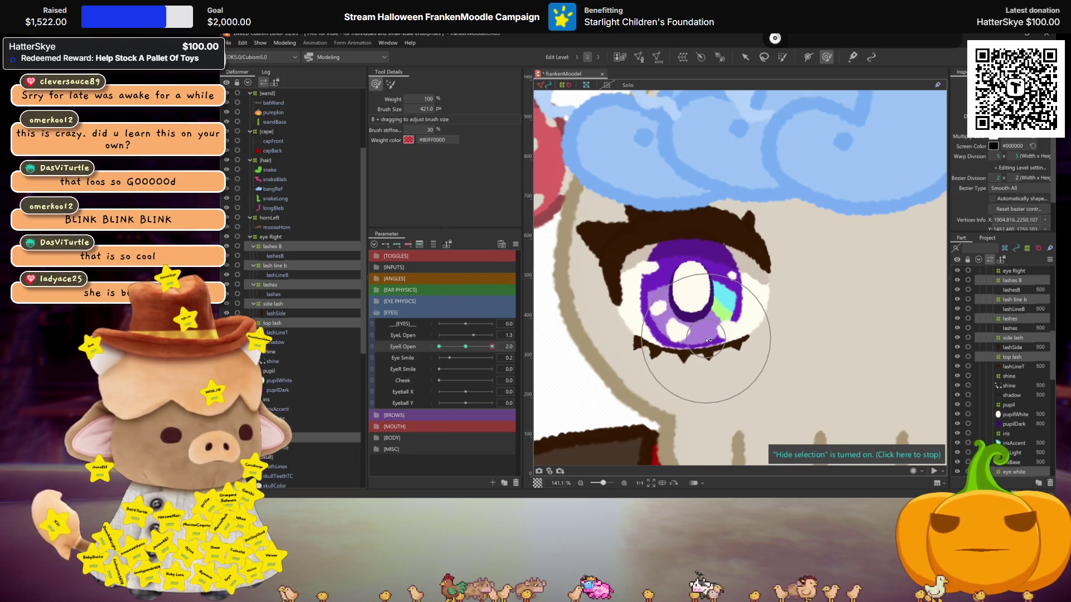
pyautogui.scroll(-2, 703, 334)
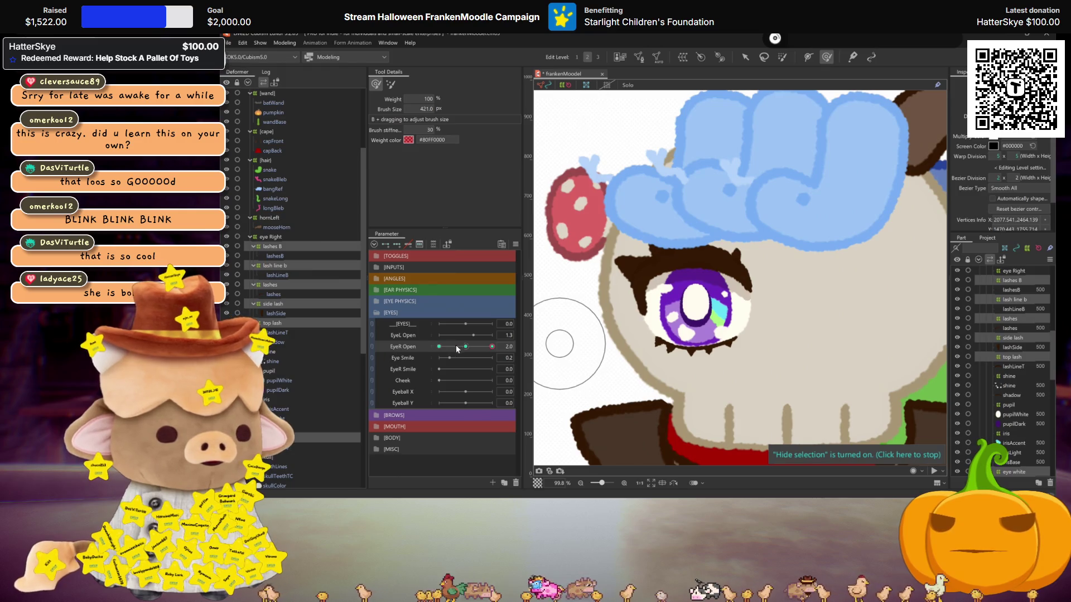
pyautogui.moveTo(631, 242); pyautogui.dragTo(643, 254)
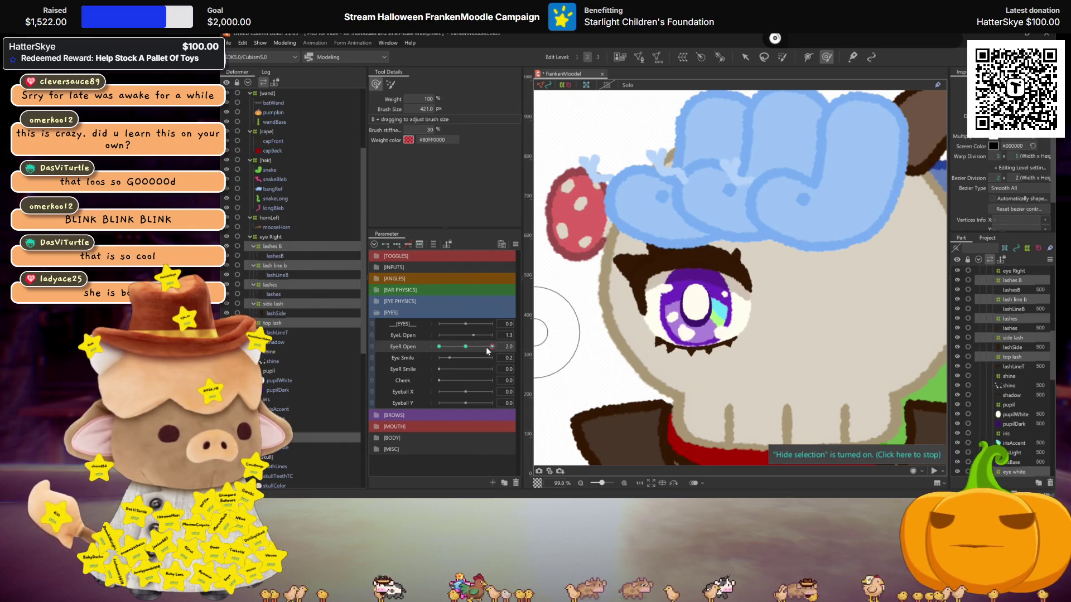
pyautogui.click(466, 346)
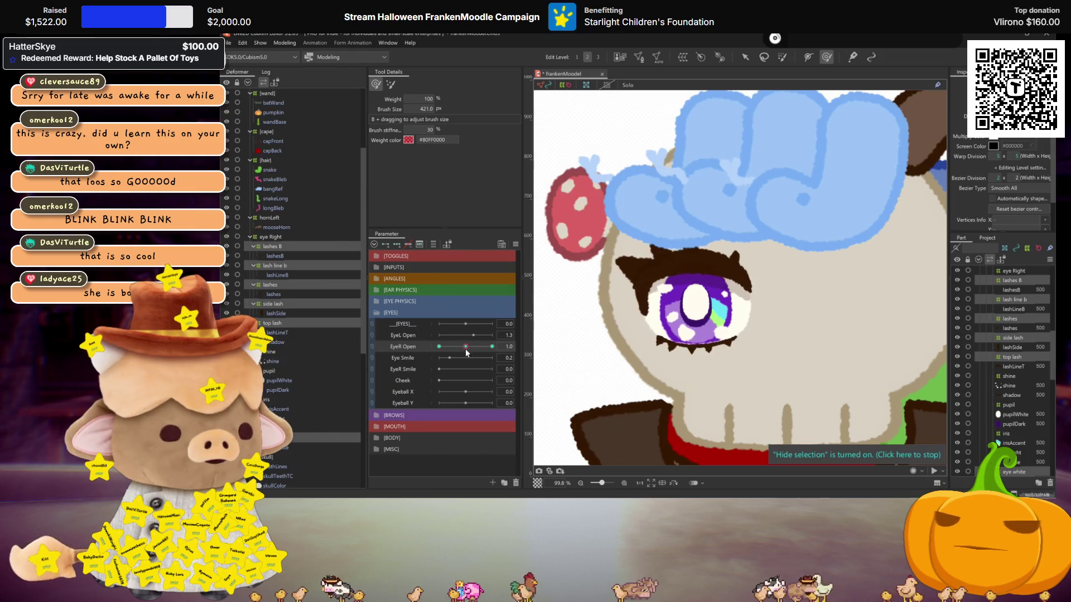
pyautogui.scroll(4, 258, 305)
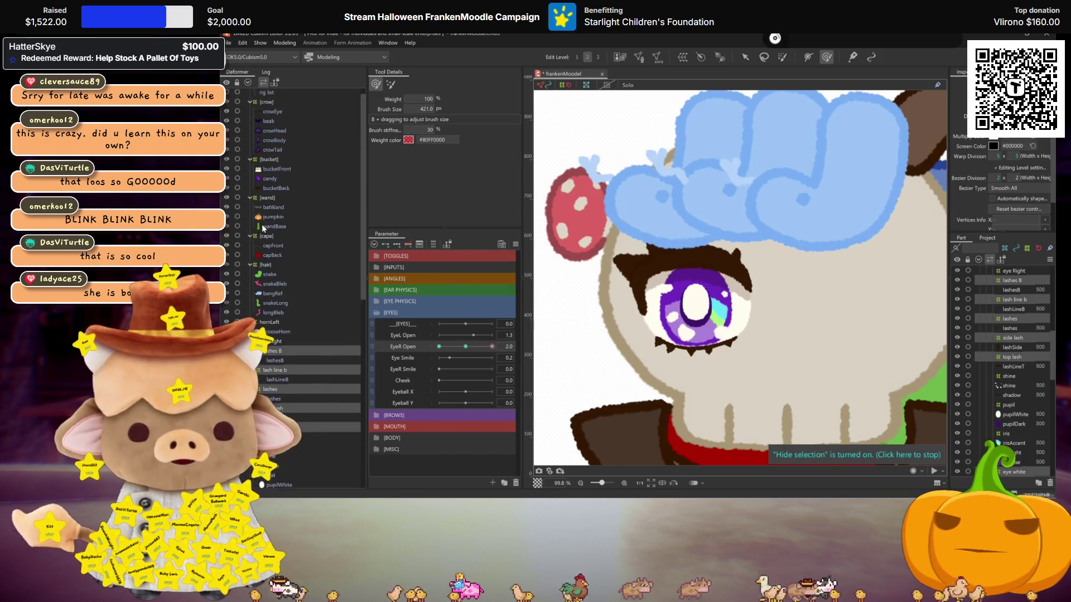
# Hide the bangRef overlay and push the eye mesh up-right with a 613 px brush.
pyautogui.click(227, 304)
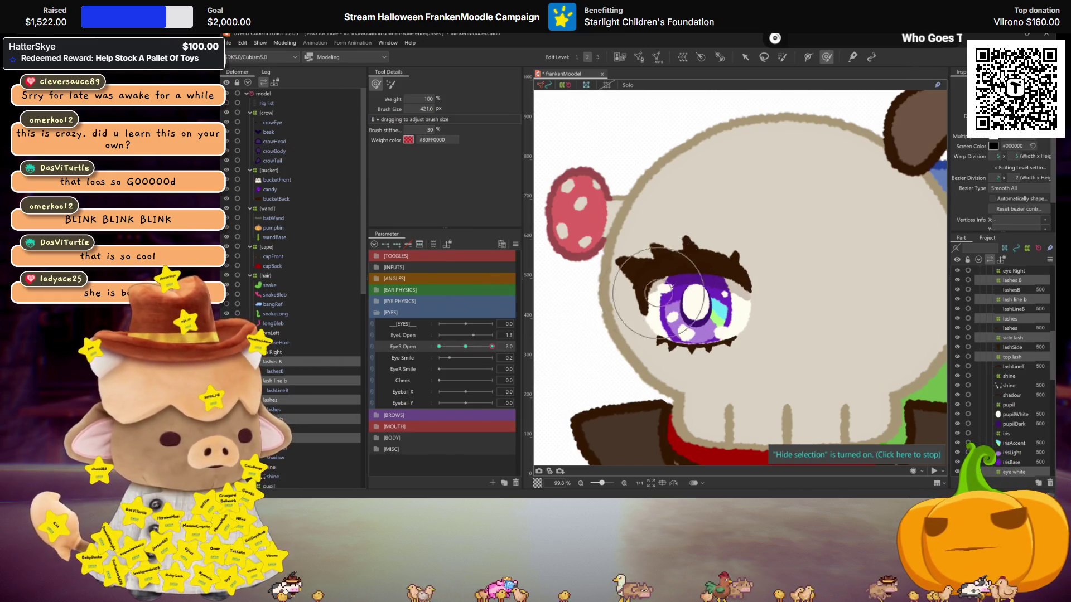
pyautogui.moveTo(696, 287); pyautogui.dragTo(688, 255)
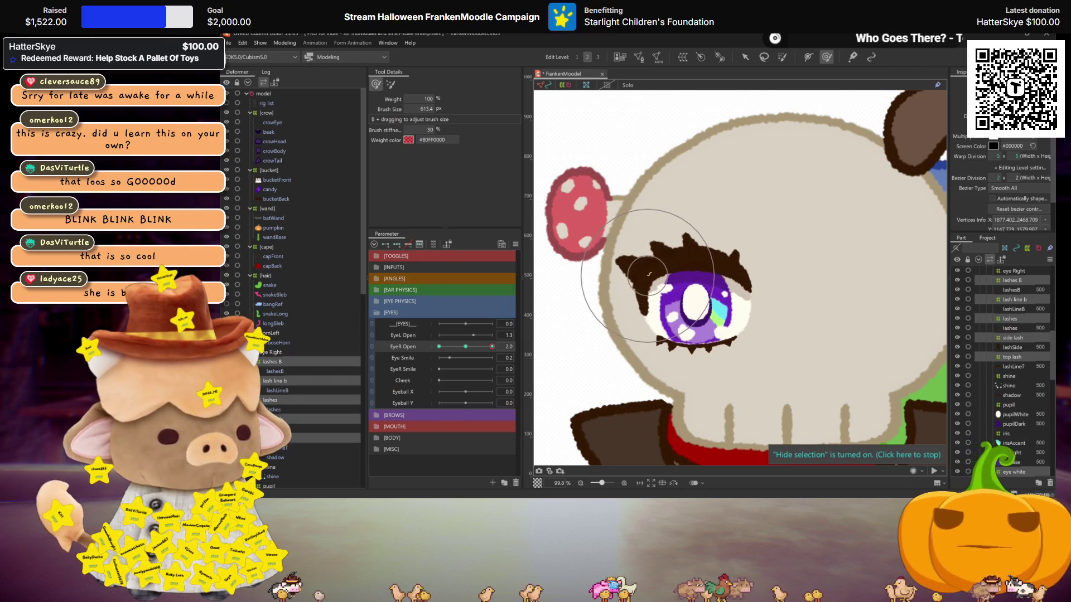
pyautogui.click(466, 346)
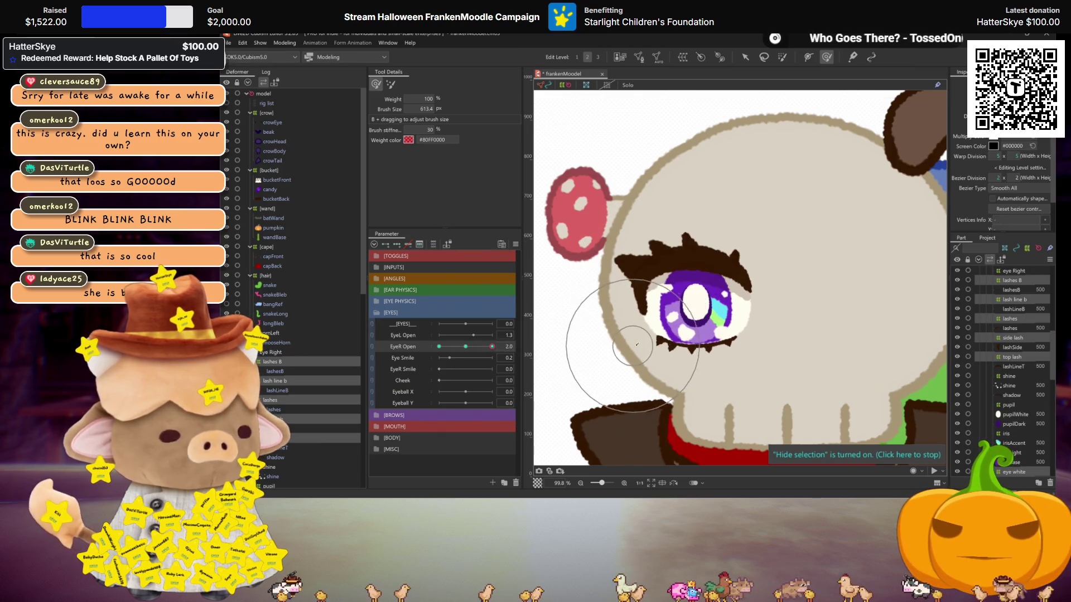
pyautogui.click(693, 354)
pyautogui.moveTo(692, 357); pyautogui.dragTo(732, 343)
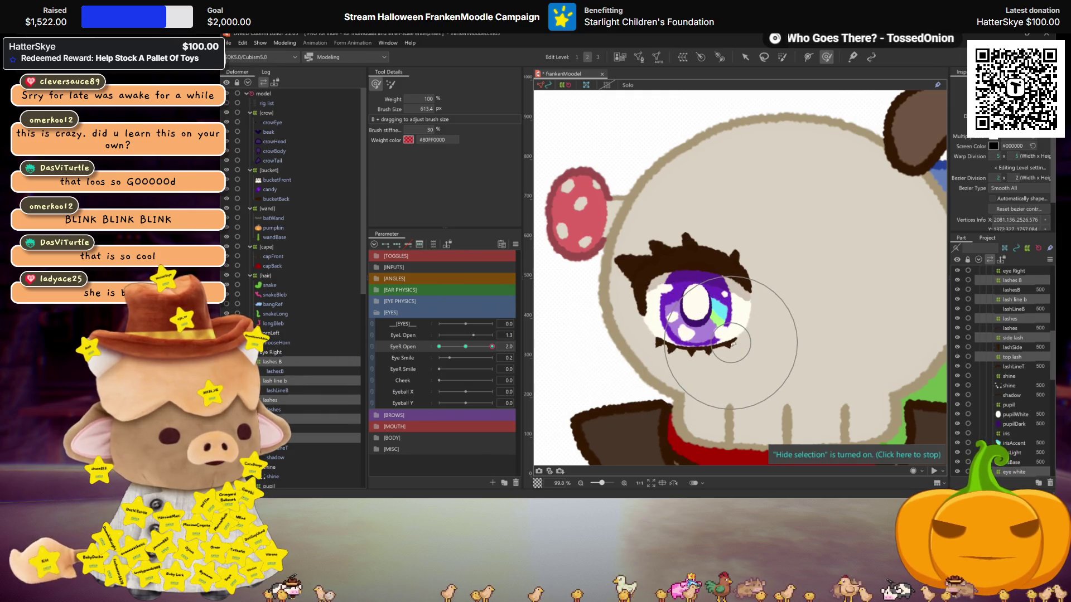
pyautogui.click(659, 329)
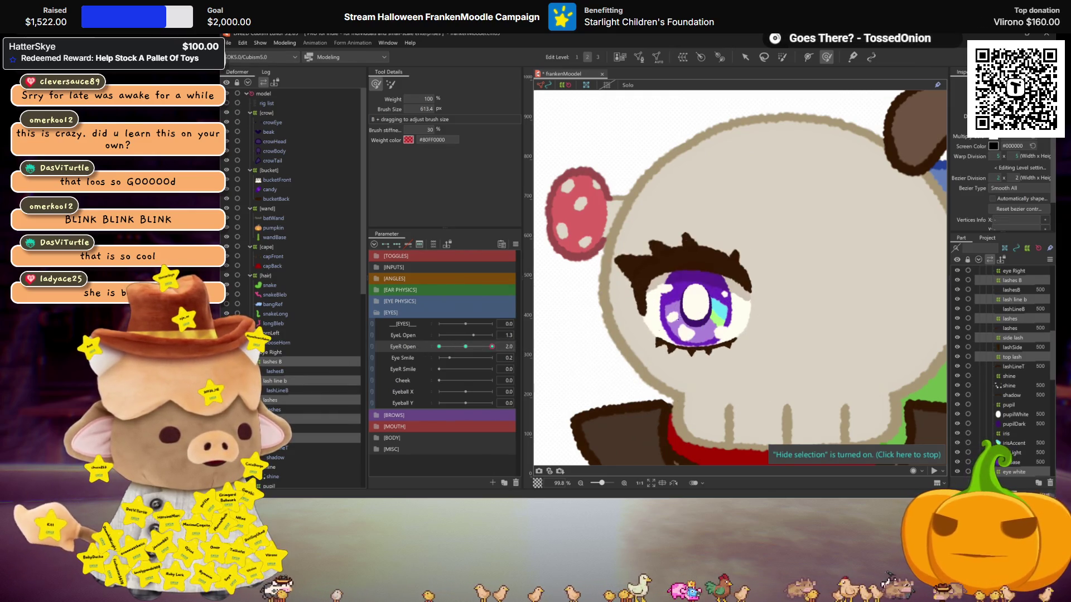
pyautogui.click(725, 256)
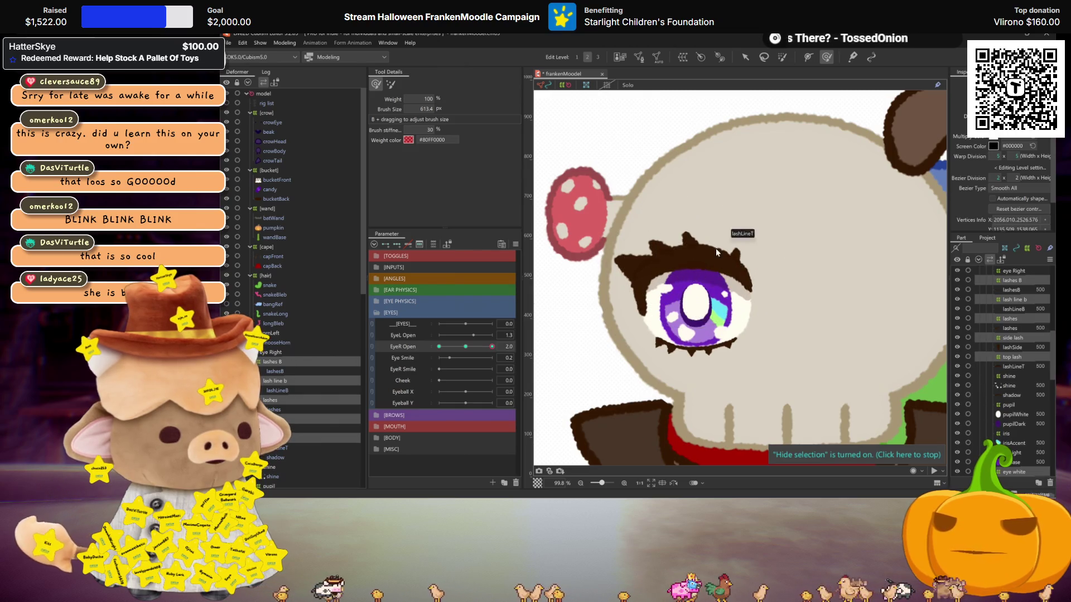
# Scrub EyeR Open between closed and 2.0 to test the blink, then save the model.
pyautogui.moveTo(469, 344); pyautogui.dragTo(444, 346)
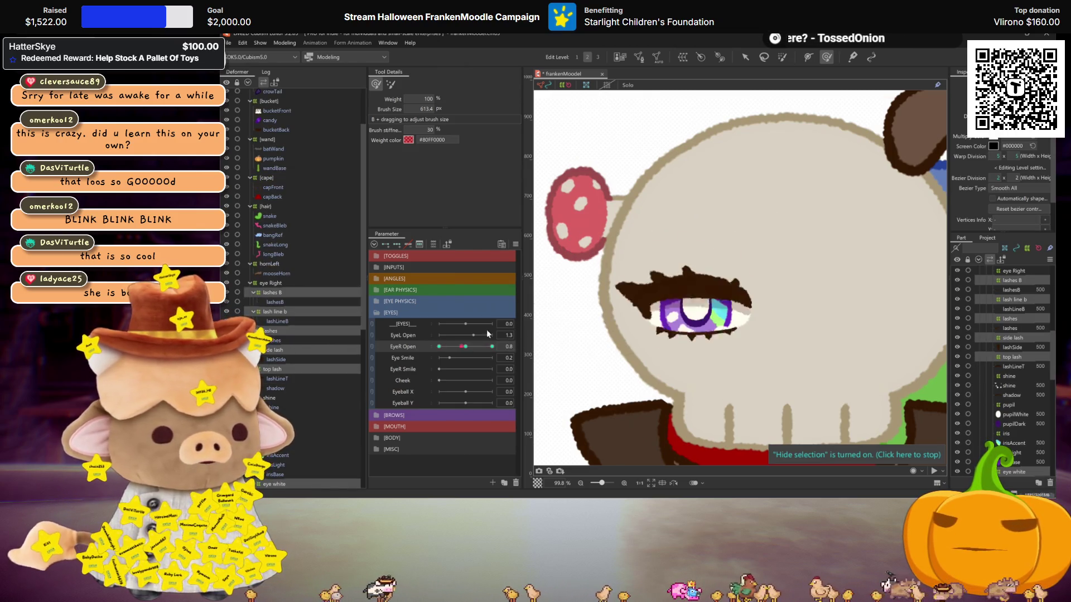
pyautogui.click(492, 347)
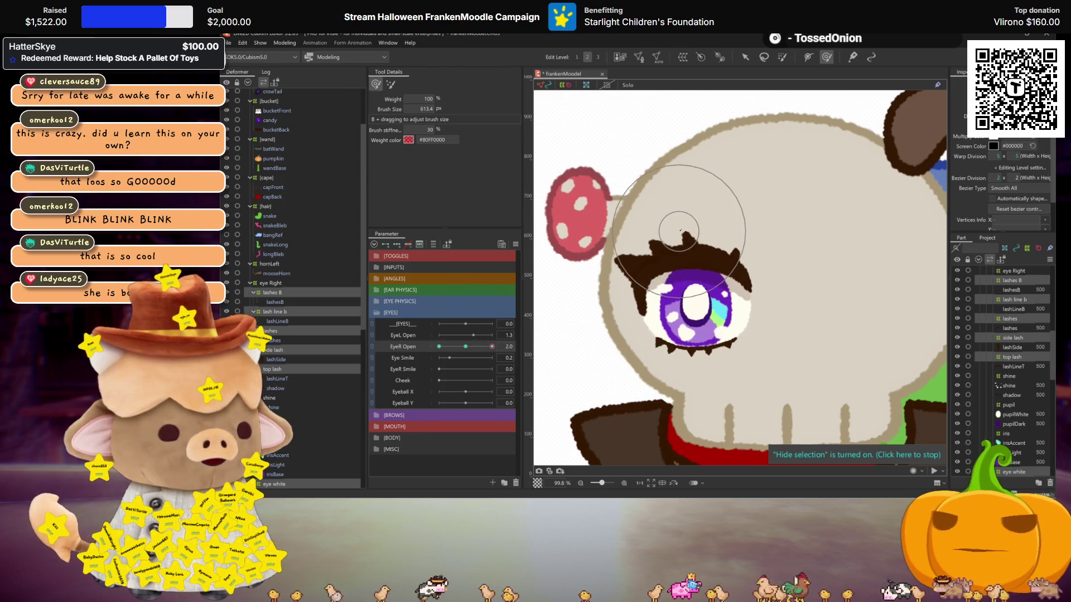
pyautogui.click(476, 346)
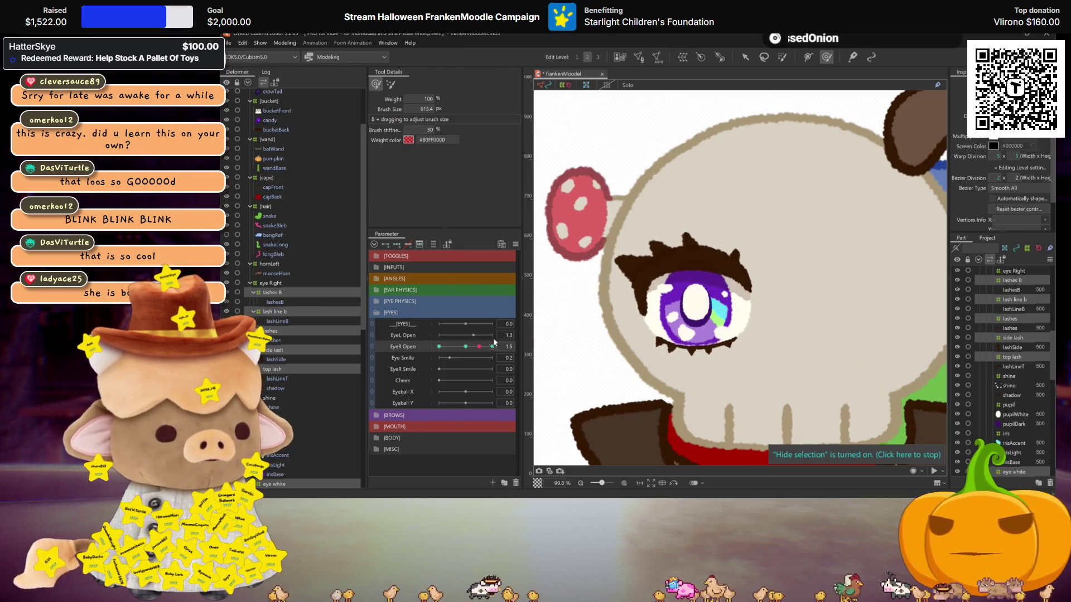
pyautogui.moveTo(477, 347)
pyautogui.mouseDown()
pyautogui.moveTo(492, 347)
pyautogui.moveTo(465, 346)
pyautogui.mouseUp()
pyautogui.hotkey('ctrl', 's')
pyautogui.scroll(-3, 273, 382)
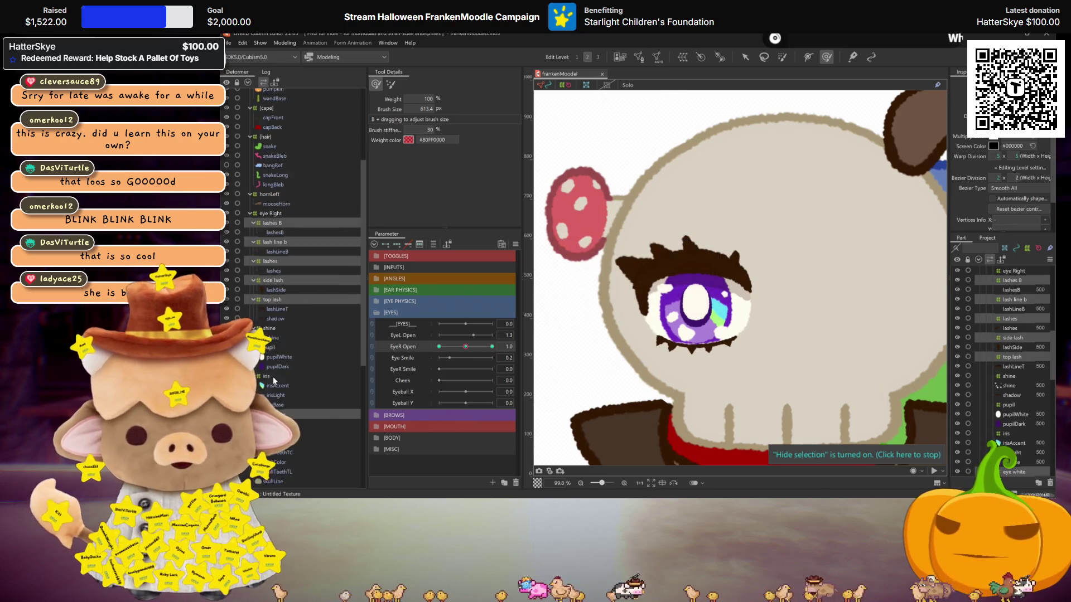
# Select the pupil, iris and shine deformers and set EyeR Open to 2.0.
pyautogui.click(266, 376)
pyautogui.keyDown('ctrl'); pyautogui.click(270, 347); pyautogui.keyUp('ctrl')
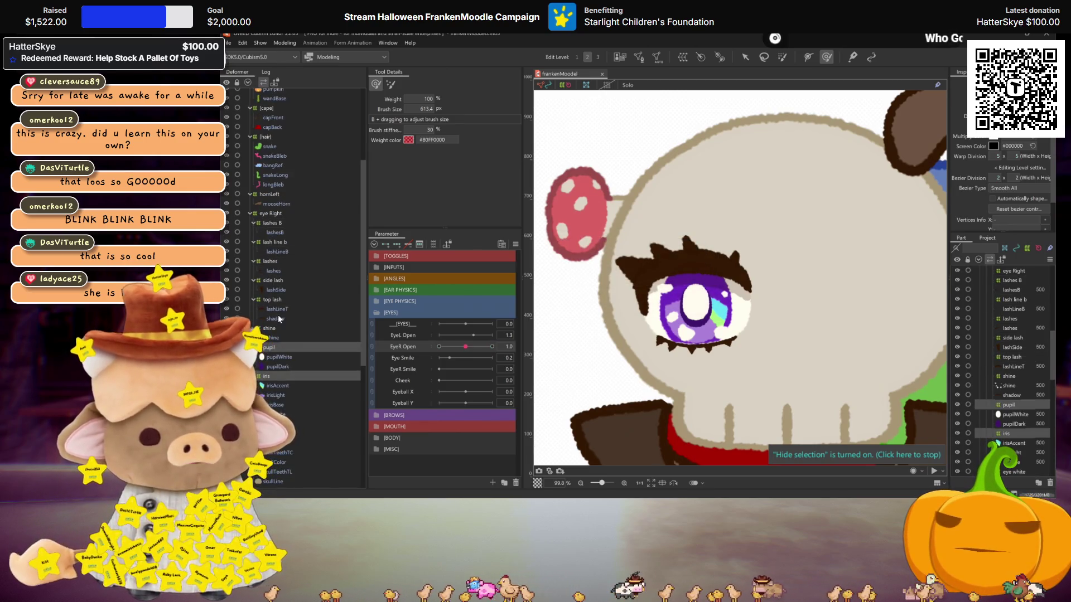
pyautogui.keyDown('ctrl'); pyautogui.click(273, 329); pyautogui.keyUp('ctrl')
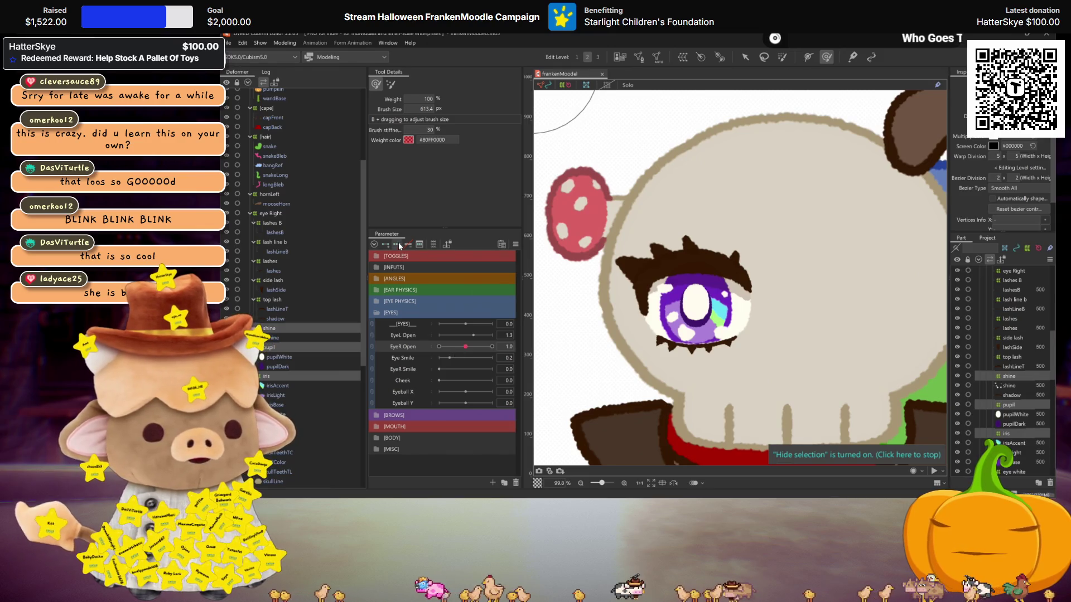
pyautogui.moveTo(456, 347); pyautogui.dragTo(492, 346)
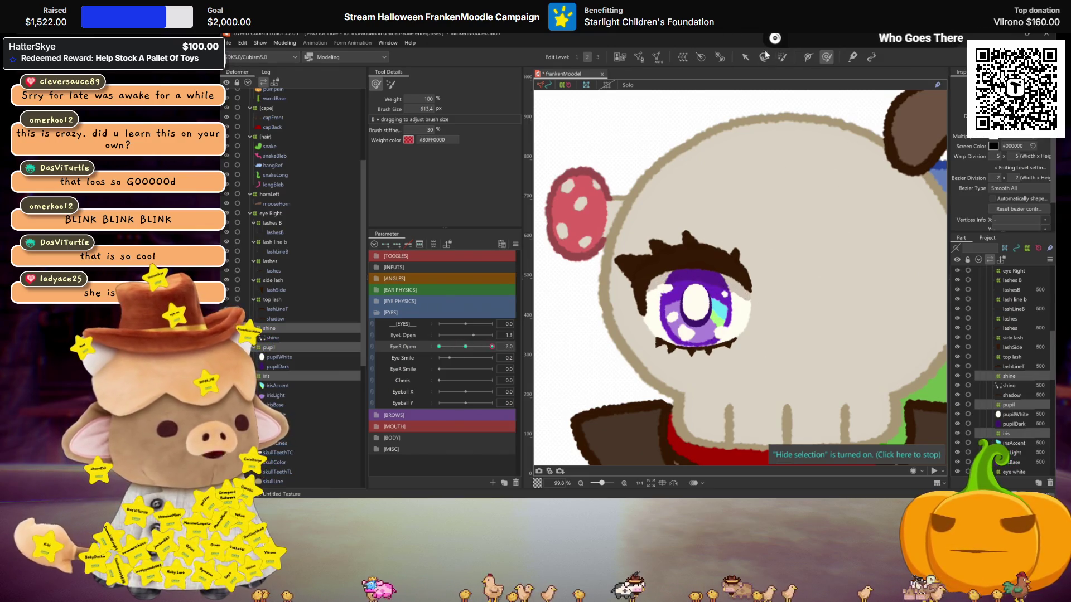
pyautogui.press('v')
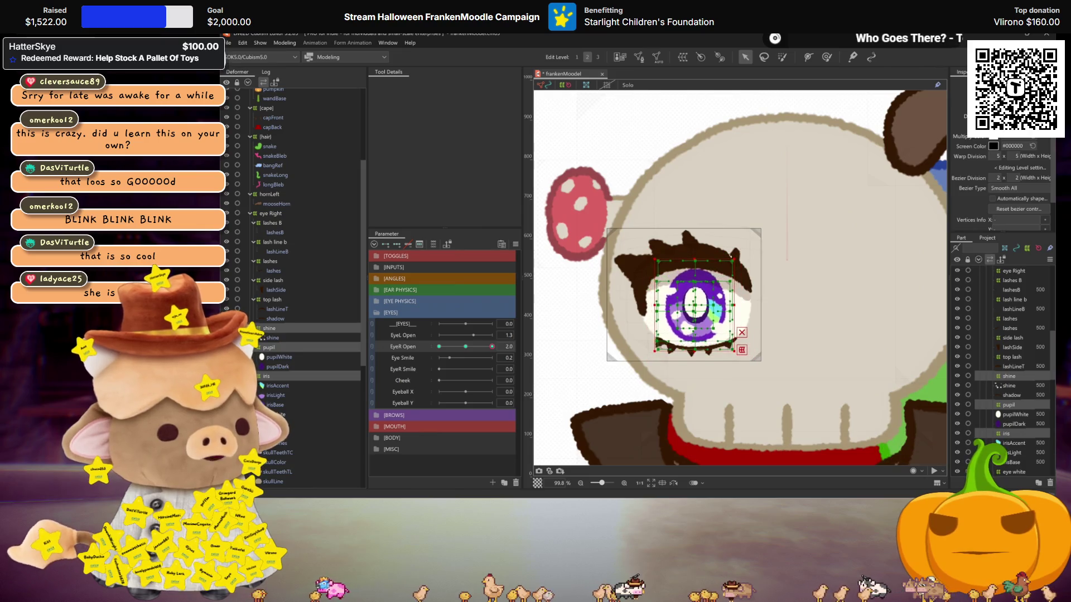
# Narrow the selection to just the shine deformer and zoom in on the eye.
pyautogui.click(295, 348)
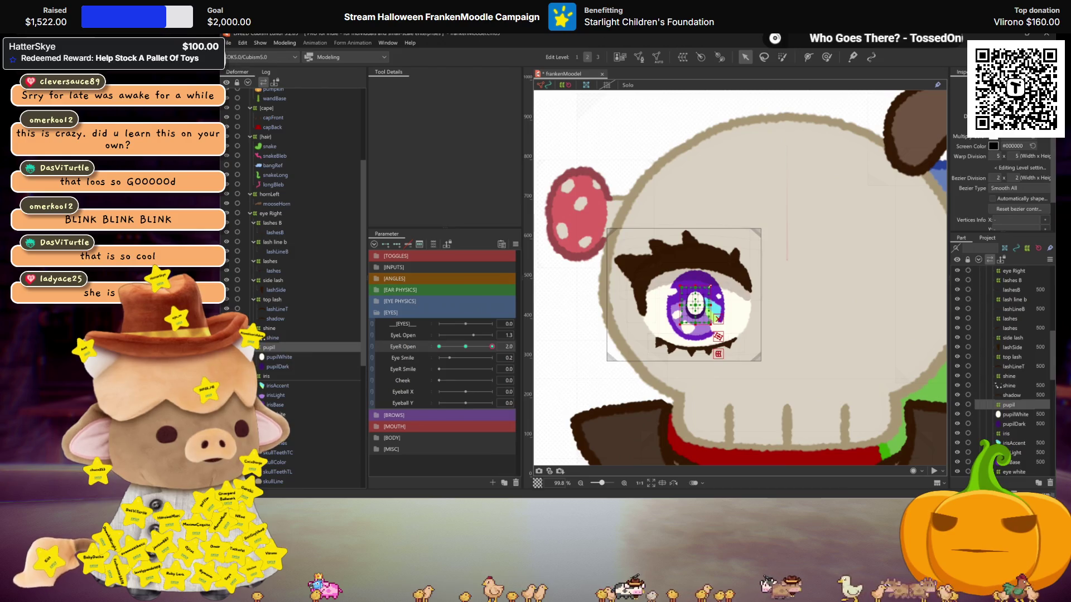
pyautogui.click(269, 328)
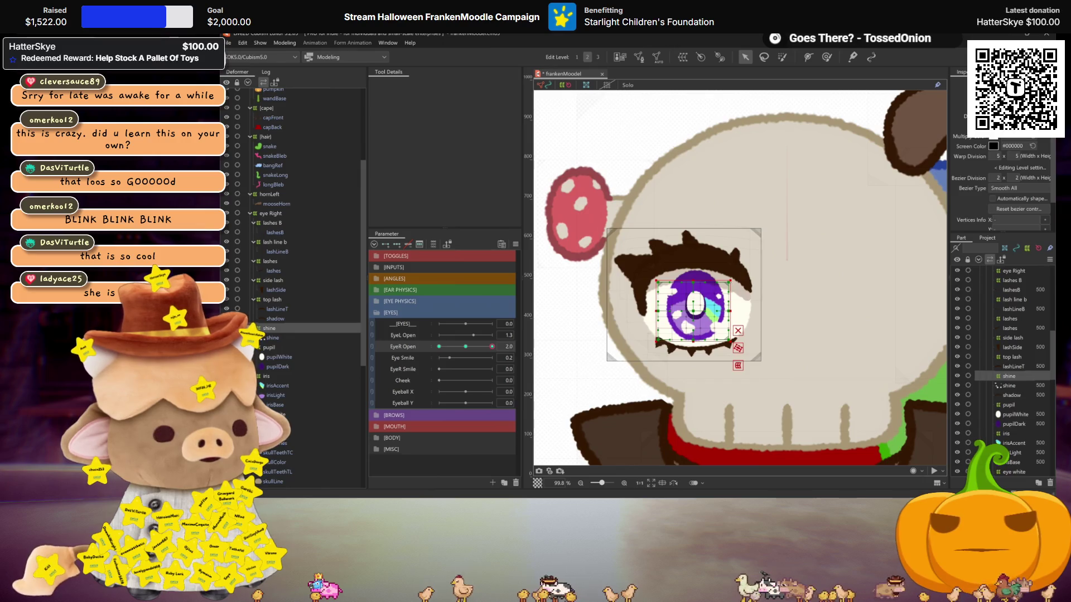
pyautogui.scroll(3, 708, 287)
pyautogui.scroll(3, 703, 309)
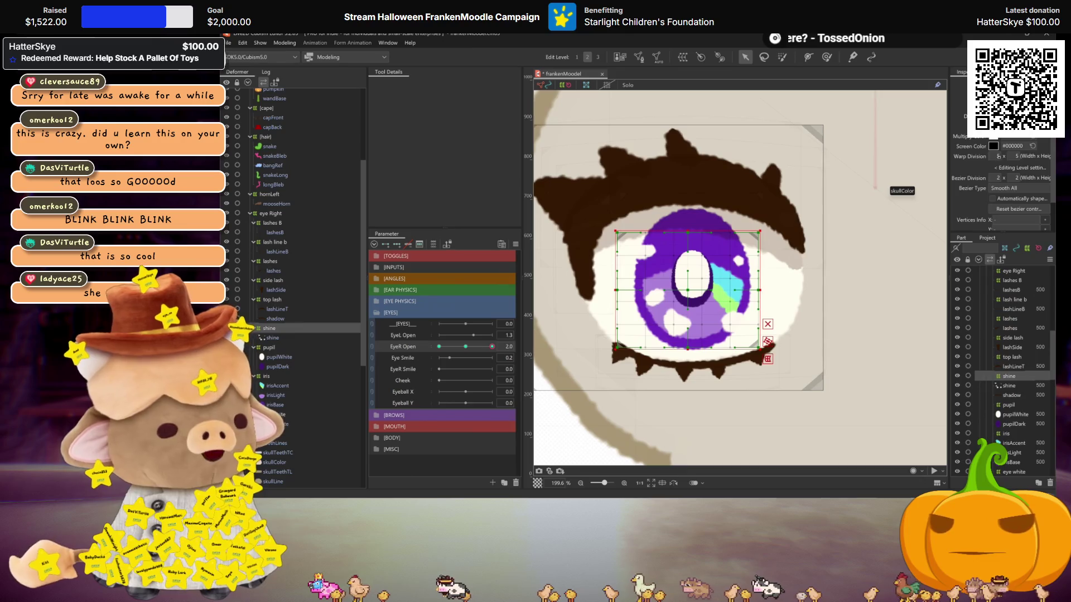
# Apply a 20x20 warp division and select the iris warp mesh points.
pyautogui.write('20')
pyautogui.press('Return')
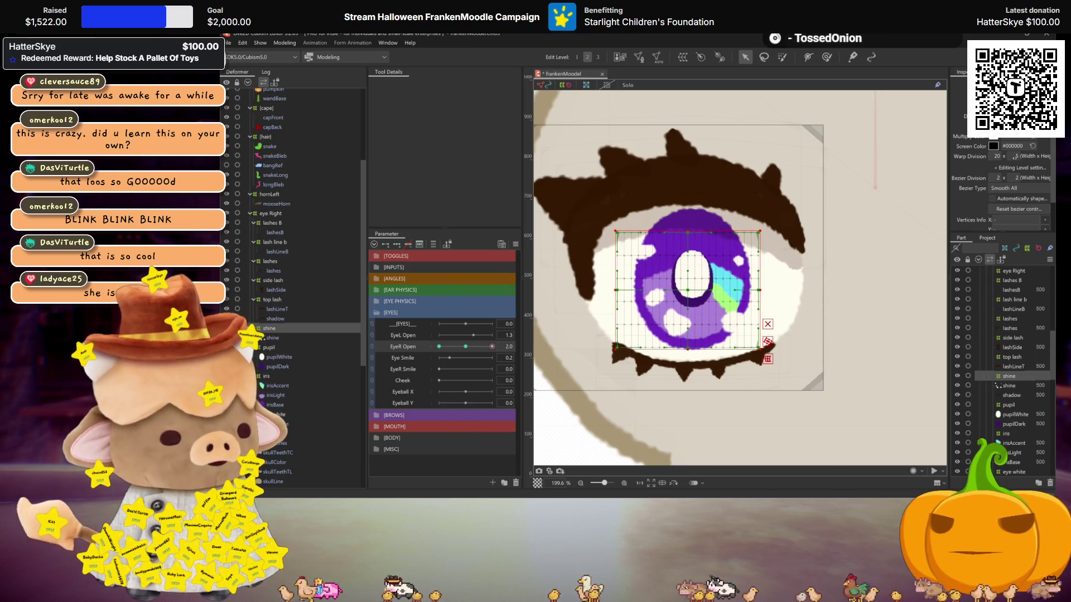
pyautogui.moveTo(616, 226); pyautogui.dragTo(661, 269)
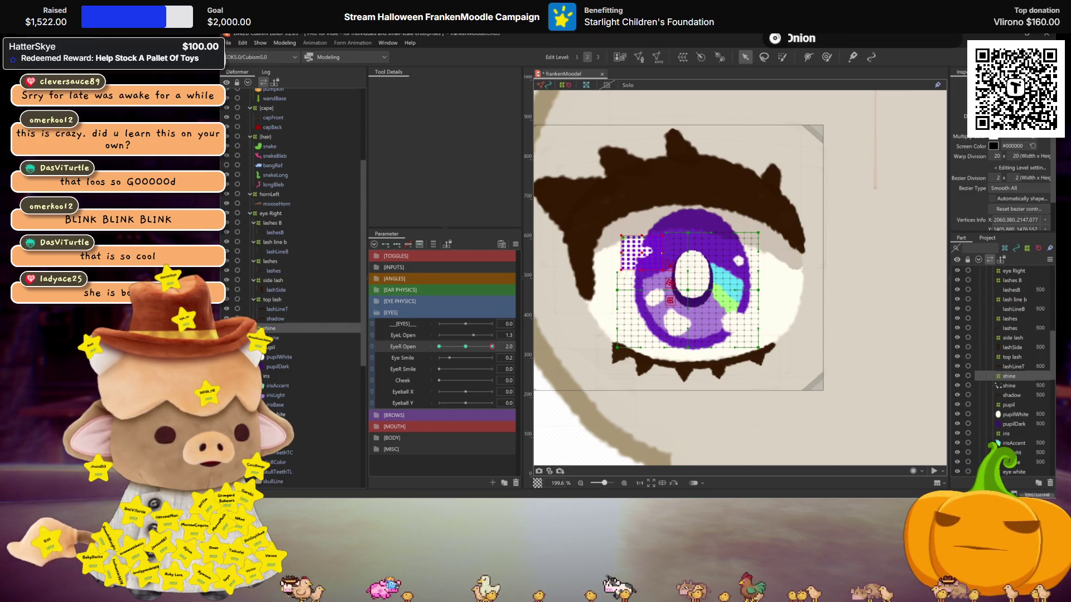
pyautogui.click(659, 305)
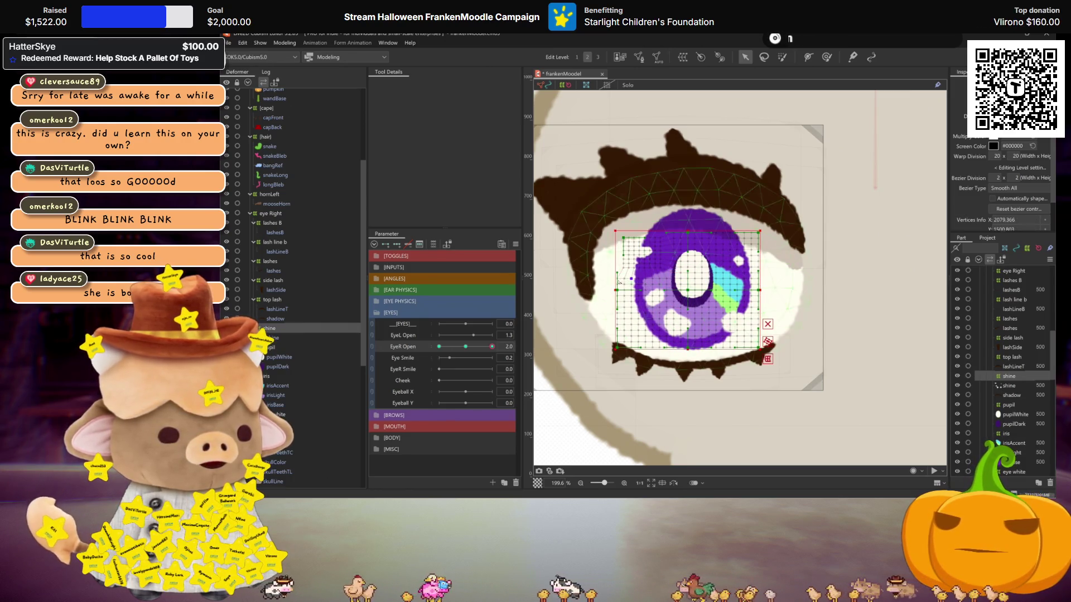
# Lasso-select iris points, shrink them toward the centre, and preview with the mesh hidden.
pyautogui.press('l')
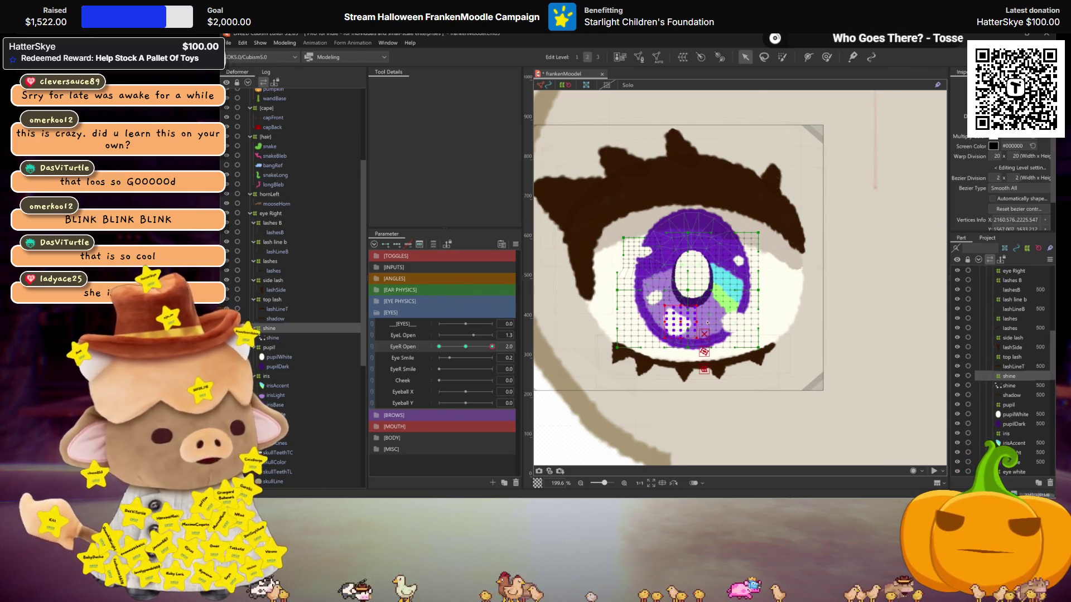
pyautogui.moveTo(698, 322); pyautogui.dragTo(691, 326)
pyautogui.click(766, 56)
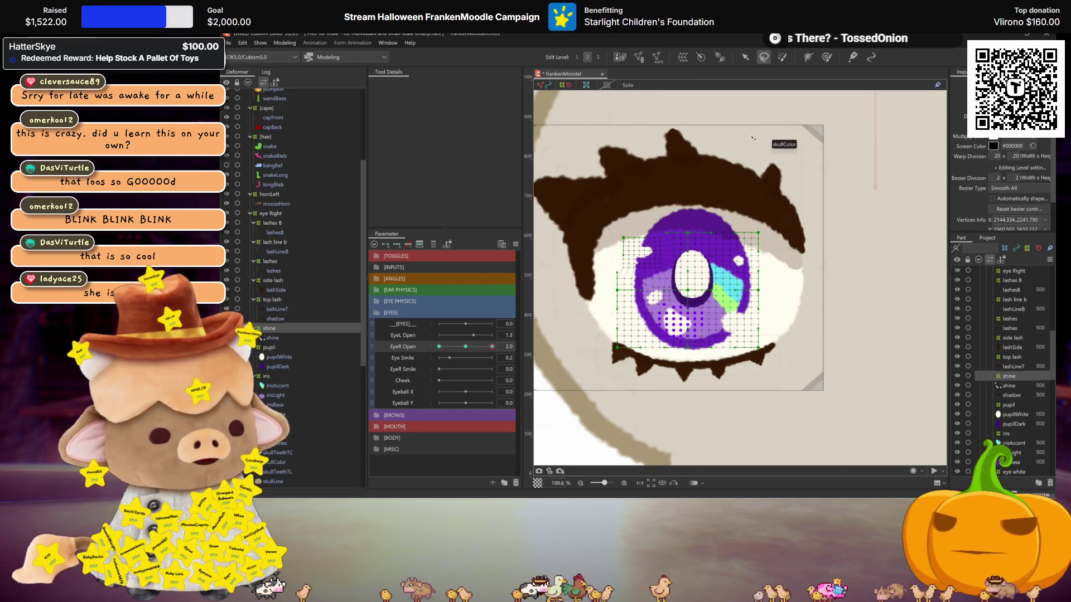
pyautogui.click(745, 56)
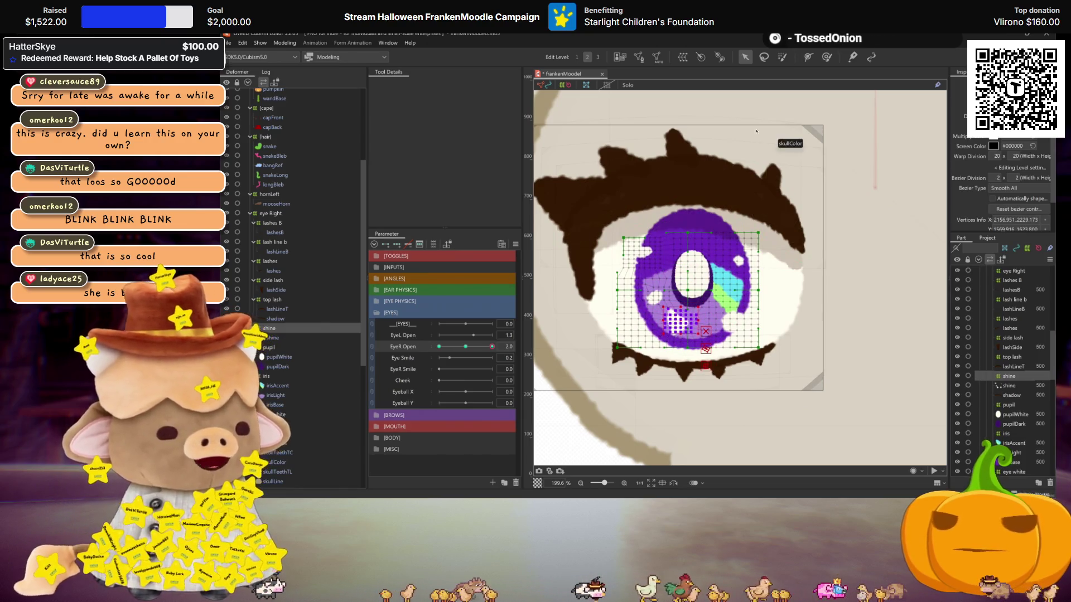
pyautogui.click(764, 56)
pyautogui.hotkey('ctrl', 'h')
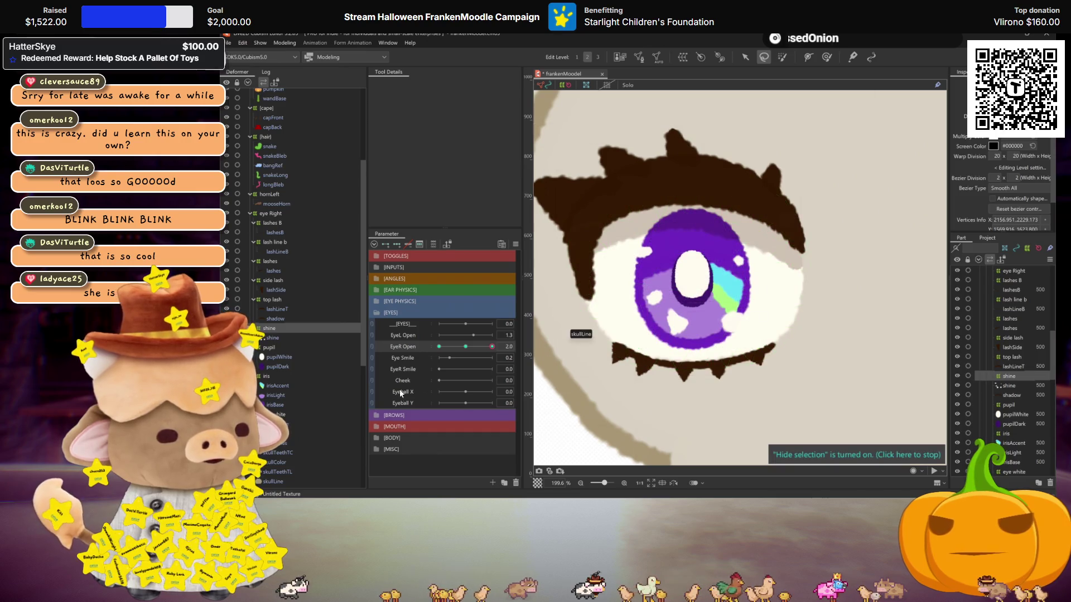
# Test the blink, then shrink the iris warp box toward its centre.
pyautogui.moveTo(460, 350); pyautogui.dragTo(517, 333)
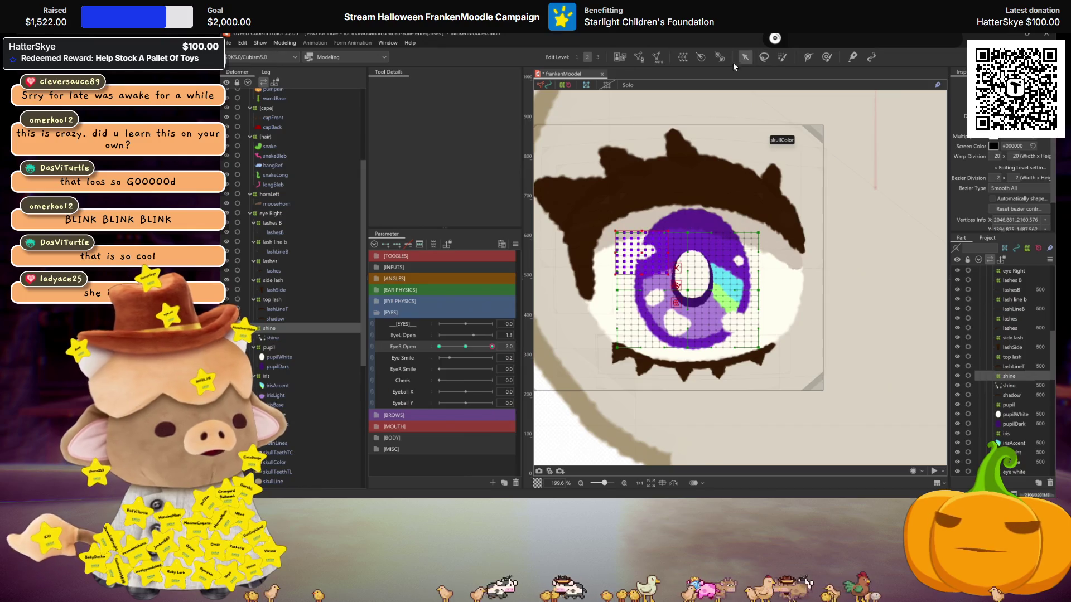
pyautogui.click(631, 296)
pyautogui.moveTo(761, 291); pyautogui.dragTo(759, 259)
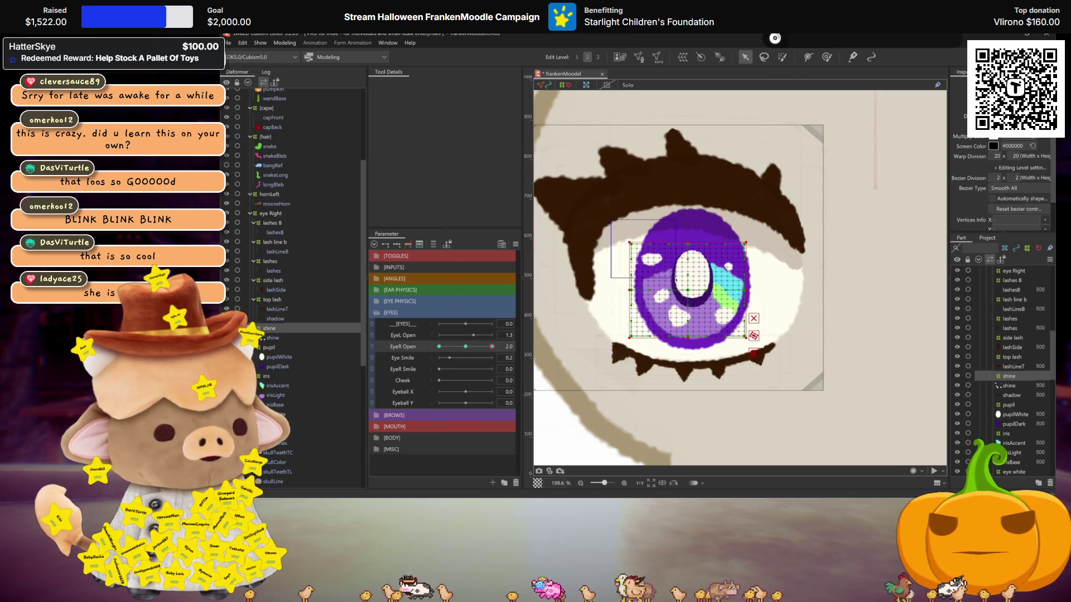
# Select blocks of iris warp points and nudge them slightly right and down, previewing with the mesh hidden.
pyautogui.moveTo(625, 239); pyautogui.dragTo(676, 280)
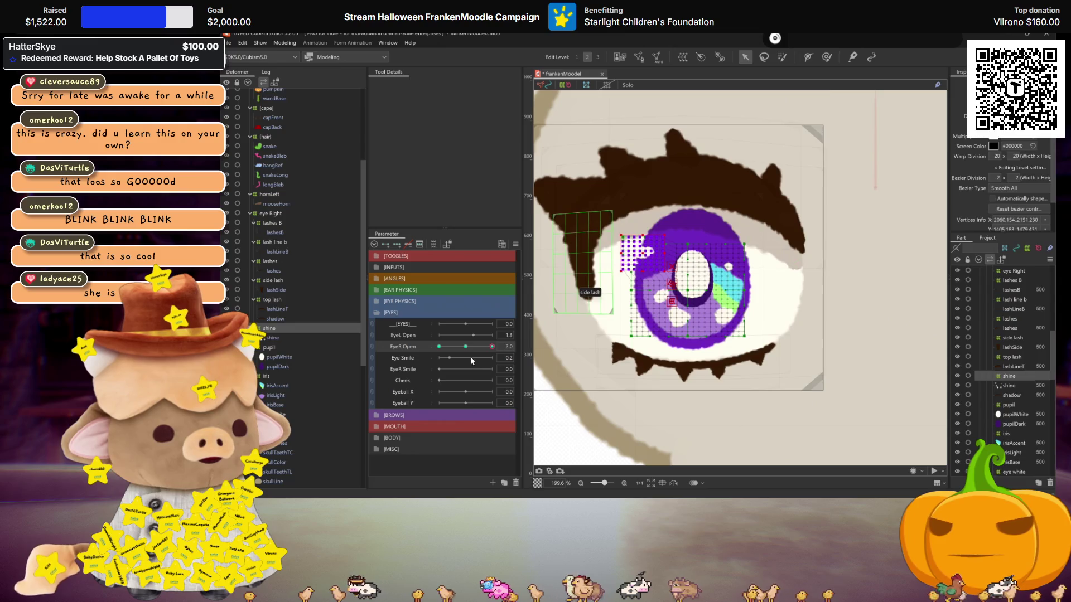
pyautogui.click(623, 289)
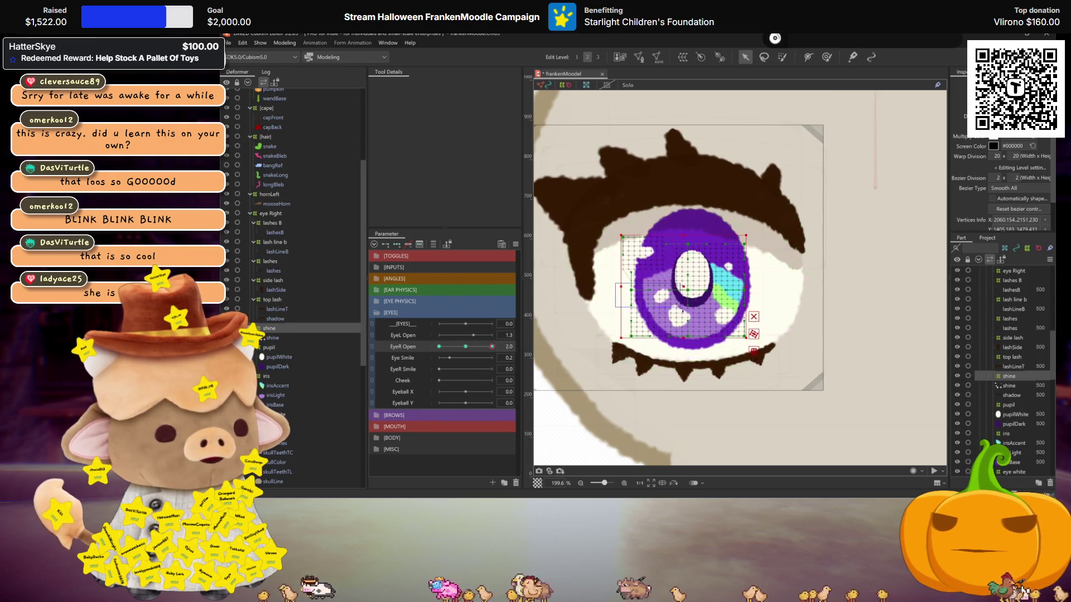
pyautogui.moveTo(698, 343); pyautogui.dragTo(622, 286)
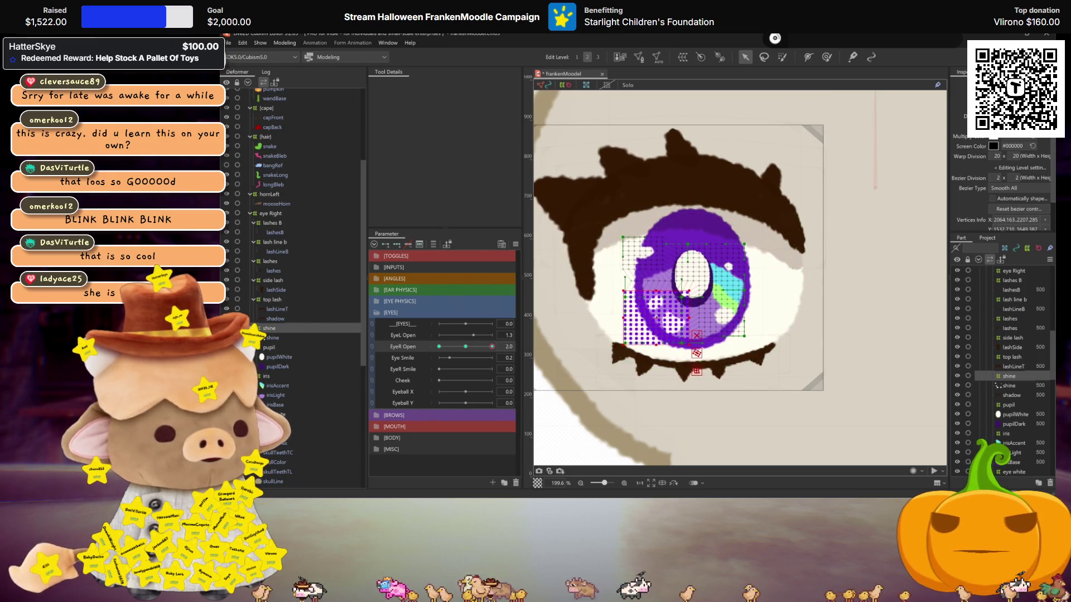
pyautogui.hotkey('ctrl', 'h')
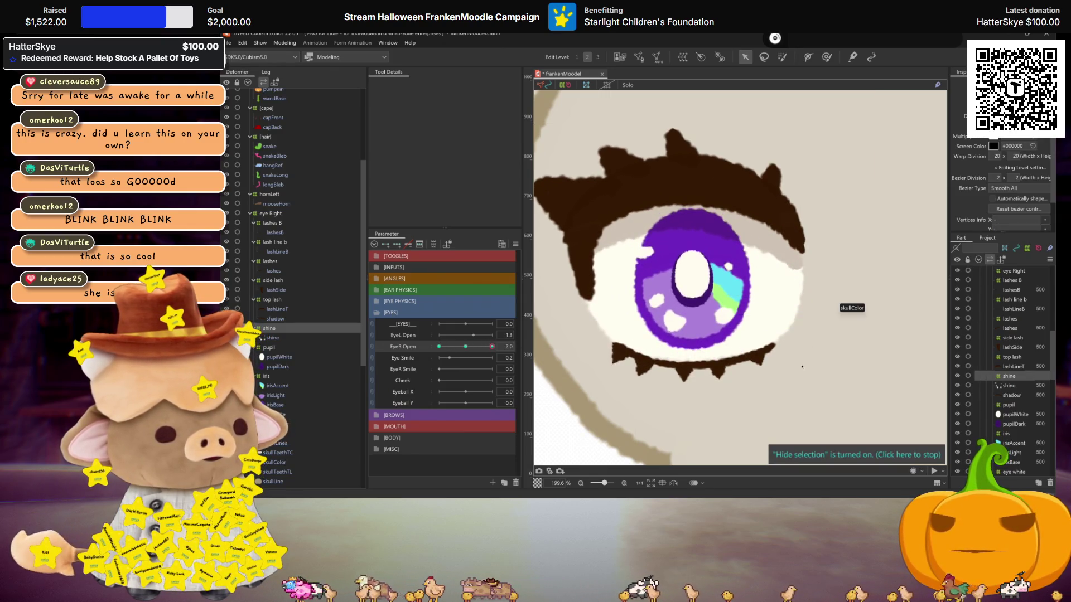
pyautogui.hotkey('ctrl', 'h')
pyautogui.moveTo(708, 301); pyautogui.dragTo(738, 322)
pyautogui.hotkey('ctrl', 'h')
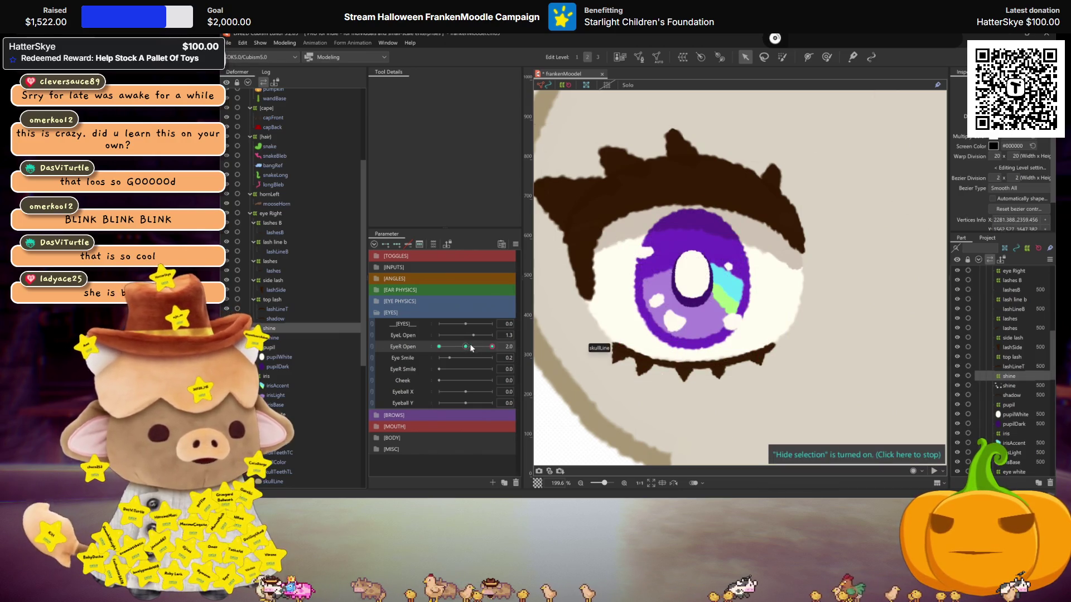
pyautogui.hotkey('ctrl', 'h')
pyautogui.moveTo(738, 321); pyautogui.dragTo(717, 304)
# Adjust points on the iris's right side and preview the eye with the mesh hidden.
pyautogui.click(742, 273)
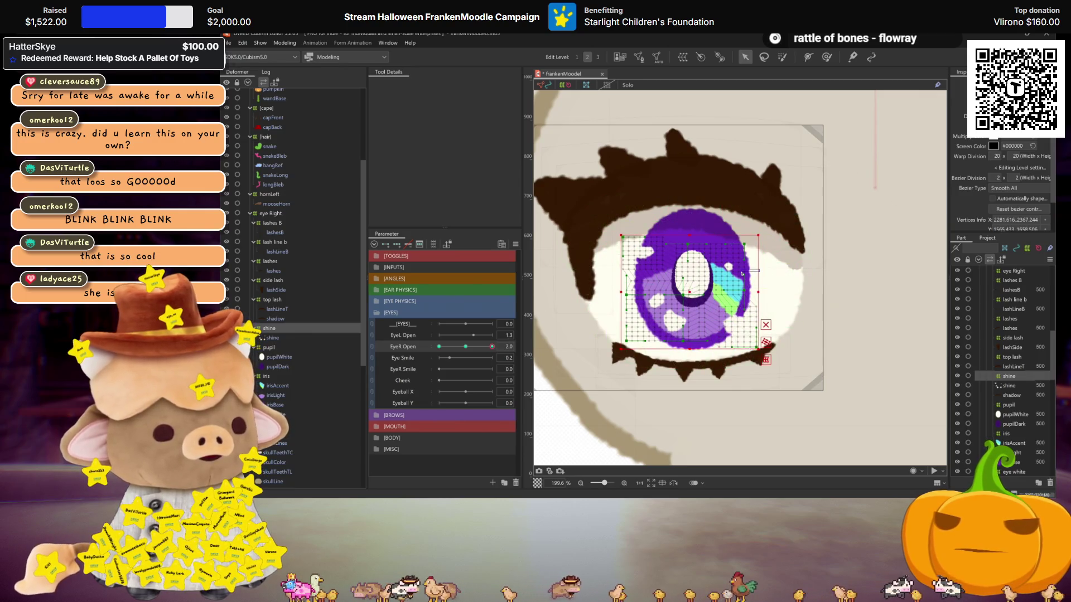
pyautogui.moveTo(720, 252); pyautogui.dragTo(721, 252)
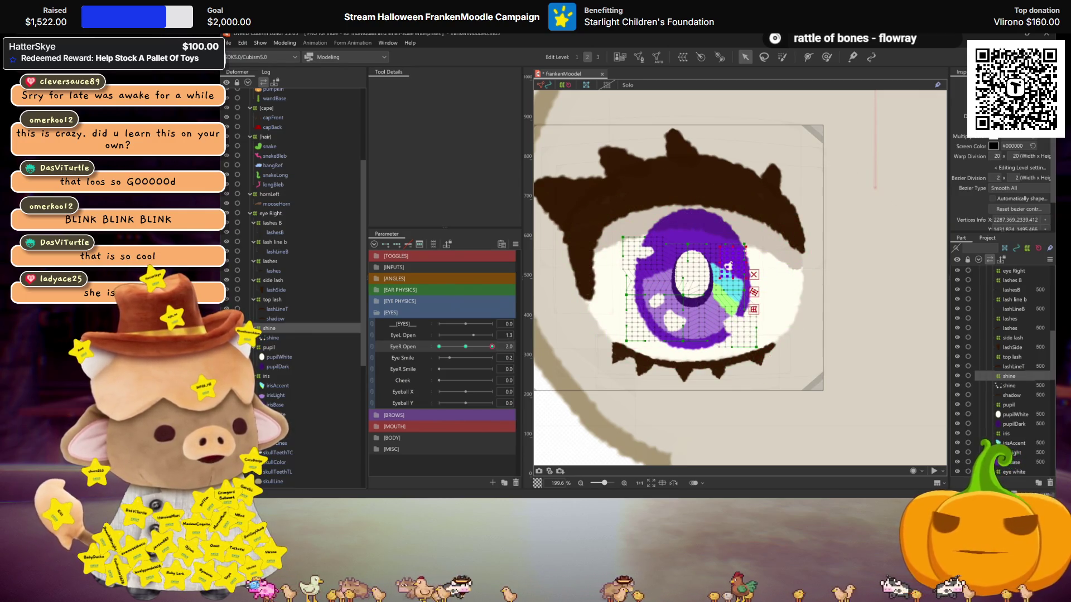
pyautogui.hotkey('ctrl', 'h')
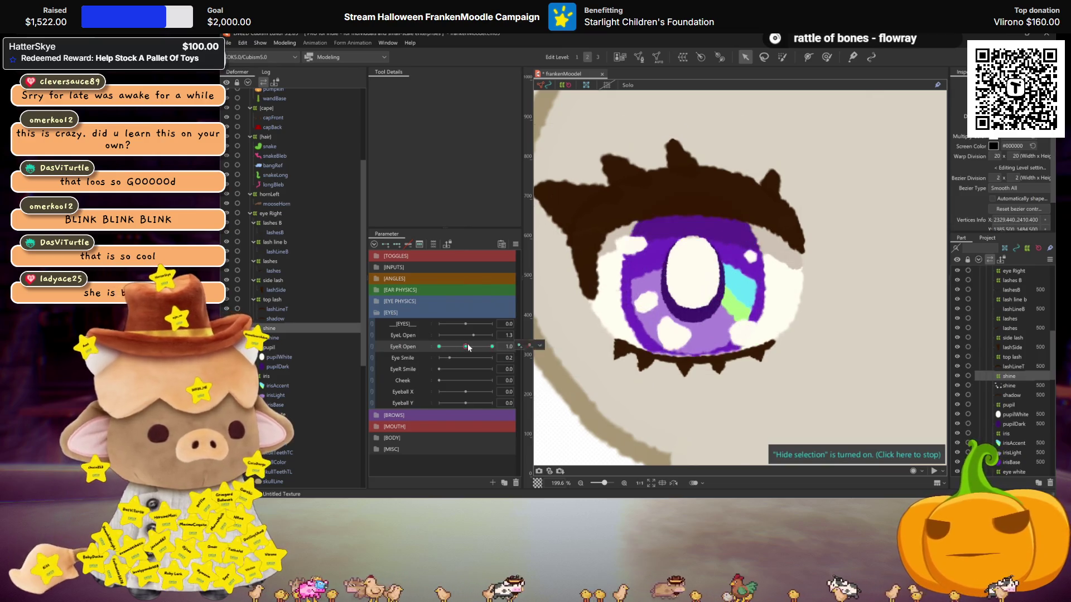
pyautogui.scroll(-2, 676, 323)
pyautogui.click(675, 326)
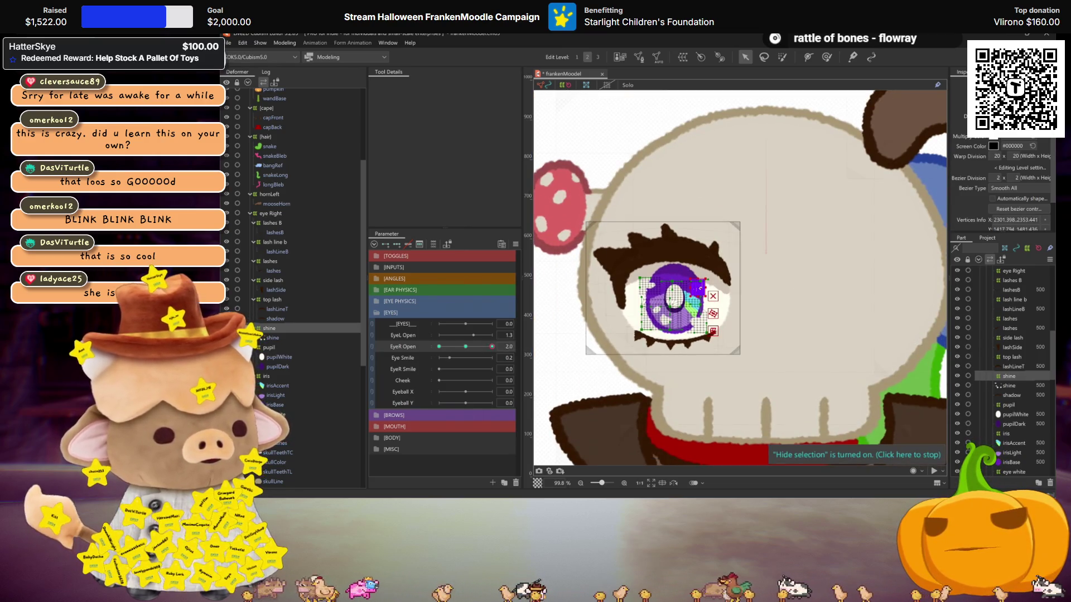
pyautogui.hotkey('ctrl', 'h')
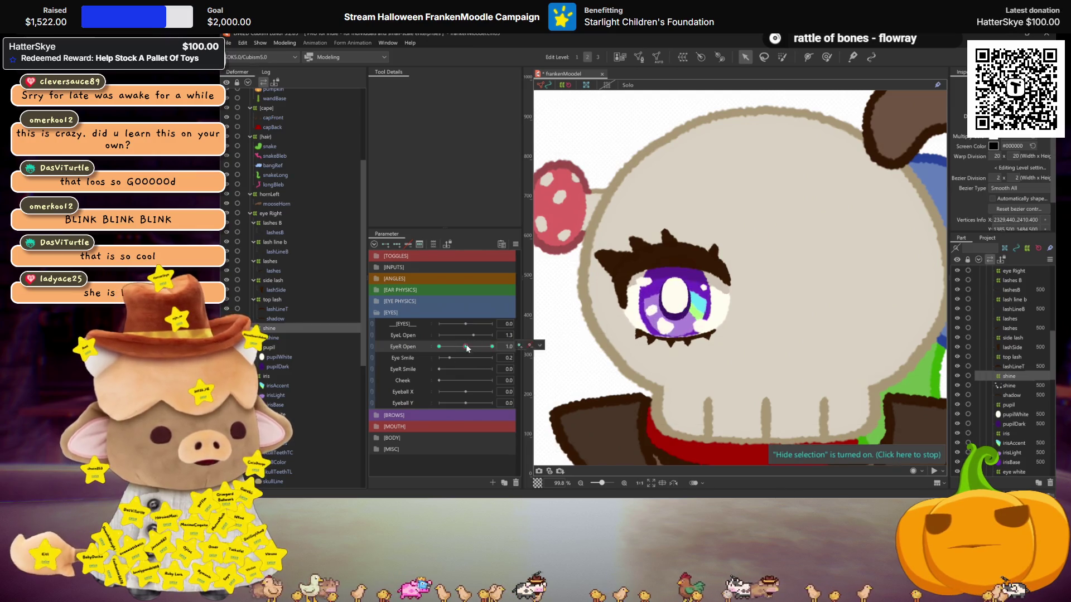
# Test the blink, leave EyeR Open at 1.0, and select the pupil and iris layers.
pyautogui.moveTo(492, 346)
pyautogui.mouseDown()
pyautogui.moveTo(440, 346)
pyautogui.moveTo(465, 347)
pyautogui.moveTo(466, 331)
pyautogui.moveTo(514, 331)
pyautogui.mouseUp()
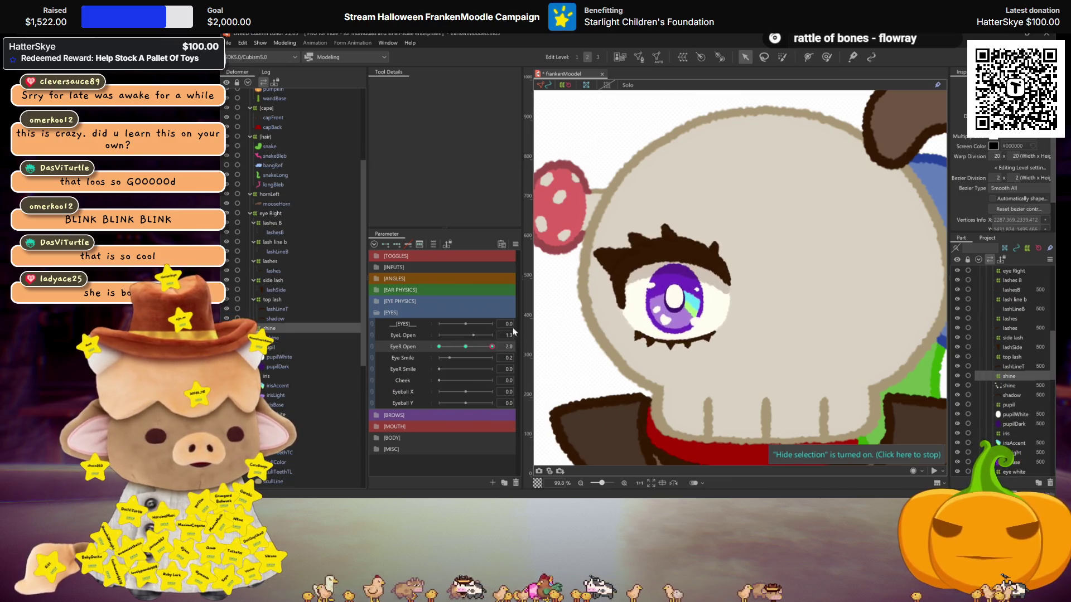
pyautogui.click(464, 343)
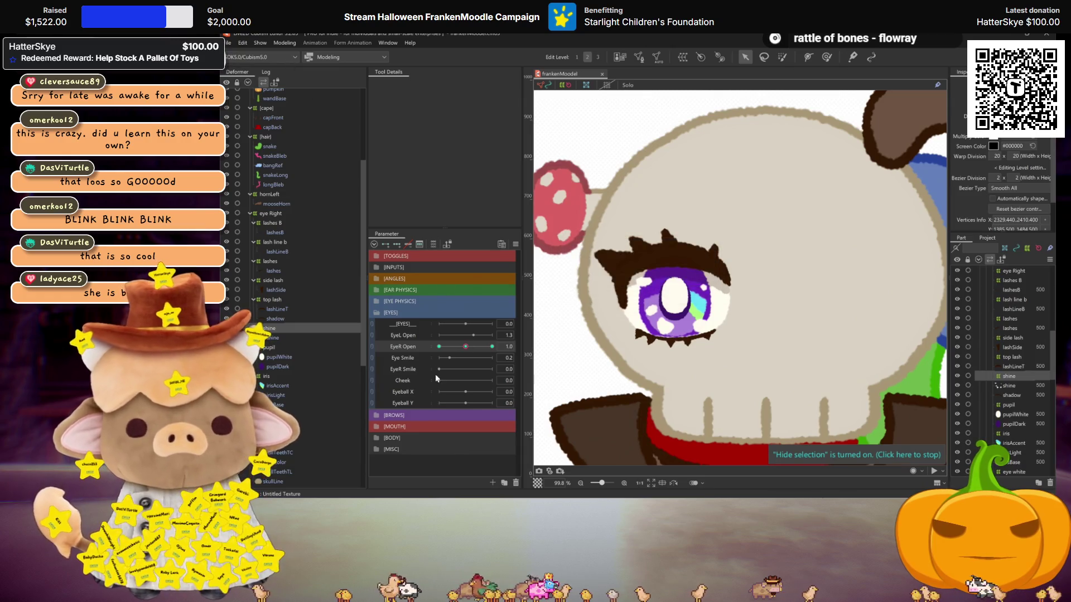
pyautogui.click(270, 347)
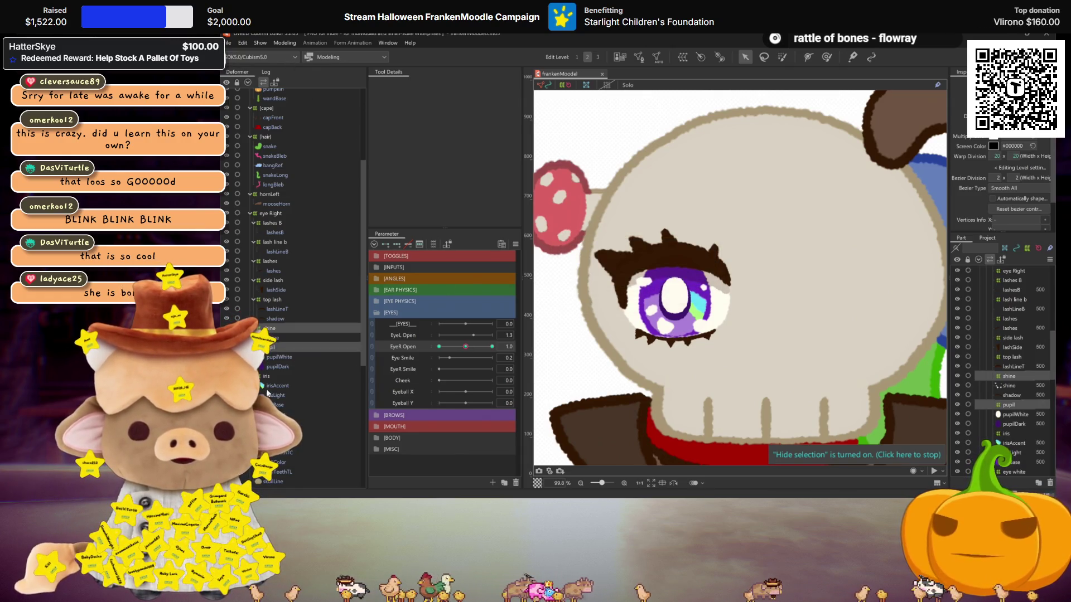
pyautogui.click(267, 376)
# Open and confirm the Eyeball X and Eyeball Y parameter settings.
pyautogui.rightClick(412, 391)
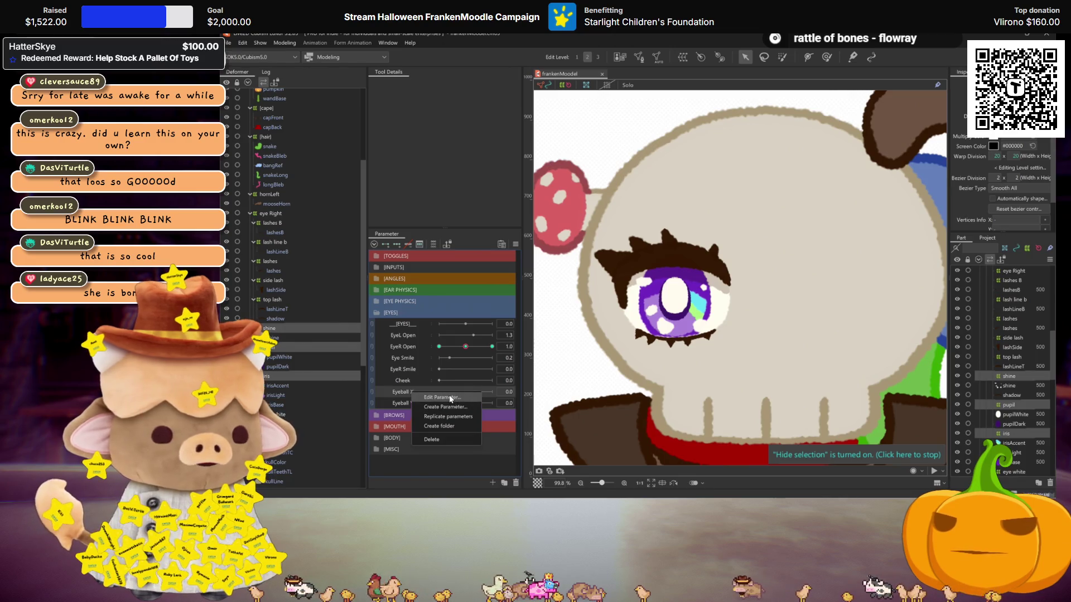
pyautogui.click(450, 397)
pyautogui.click(619, 318)
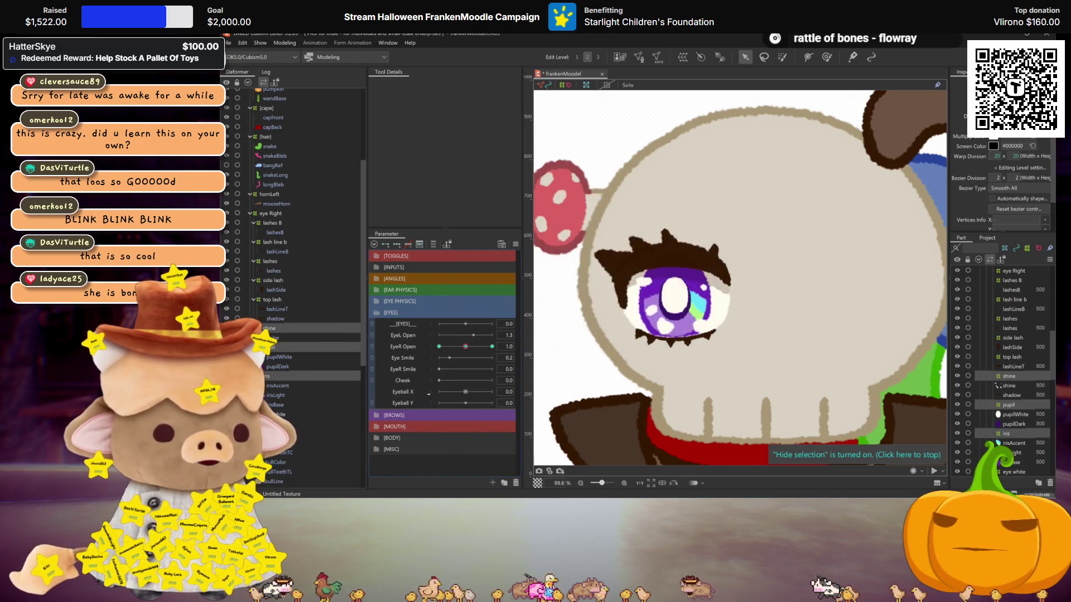
pyautogui.rightClick(417, 403)
pyautogui.click(450, 408)
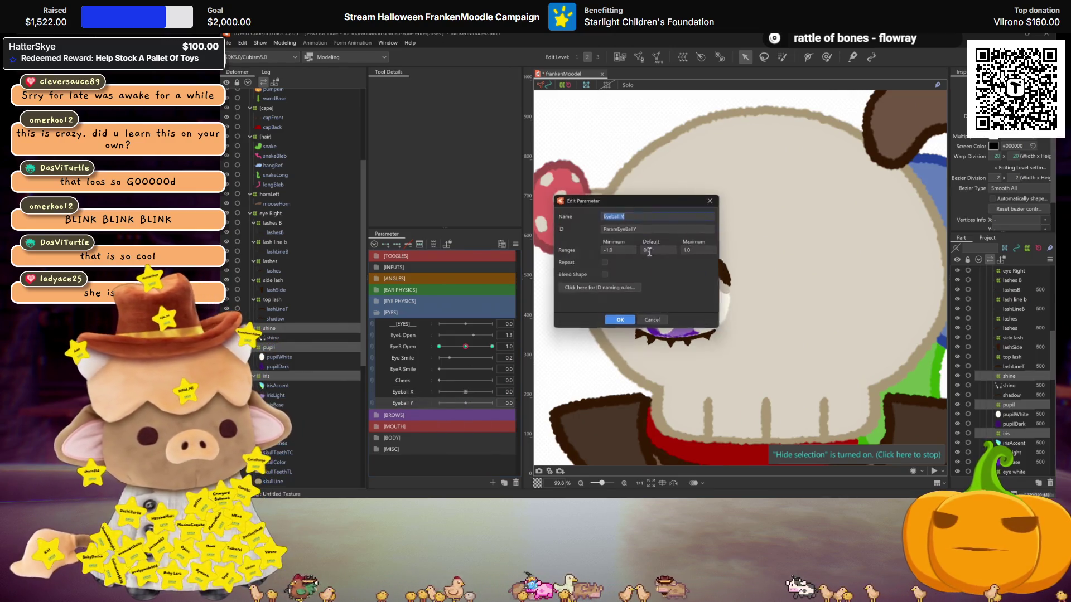
pyautogui.click(627, 327)
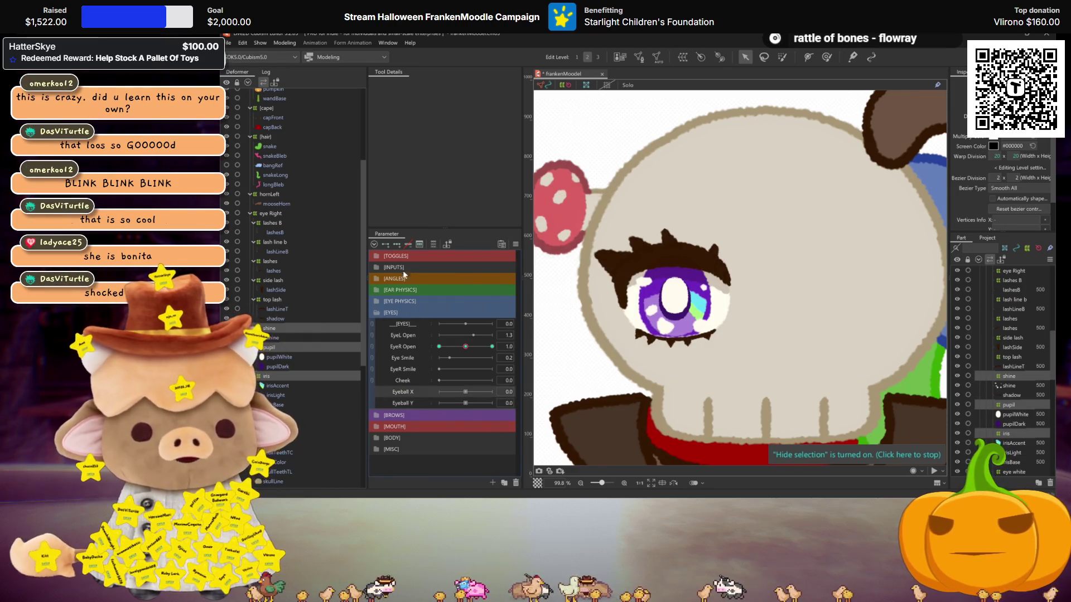
# Move the iris right at Eyeball X 1.0, mirror it to -1.0, and return to 0.0.
pyautogui.click(492, 391)
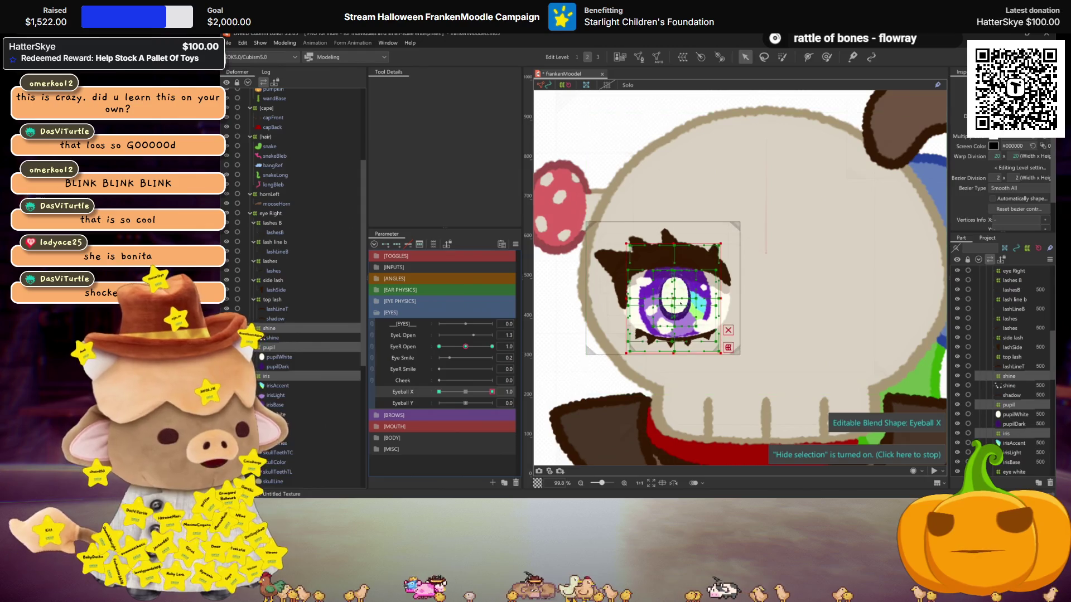
pyautogui.press('Right')
pyautogui.press('Right')
pyautogui.press('Right')
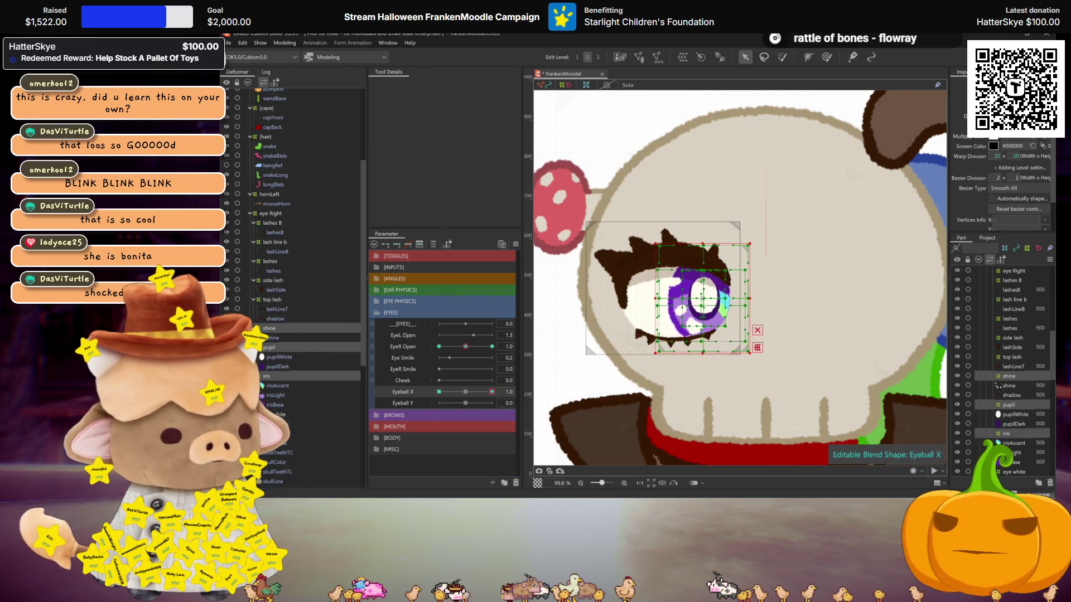
pyautogui.hotkey('ctrl', 'shift', 'v')
pyautogui.click(625, 351)
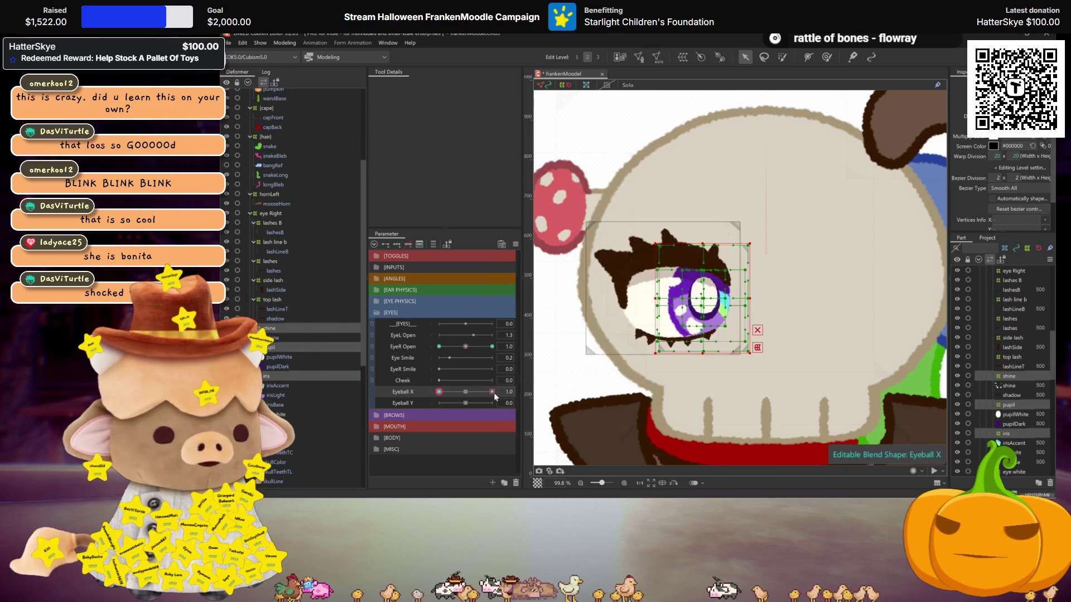
pyautogui.click(465, 392)
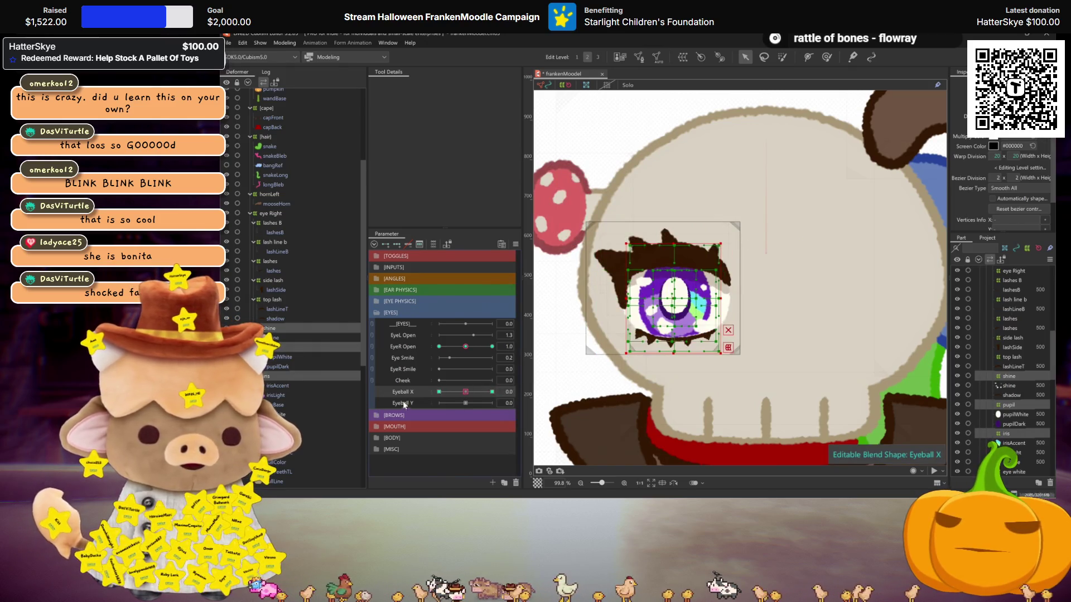
# Key both ends of Eyeball Y, mirror the 1.0 motion onto shine, pupil and iris, and reset to 0.
pyautogui.click(398, 244)
pyautogui.click(492, 403)
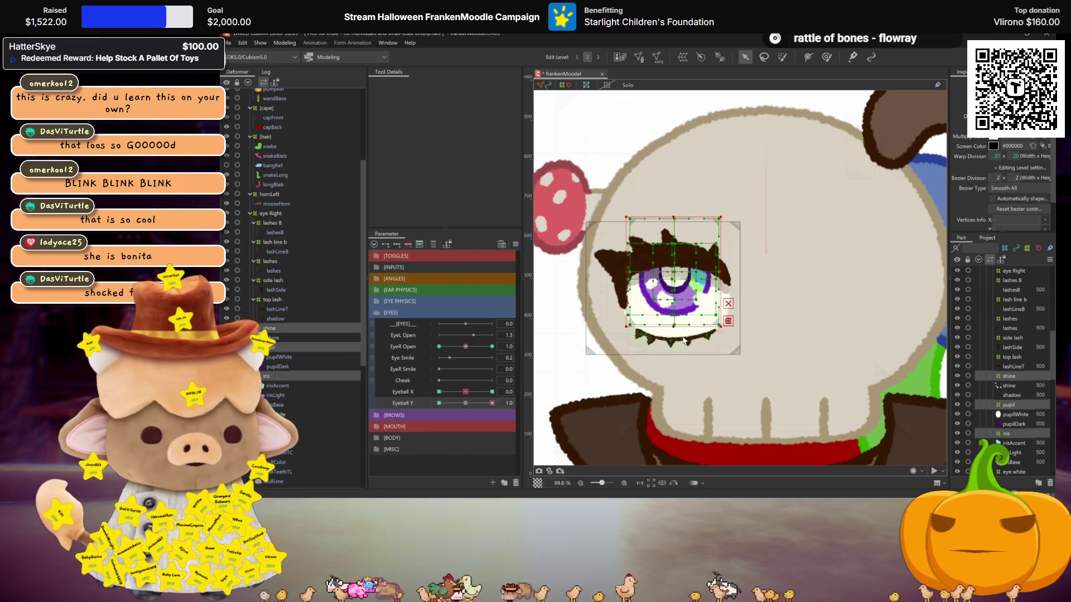
pyautogui.hotkey('ctrl', 'shift', 'v')
pyautogui.click(621, 352)
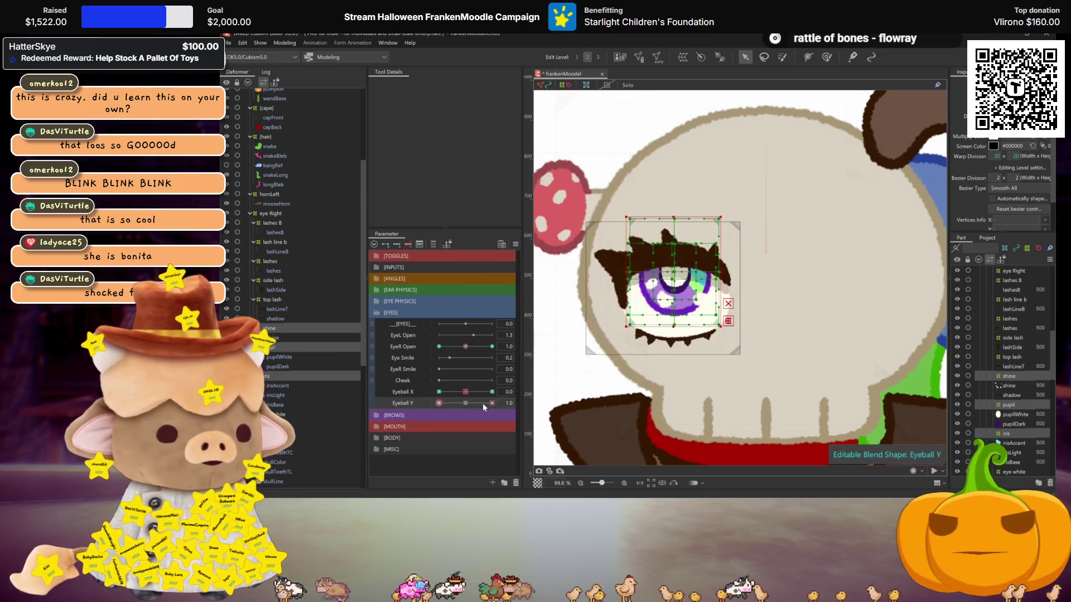
pyautogui.click(466, 402)
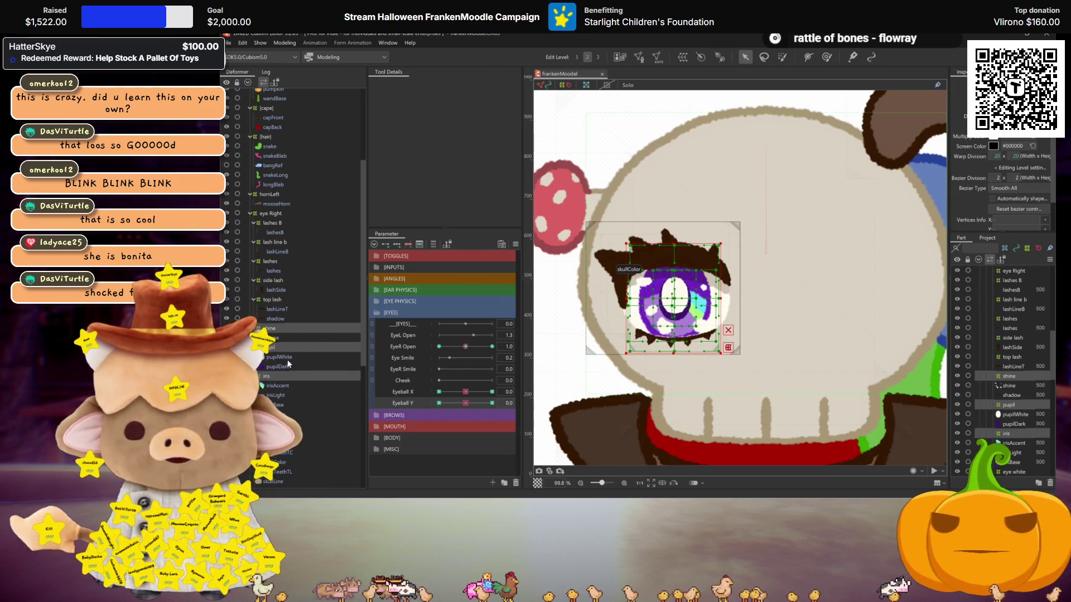
pyautogui.click(273, 340)
pyautogui.click(276, 319)
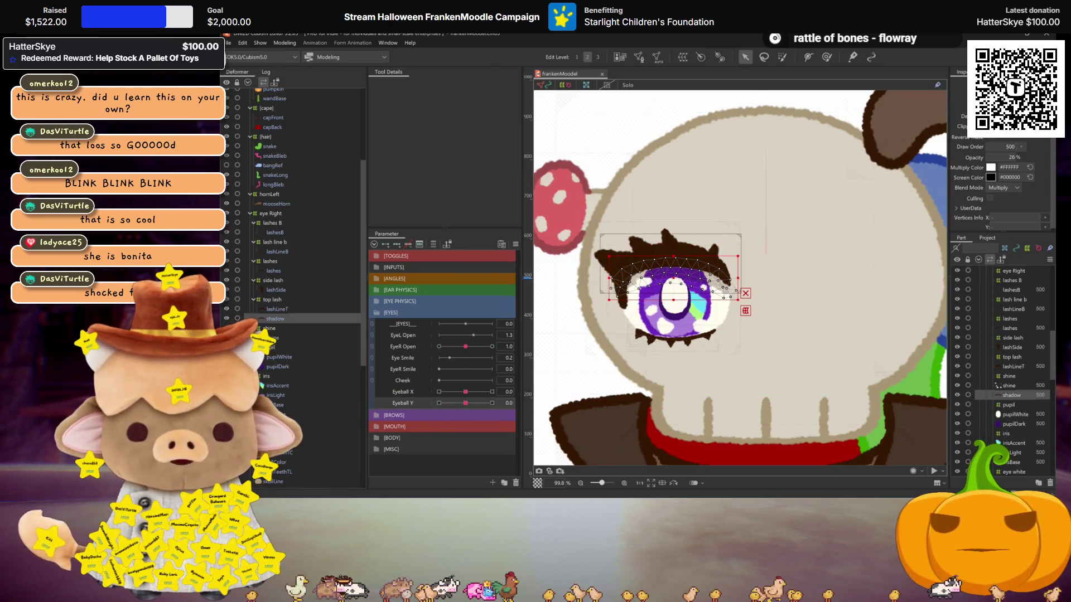
# Select the five lash layers and make Eye Smile a blend shape for them.
pyautogui.scroll(-2, 266, 388)
pyautogui.click(270, 264)
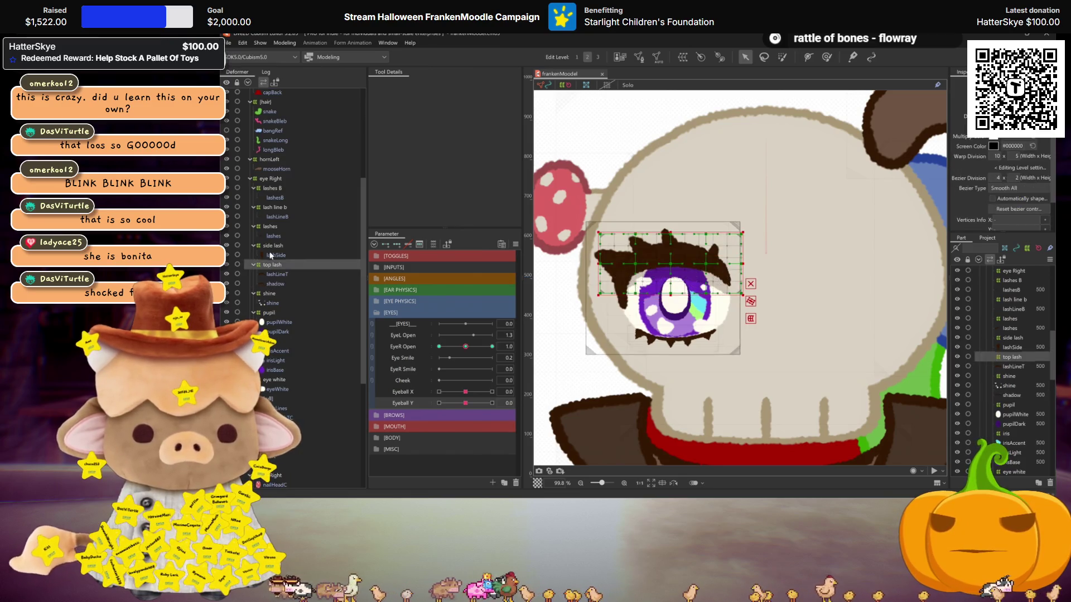
pyautogui.keyDown('ctrl'); pyautogui.click(272, 246); pyautogui.keyUp('ctrl')
pyautogui.keyDown('ctrl'); pyautogui.click(272, 226); pyautogui.keyUp('ctrl')
pyautogui.keyDown('ctrl'); pyautogui.click(273, 207); pyautogui.keyUp('ctrl')
pyautogui.keyDown('ctrl'); pyautogui.click(272, 188); pyautogui.keyUp('ctrl')
pyautogui.rightClick(409, 364)
pyautogui.click(432, 367)
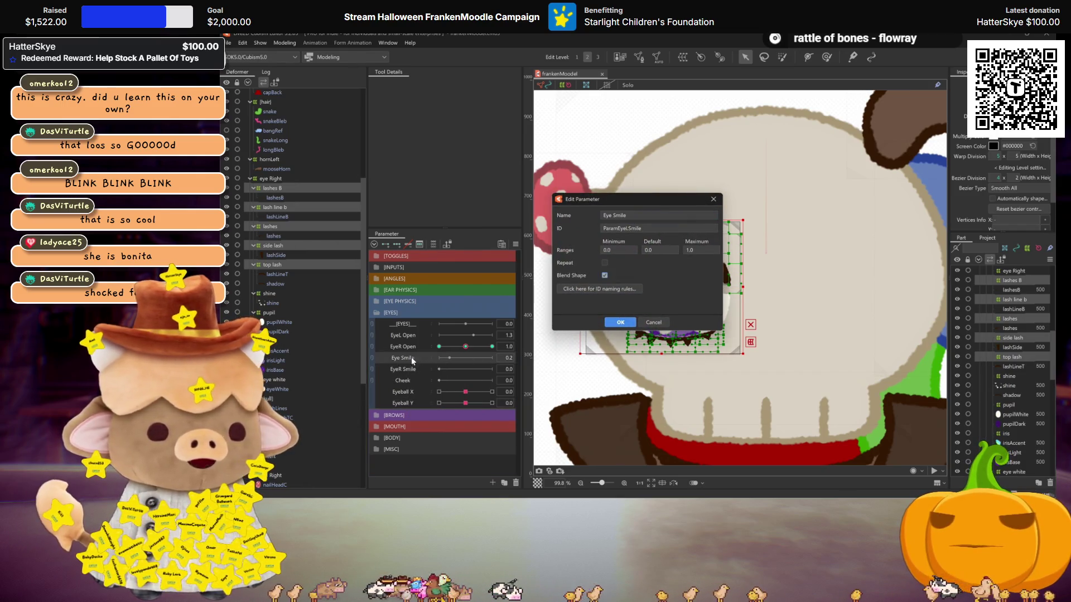
pyautogui.click(619, 321)
# At Eye Smile 1.0, bend the upper and lower lashes into a smile with the Deform Brush and compare against 0.
pyautogui.click(491, 357)
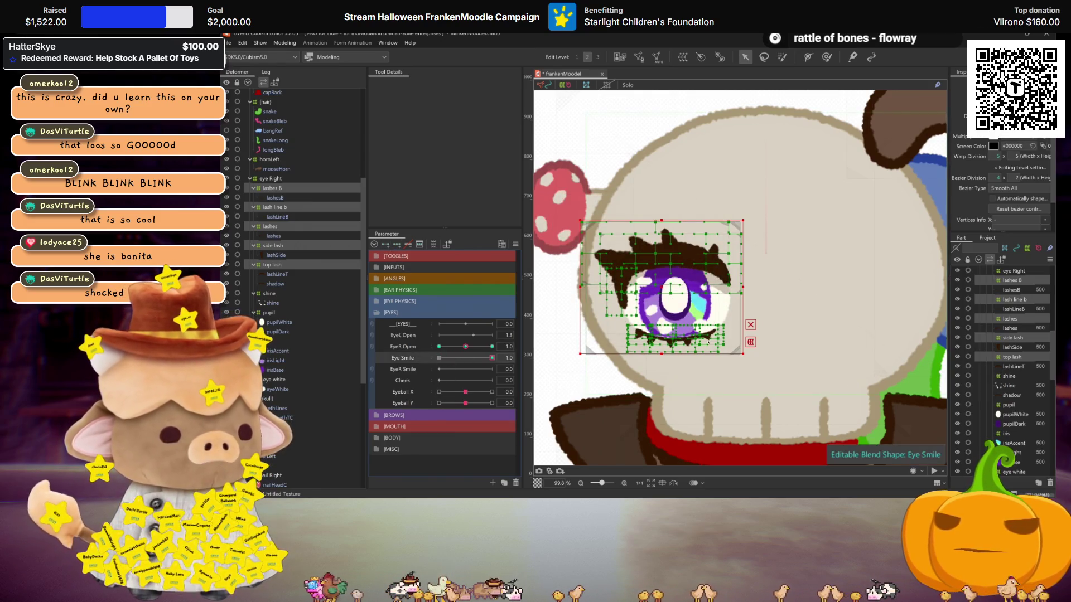
pyautogui.scroll(3, 590, 363)
pyautogui.press('b')
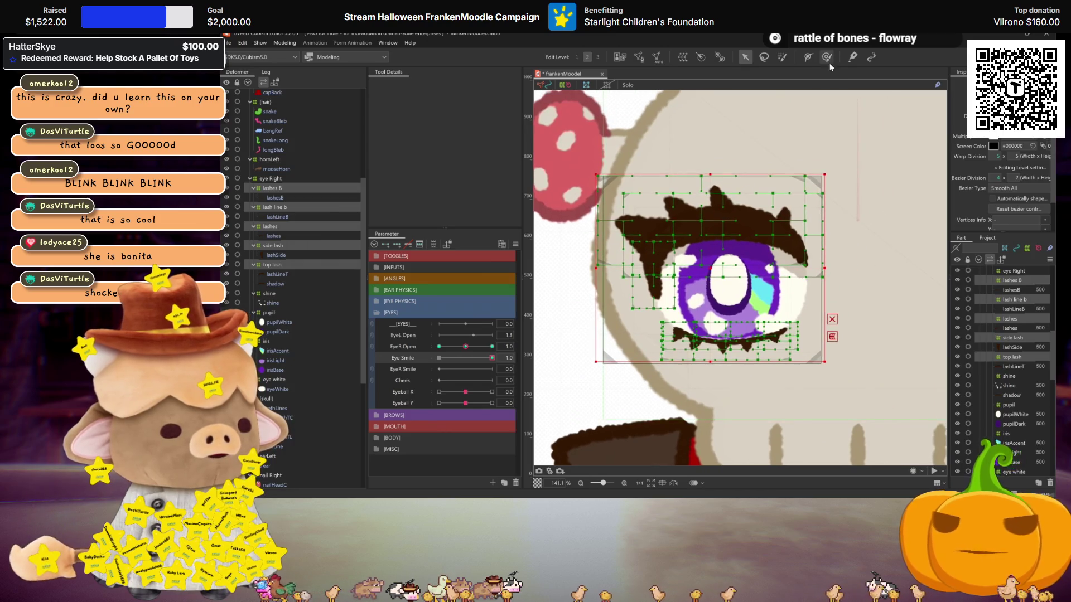
pyautogui.moveTo(729, 375); pyautogui.dragTo(724, 349)
pyautogui.moveTo(723, 234); pyautogui.dragTo(723, 225)
pyautogui.moveTo(669, 251); pyautogui.dragTo(664, 256)
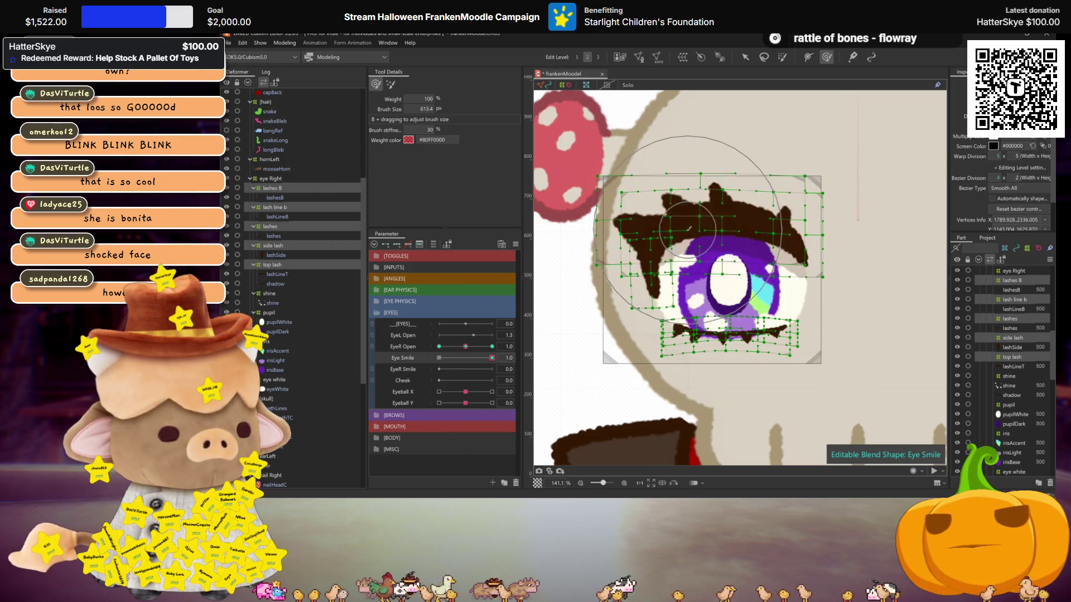
pyautogui.hotkey('ctrl', 'h')
pyautogui.click(437, 358)
pyautogui.click(491, 357)
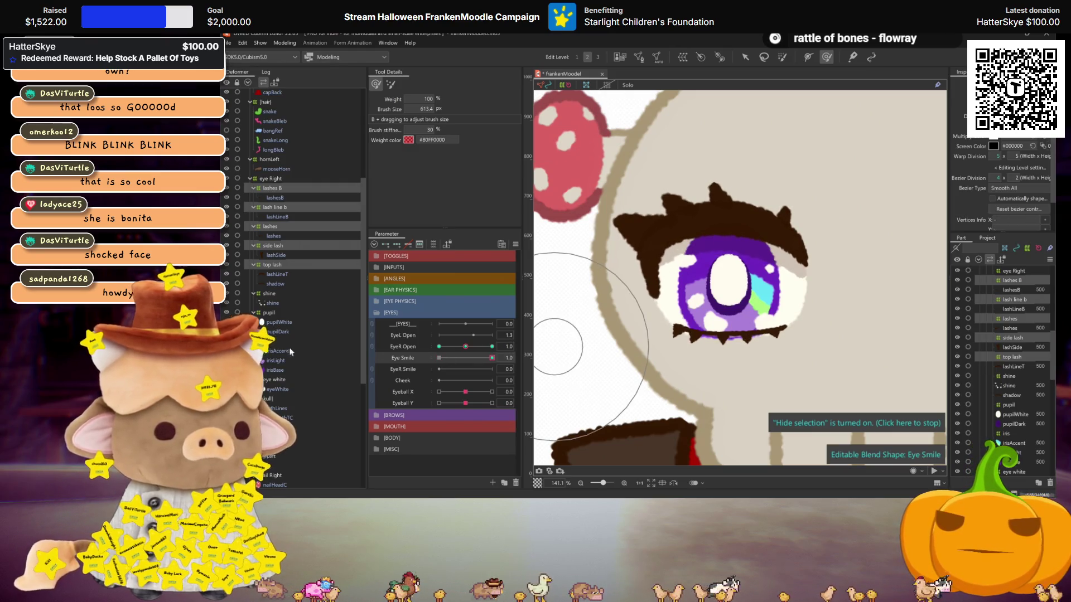
# Reselect the eye white layer and pick the Eye Smile 1.0 key for editing with the mesh shown.
pyautogui.click(716, 400)
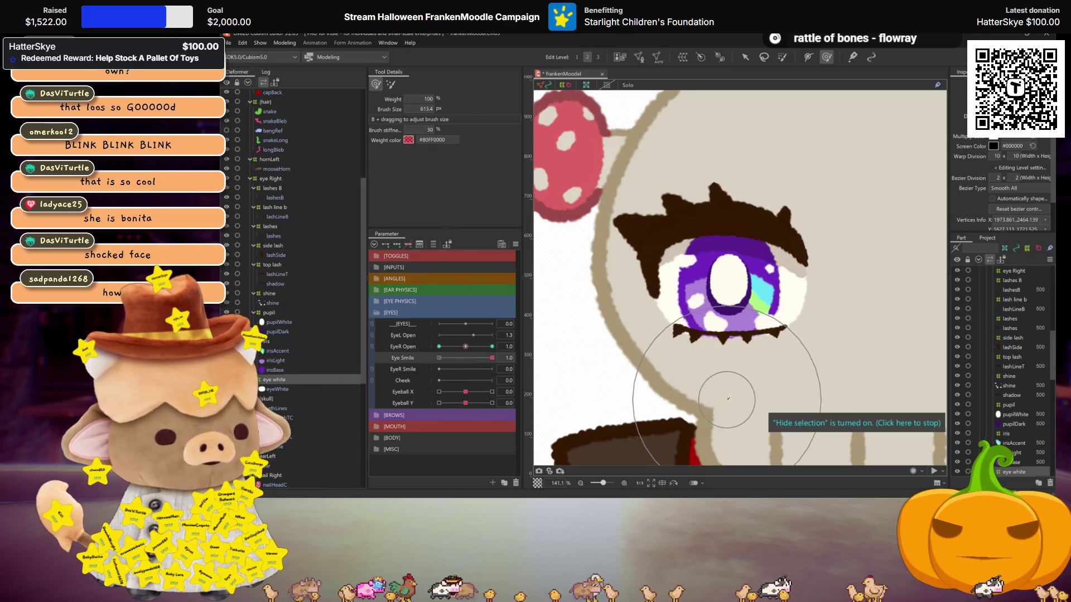
pyautogui.click(728, 402)
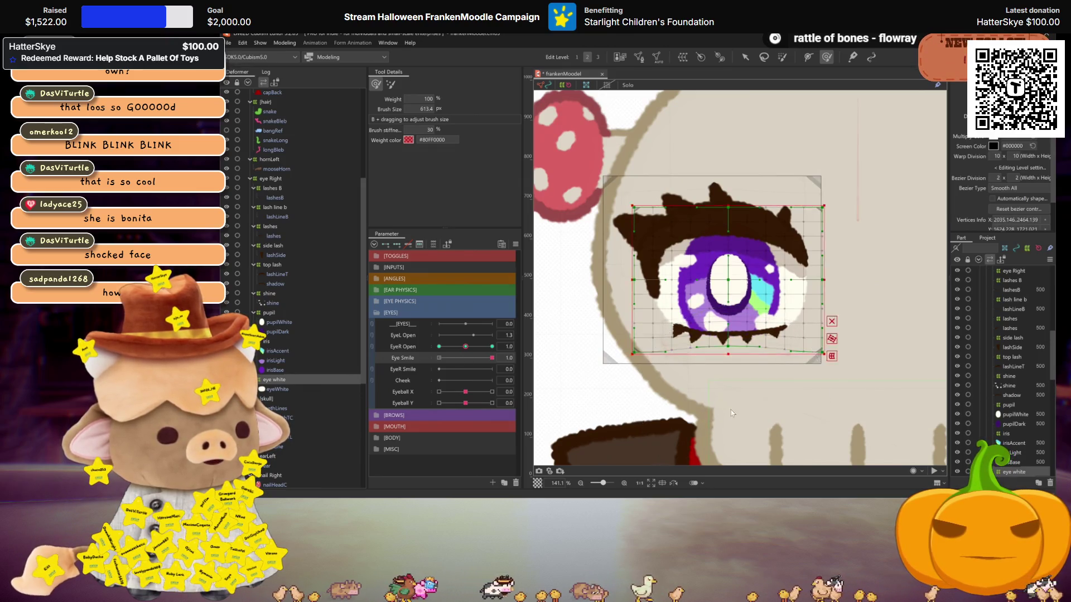
pyautogui.click(558, 400)
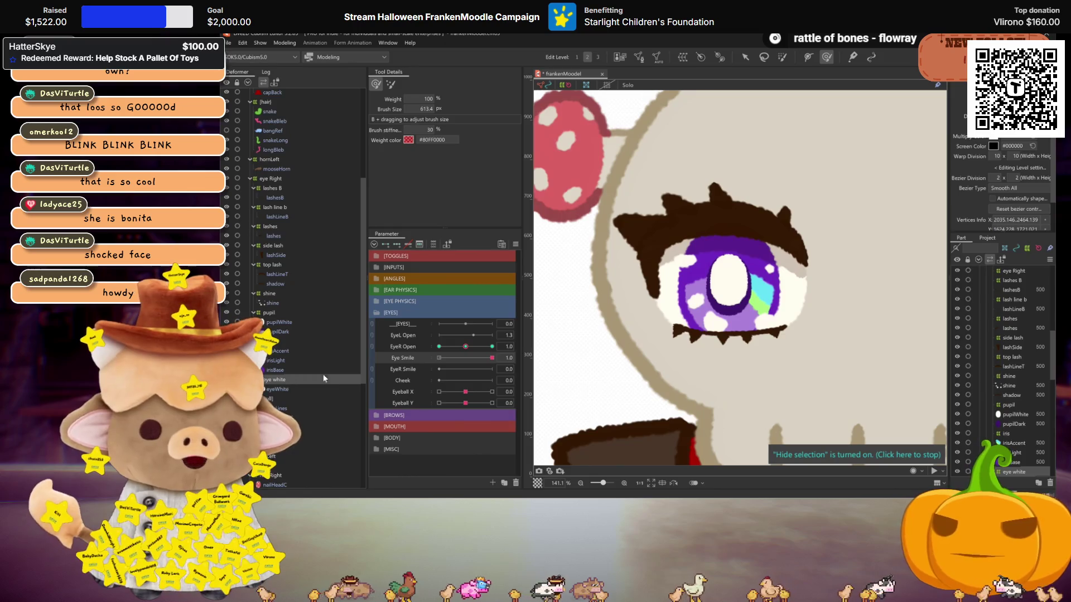
pyautogui.click(438, 363)
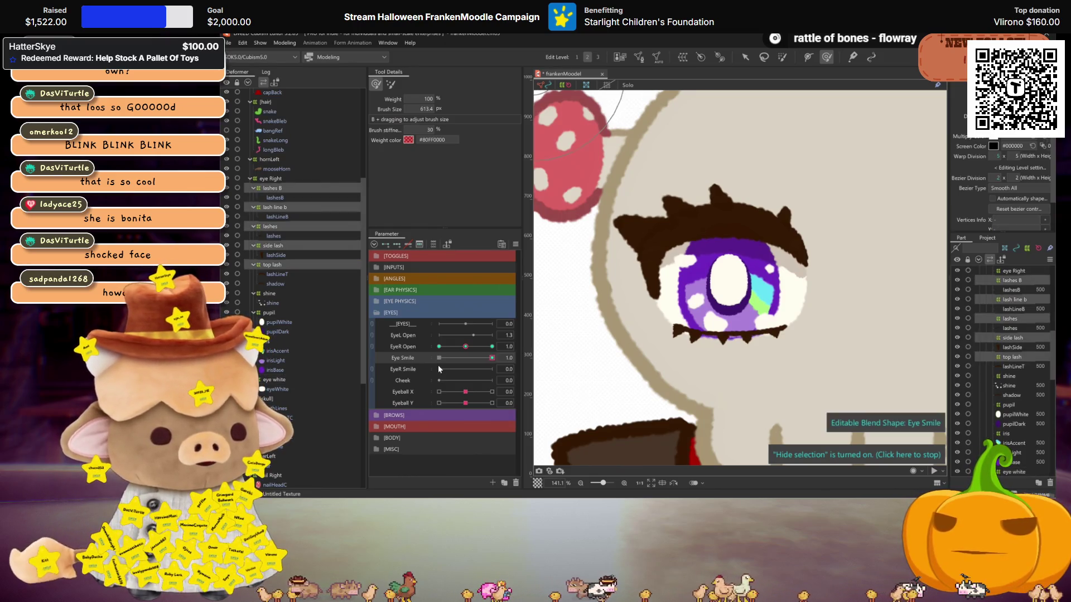
pyautogui.click(276, 378)
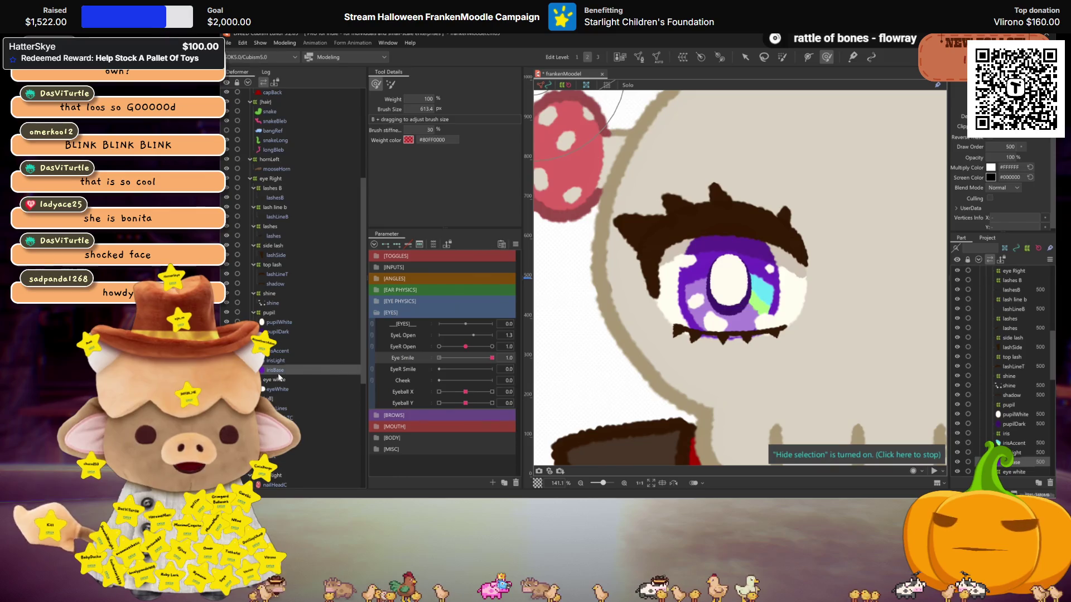
pyautogui.click(492, 358)
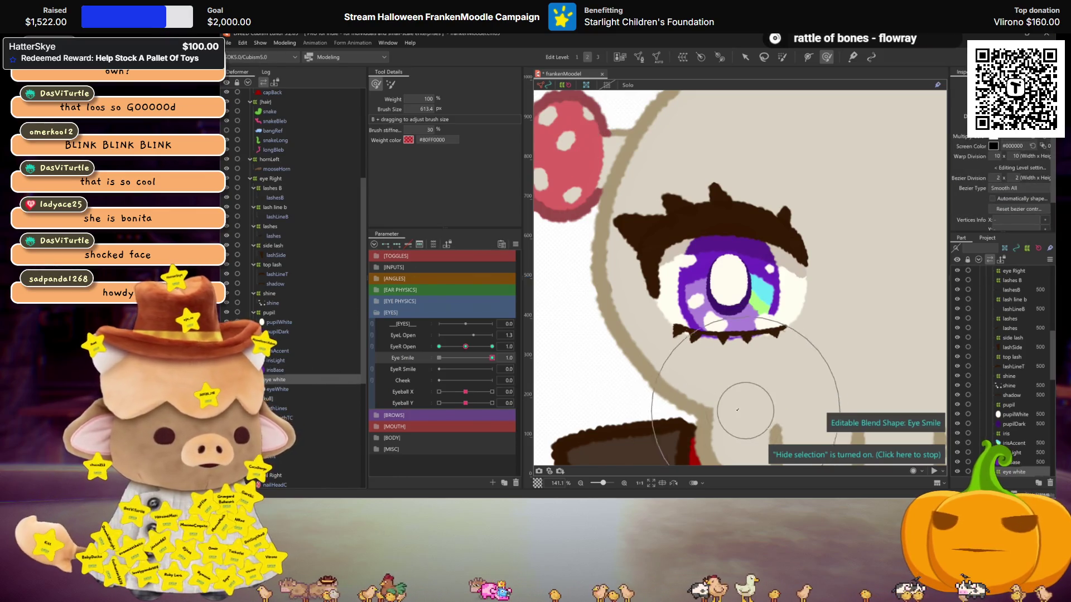
pyautogui.press('h')
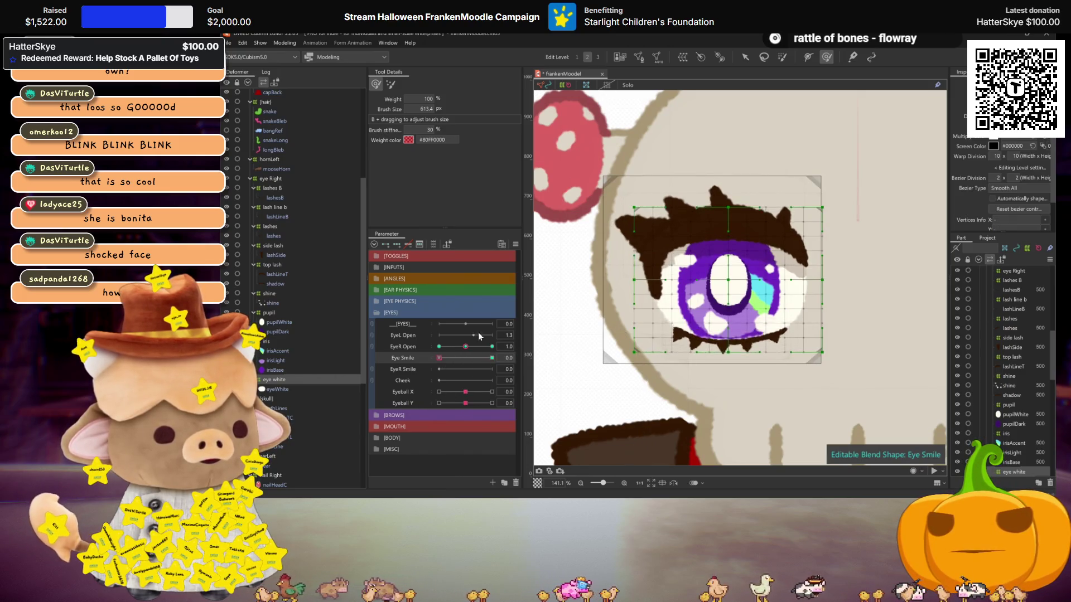
# Preview the right eye closing and reopening, then set Eye Smile to its full value.
pyautogui.moveTo(492, 346); pyautogui.dragTo(400, 346)
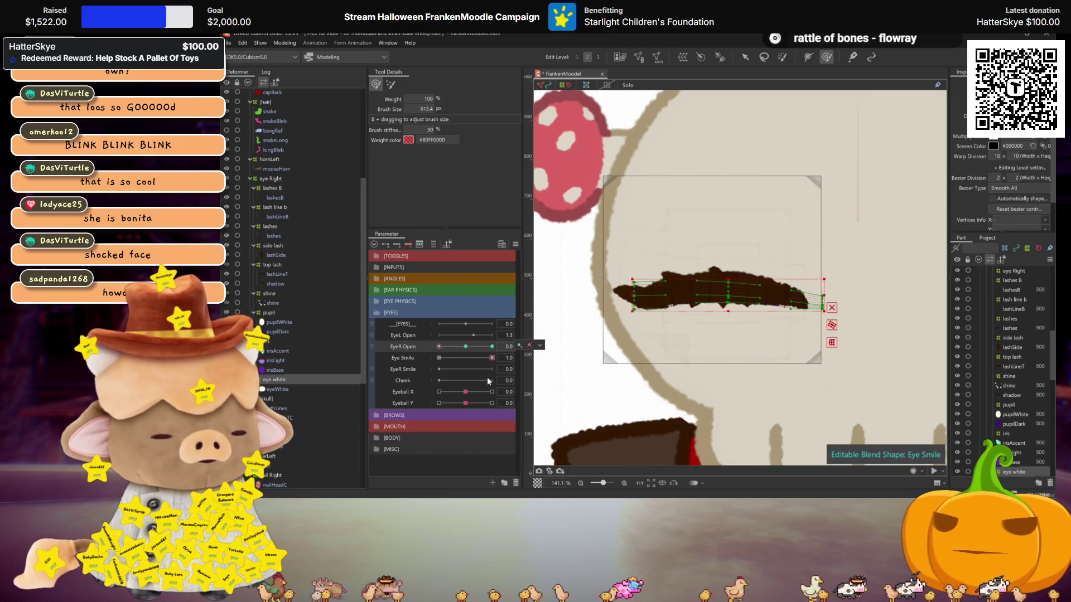
pyautogui.press('h')
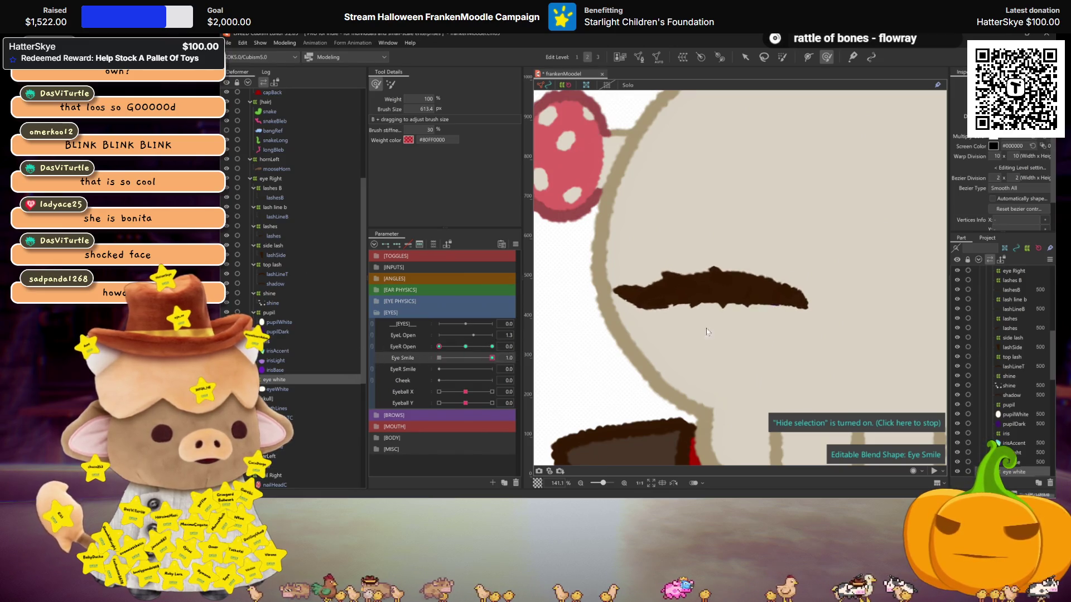
pyautogui.click(465, 346)
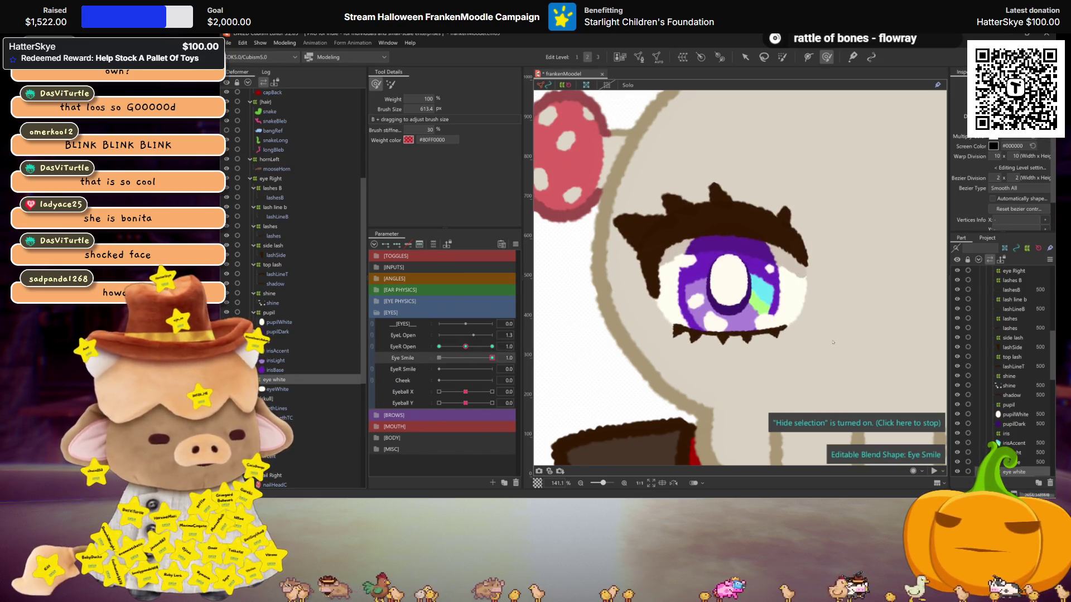
pyautogui.click(492, 357)
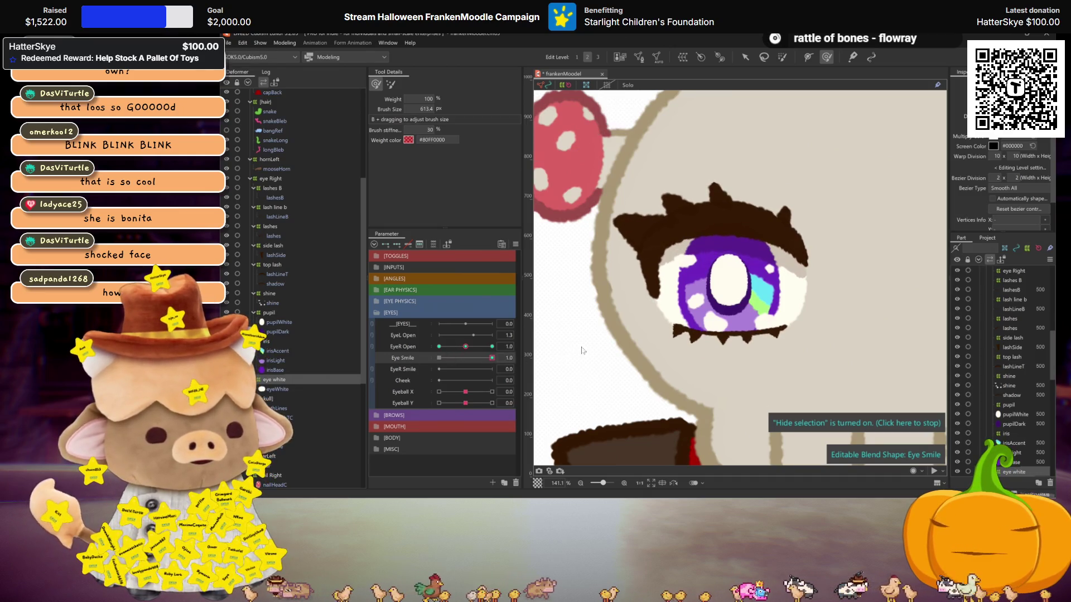
# Widen the shine deformer slightly to the right and select groups of eye vertices.
pyautogui.click(269, 294)
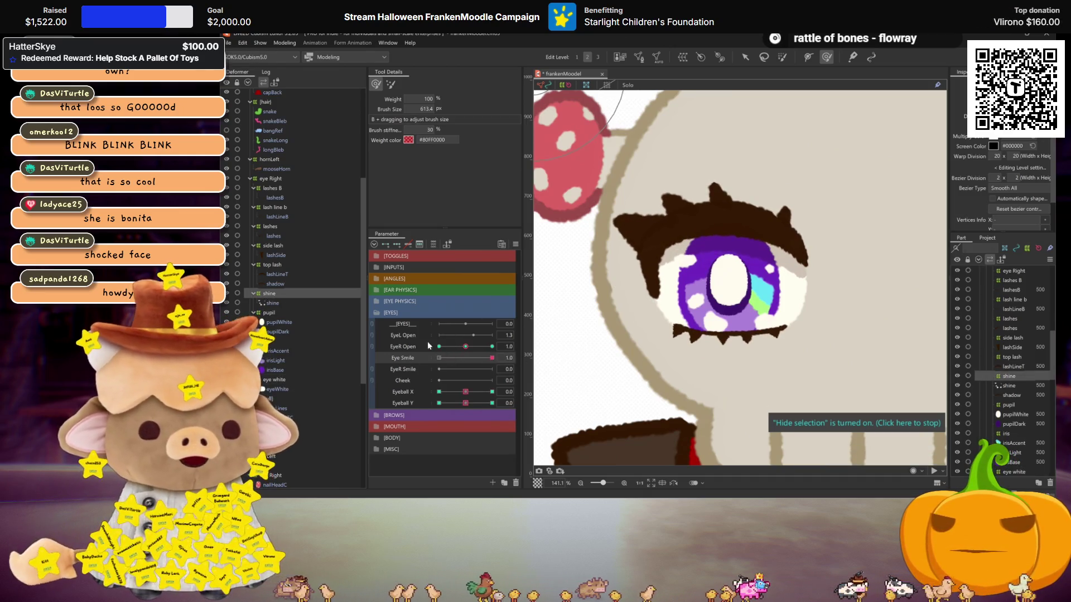
pyautogui.click(744, 57)
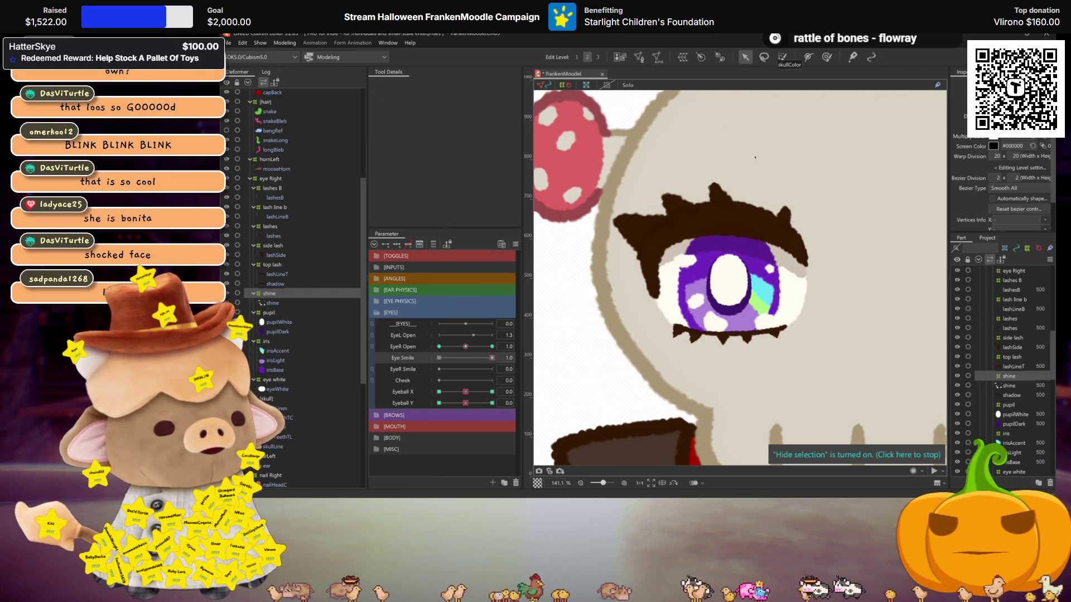
pyautogui.hotkey('ctrl', 'h')
pyautogui.moveTo(793, 295); pyautogui.dragTo(804, 294)
pyautogui.moveTo(708, 284); pyautogui.dragTo(719, 299)
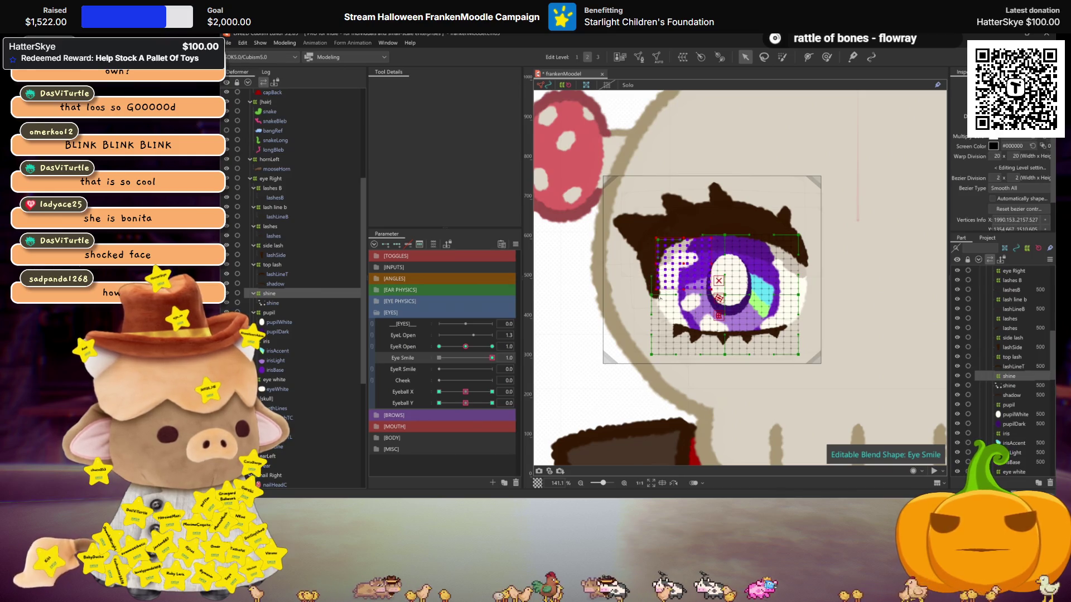
pyautogui.moveTo(641, 292); pyautogui.dragTo(693, 320)
pyautogui.moveTo(832, 348)
pyautogui.mouseDown()
pyautogui.moveTo(801, 357)
pyautogui.moveTo(772, 331)
pyautogui.mouseUp()
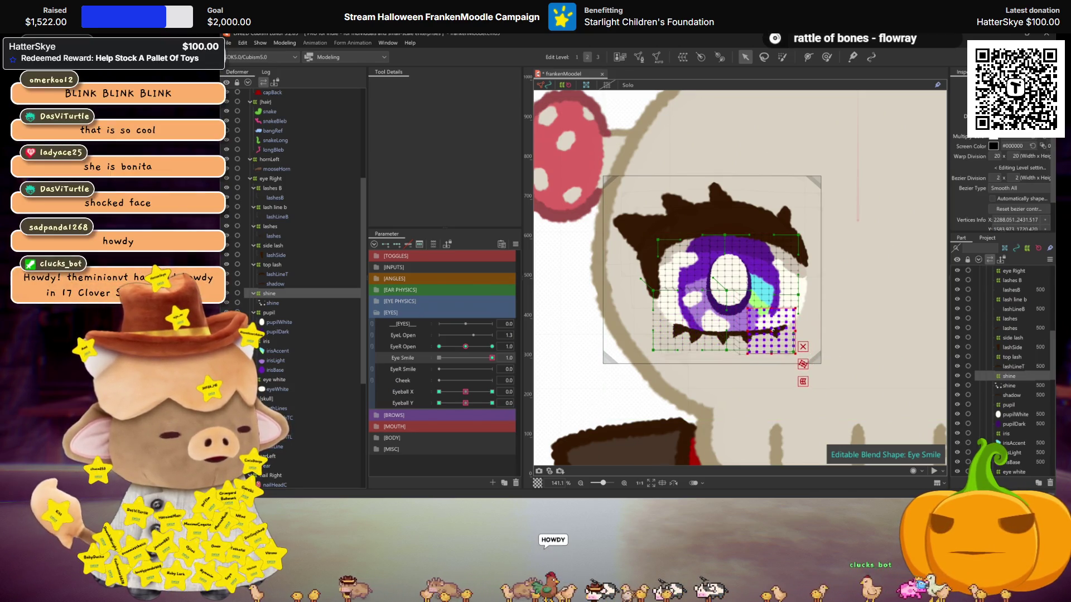
pyautogui.moveTo(814, 282); pyautogui.dragTo(772, 267)
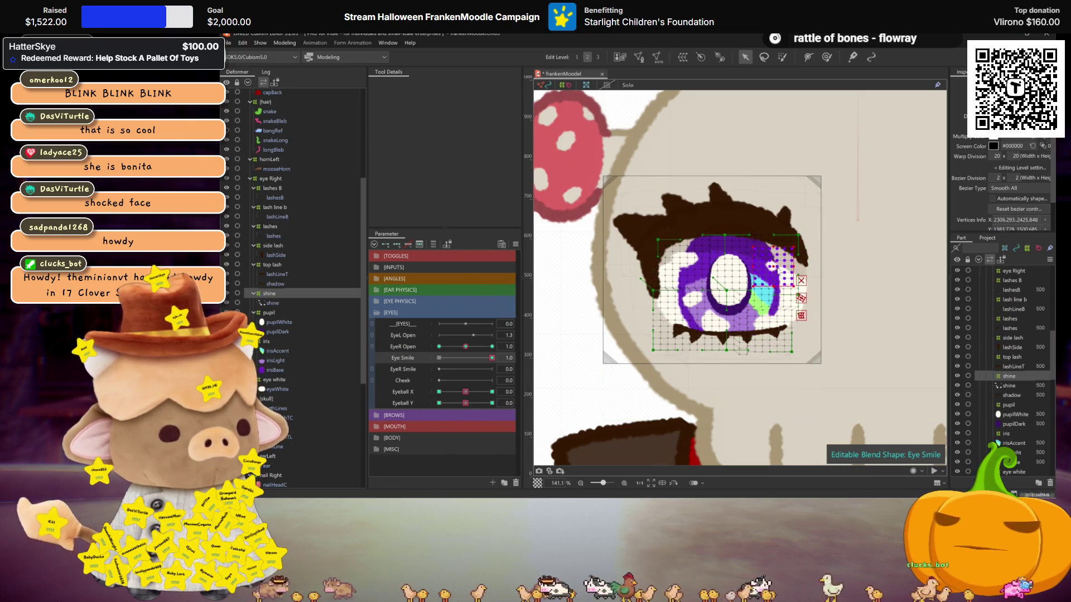
pyautogui.scroll(-1, 778, 266)
pyautogui.hotkey('ctrl', 'h')
# With Eye Smile as the edited blend shape, nudge the pupil points slightly up and right.
pyautogui.click(439, 358)
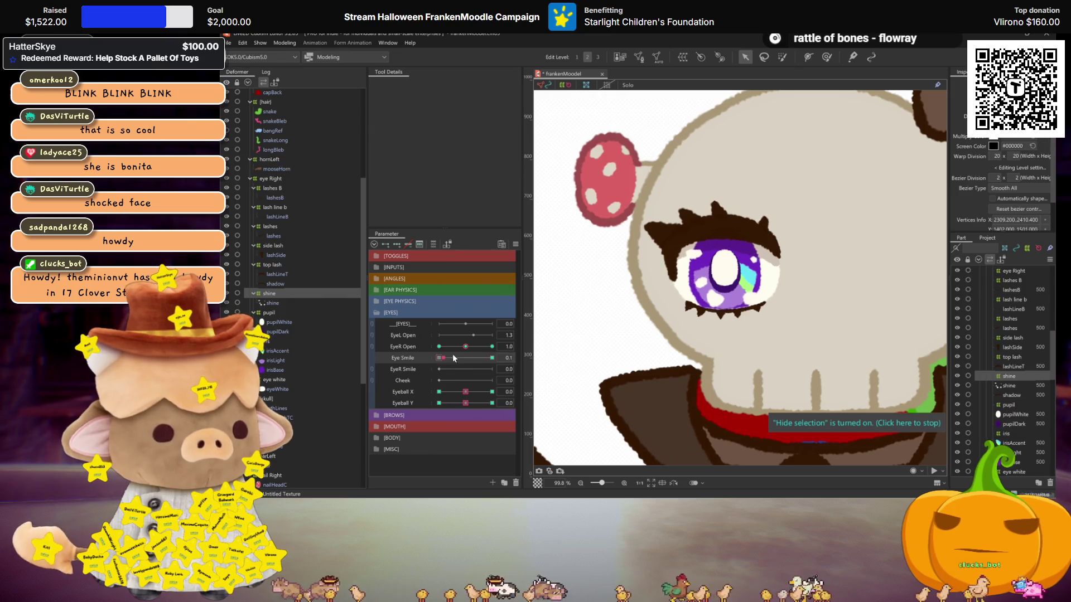
pyautogui.scroll(2, 786, 300)
pyautogui.moveTo(693, 276); pyautogui.dragTo(792, 362)
pyautogui.click(721, 310)
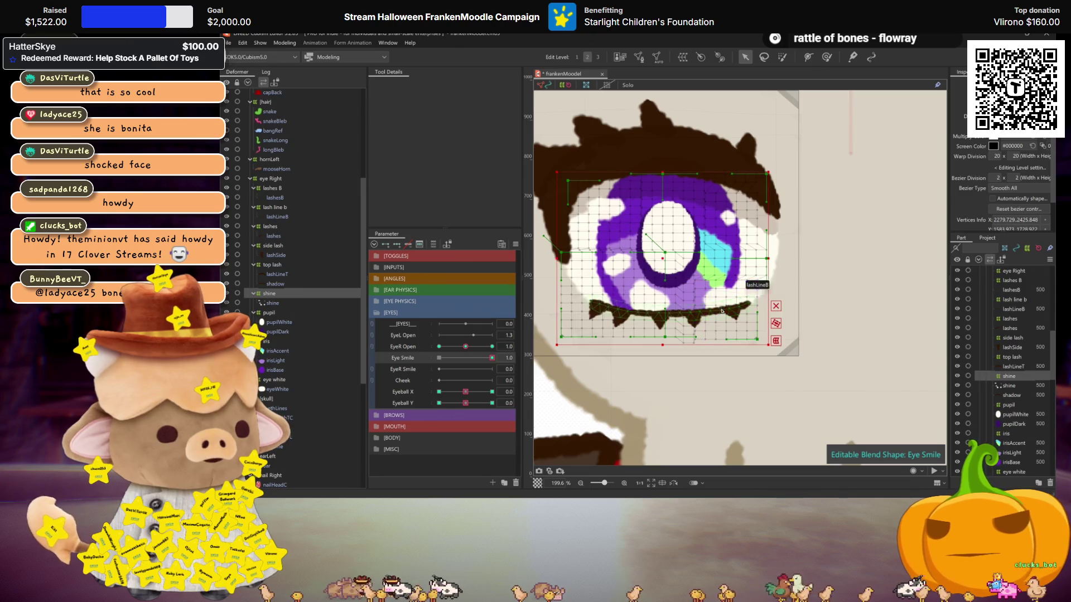
pyautogui.moveTo(690, 274); pyautogui.dragTo(690, 274)
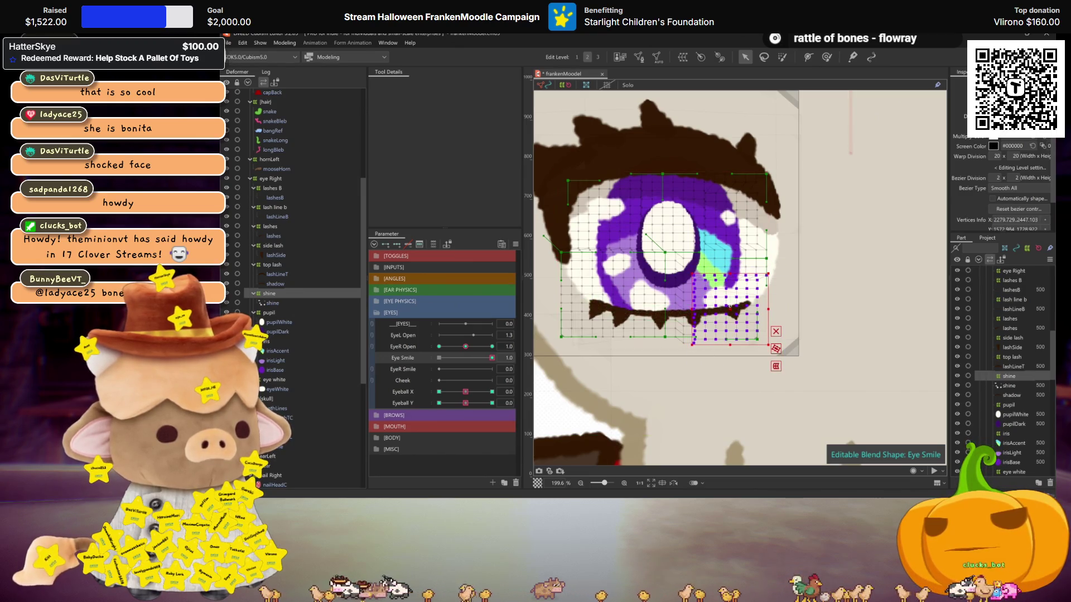
pyautogui.hotkey('ctrl', 'h')
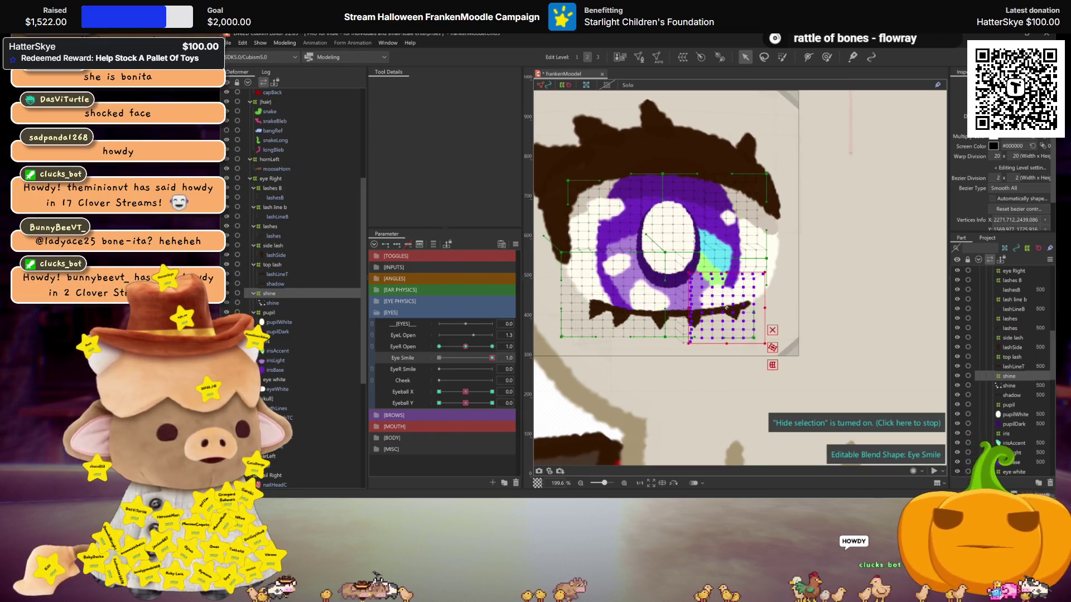
pyautogui.moveTo(726, 307); pyautogui.dragTo(729, 305)
pyautogui.hotkey('ctrl', 'h')
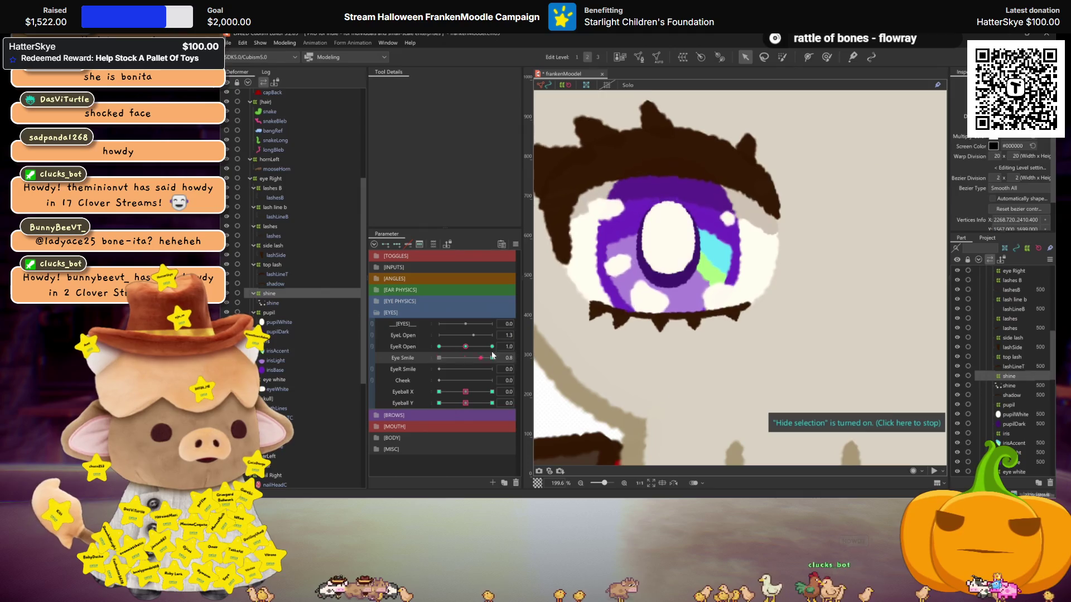
# Key the pupil deformer for Eye Smile and enlarge the pupil mesh slightly outward.
pyautogui.click(281, 311)
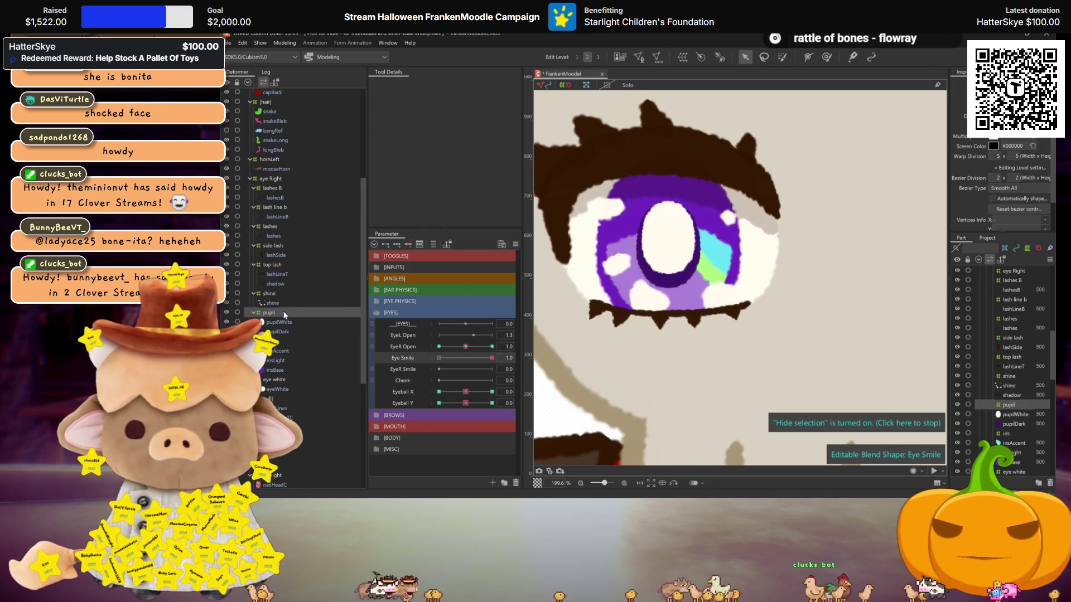
pyautogui.click(383, 243)
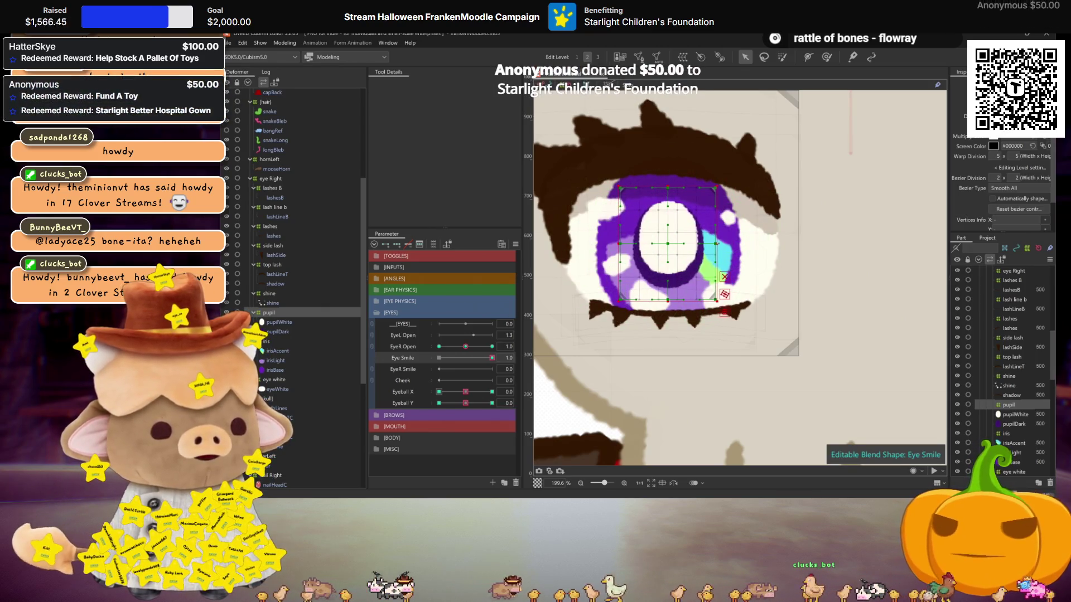
pyautogui.moveTo(716, 188); pyautogui.dragTo(719, 184)
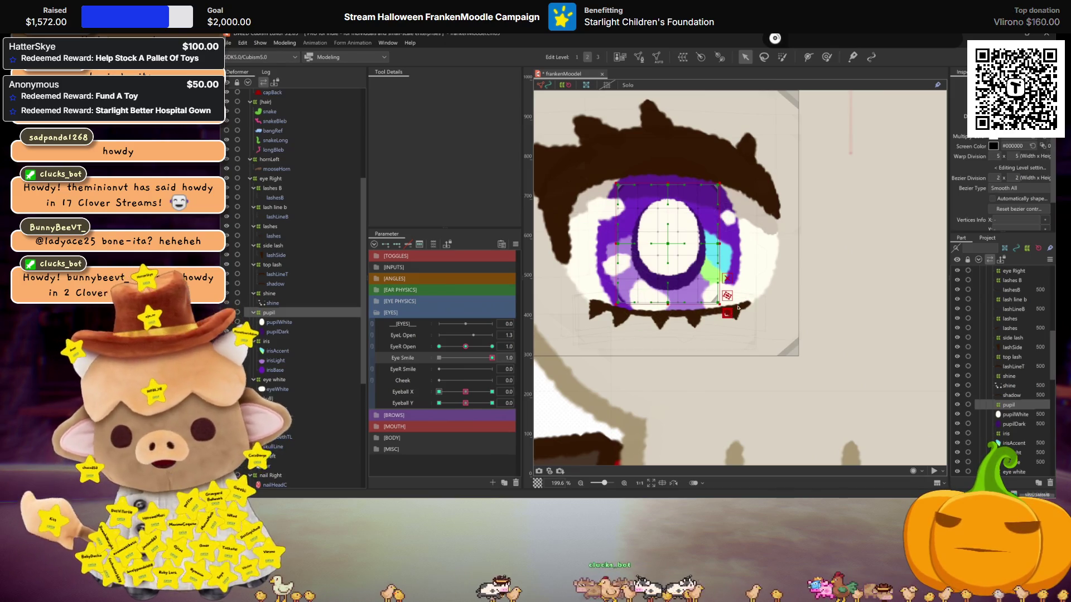
pyautogui.scroll(-5, 736, 310)
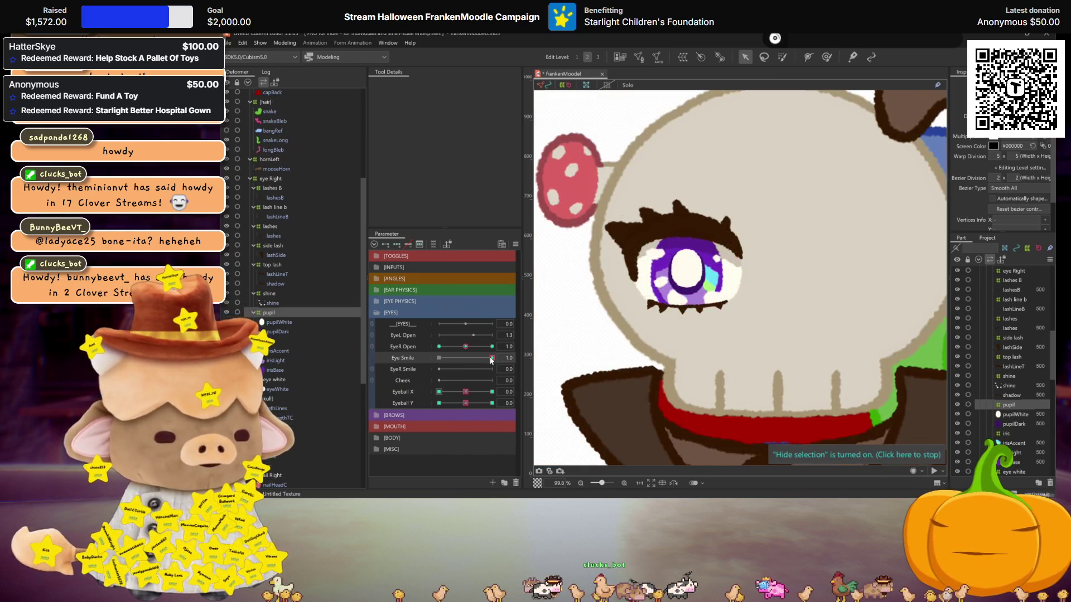
pyautogui.click(491, 358)
pyautogui.scroll(-2, 695, 311)
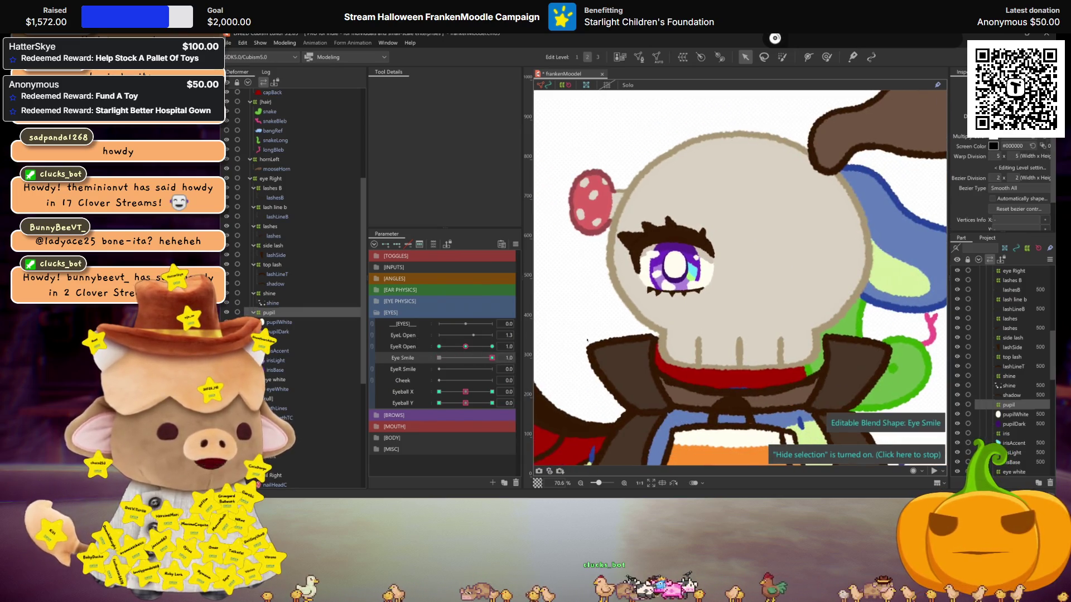
# Select the iris layer, preview the eye without the mesh overlay, and save the model.
pyautogui.click(273, 343)
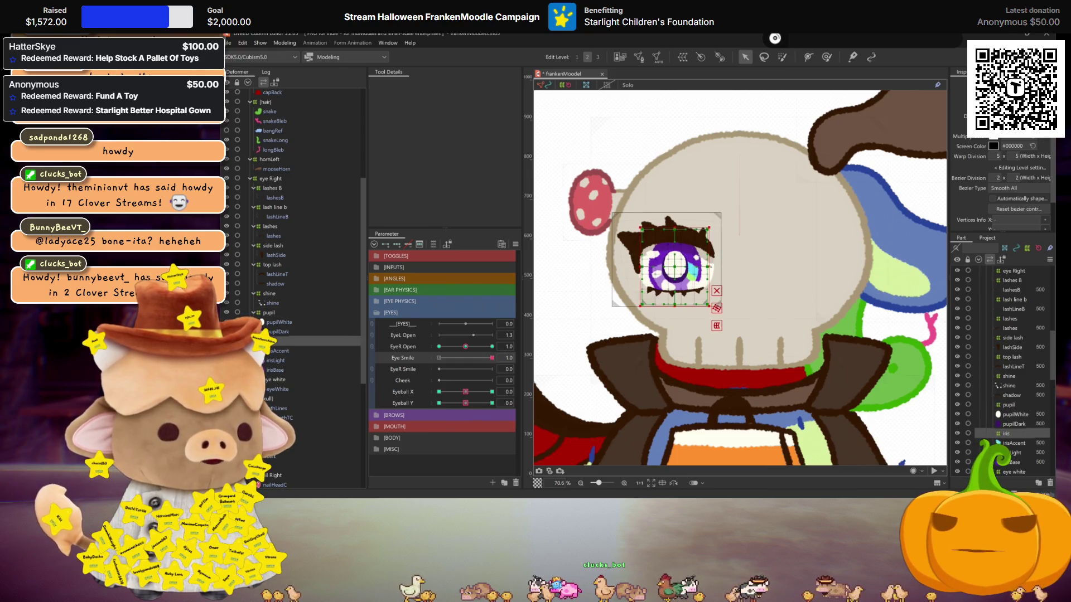
pyautogui.hotkey('ctrl', 'h')
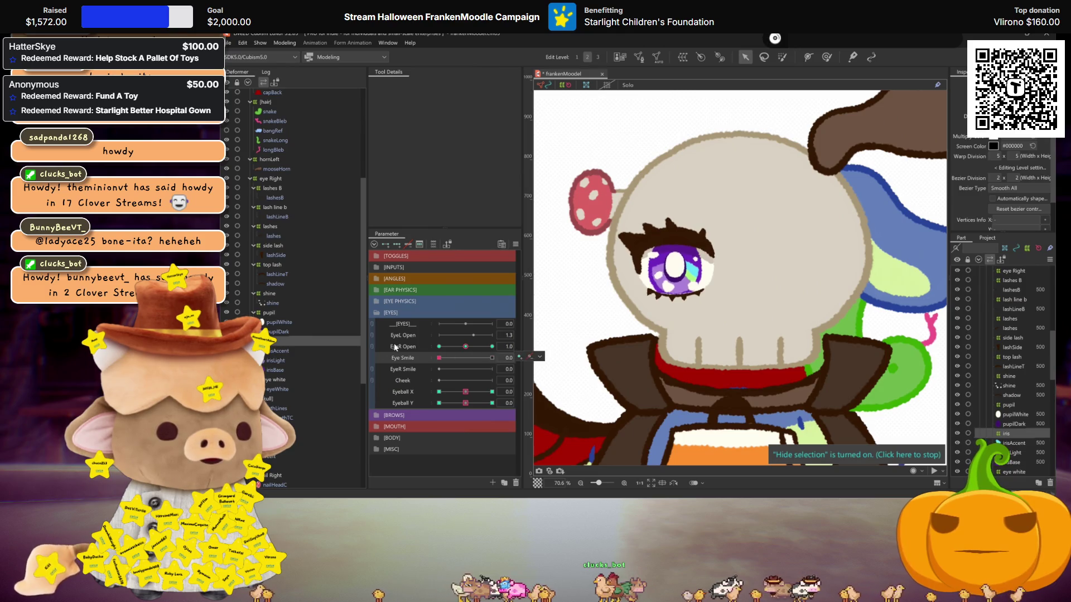
pyautogui.hotkey('ctrl', 'h')
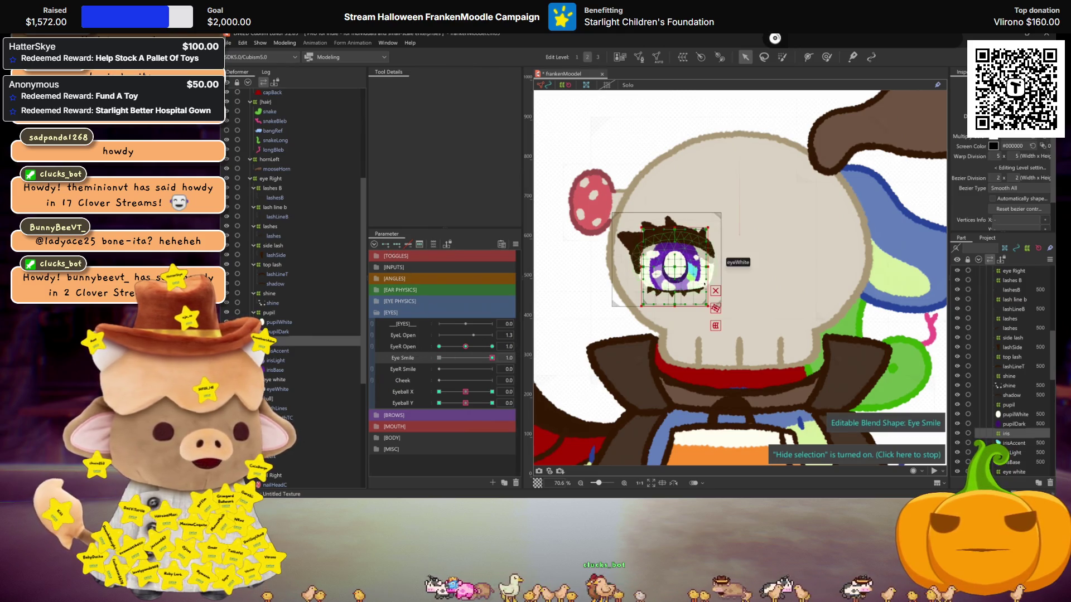
pyautogui.hotkey('ctrl', 'h')
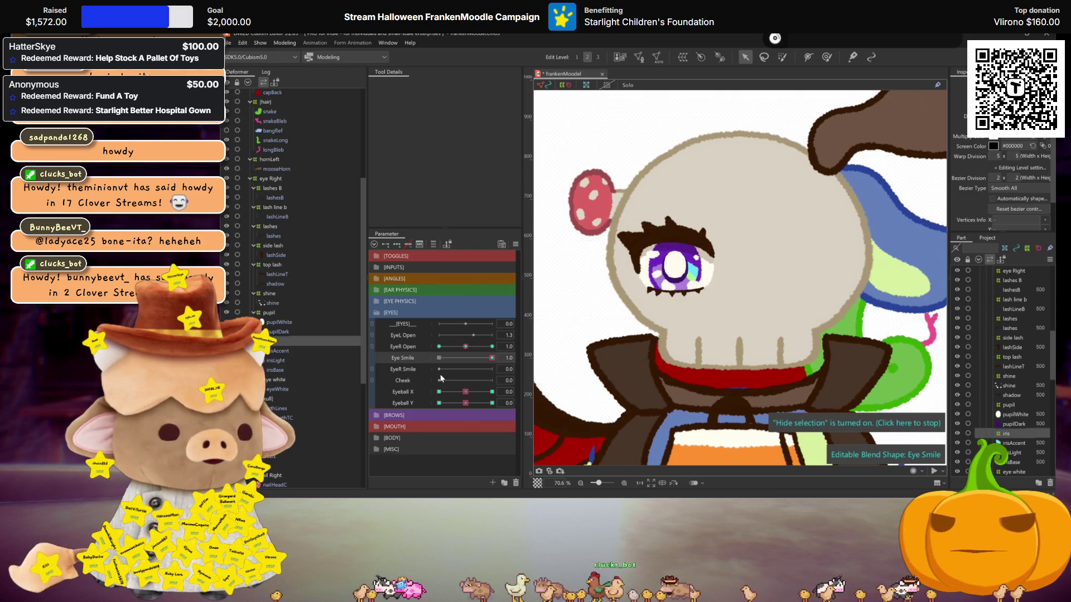
pyautogui.click(493, 358)
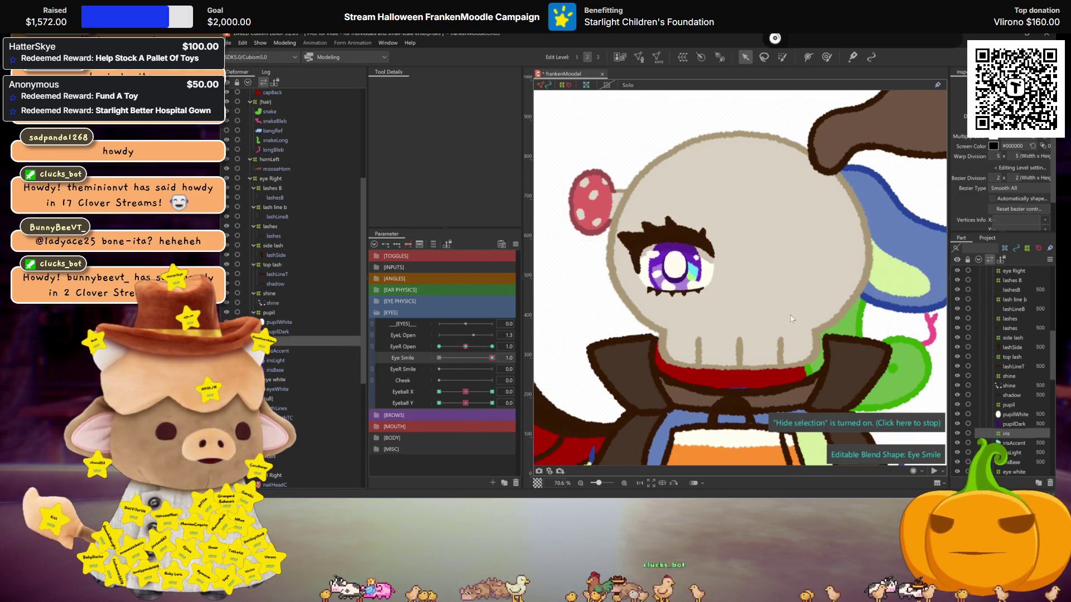
pyautogui.hotkey('ctrl', 's')
pyautogui.click(284, 43)
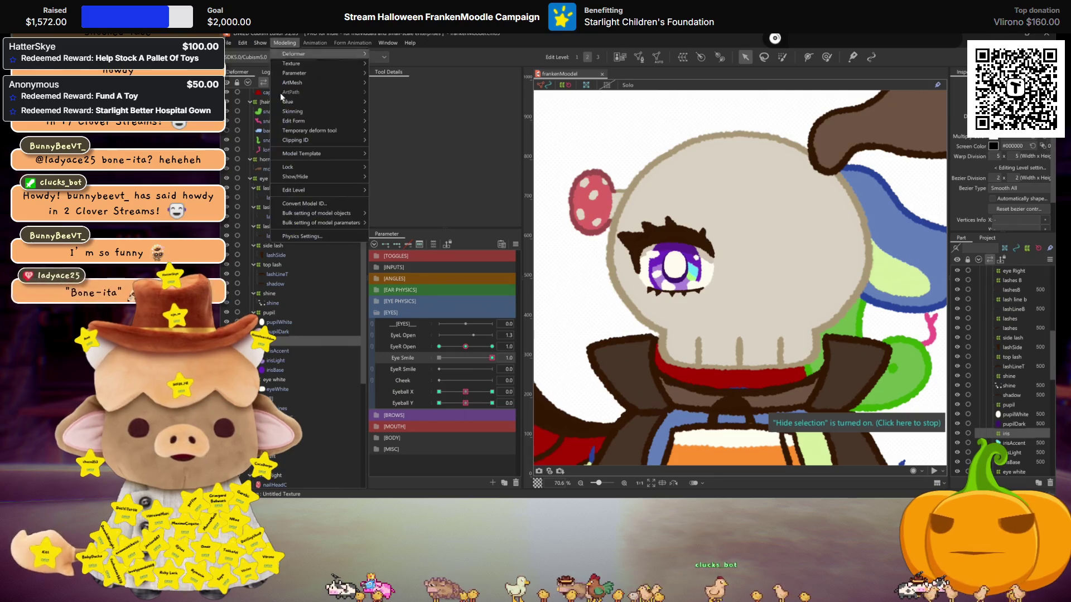
pyautogui.click(306, 239)
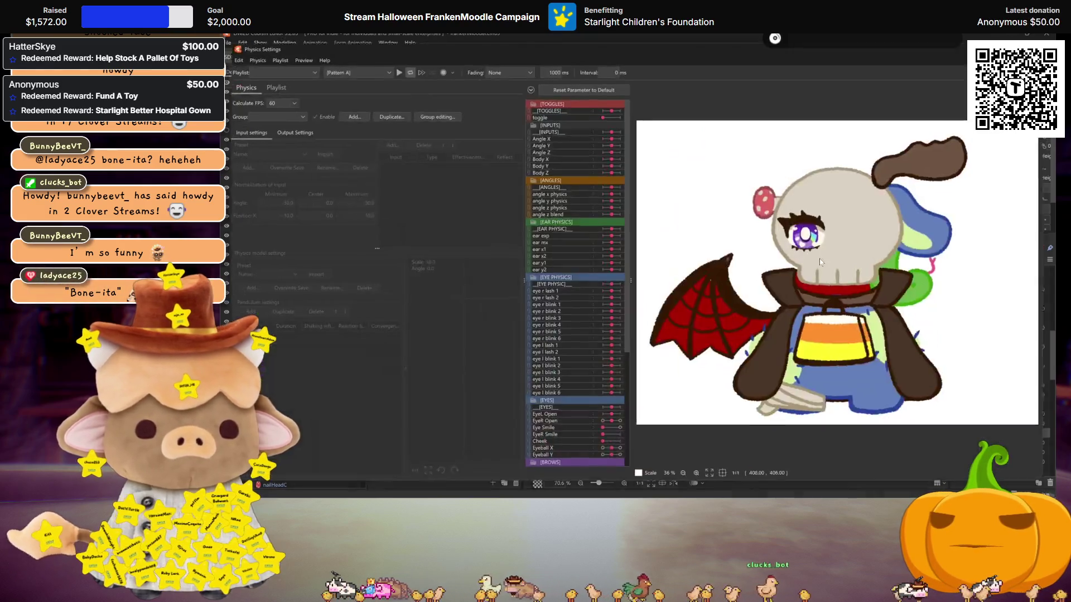
pyautogui.moveTo(885, 316); pyautogui.dragTo(891, 331)
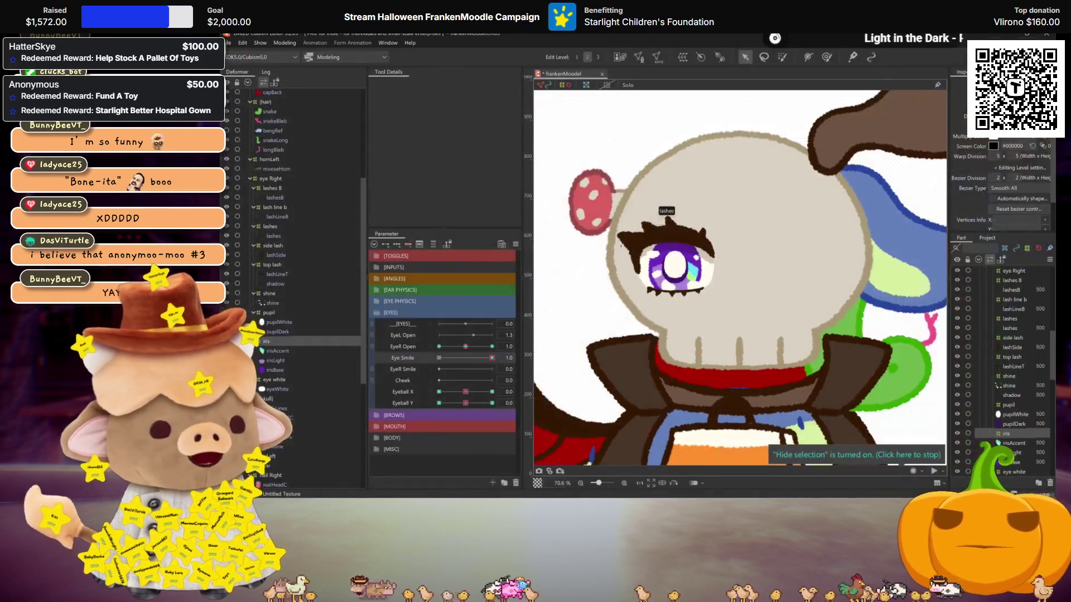
# Reset Eye Smile to 0, save, and confirm the Brow Form parameter settings under BROWS.
pyautogui.click(441, 360)
pyautogui.hotkey('ctrl', 's')
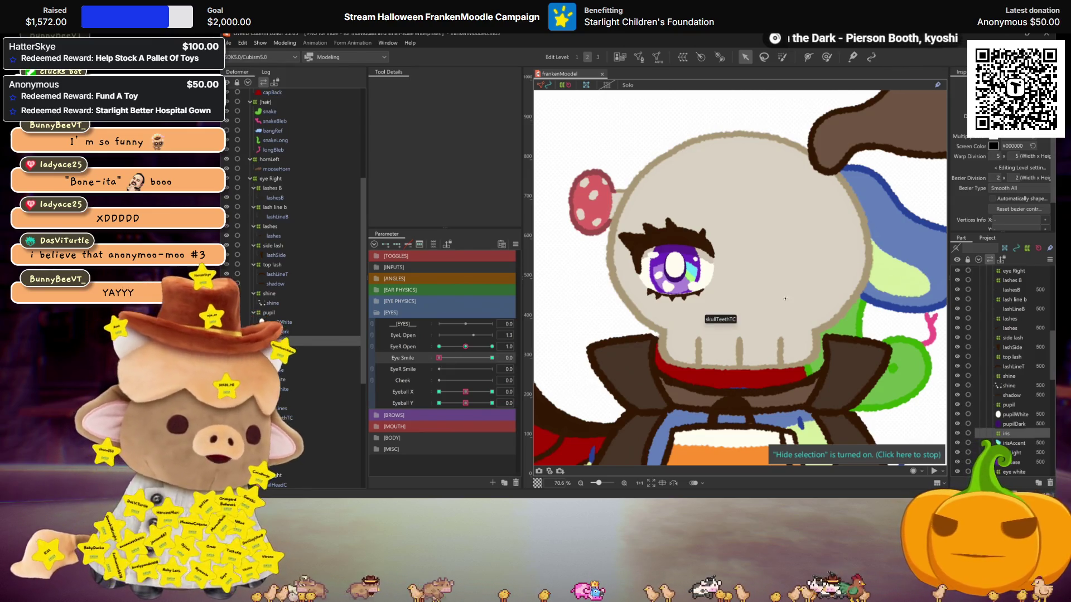
pyautogui.scroll(-2, 764, 301)
pyautogui.scroll(2, 803, 312)
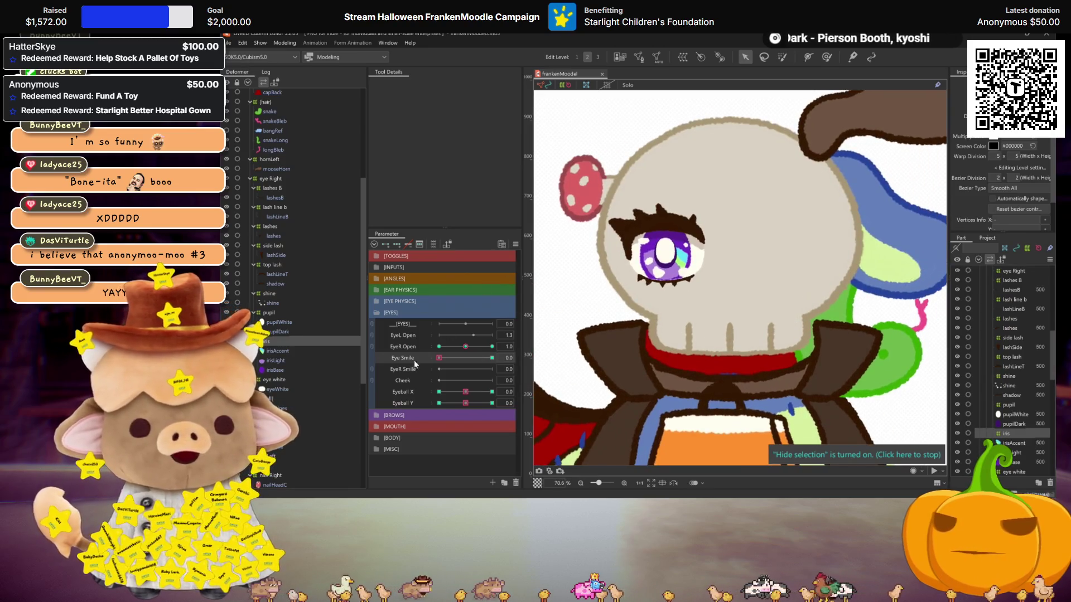
pyautogui.click(393, 415)
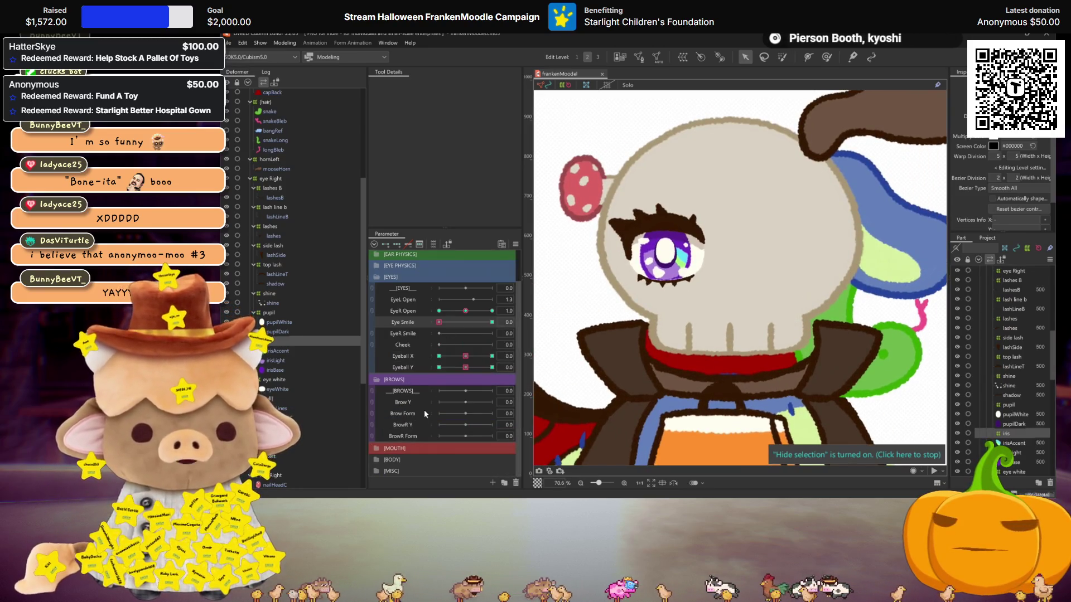
pyautogui.rightClick(410, 414)
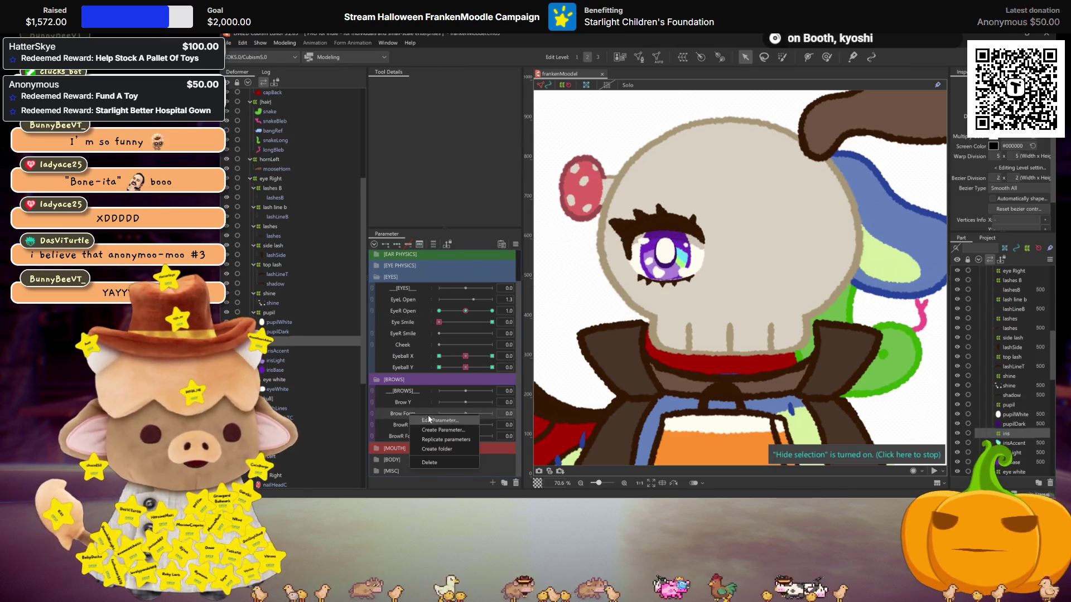
pyautogui.click(440, 419)
pyautogui.click(621, 322)
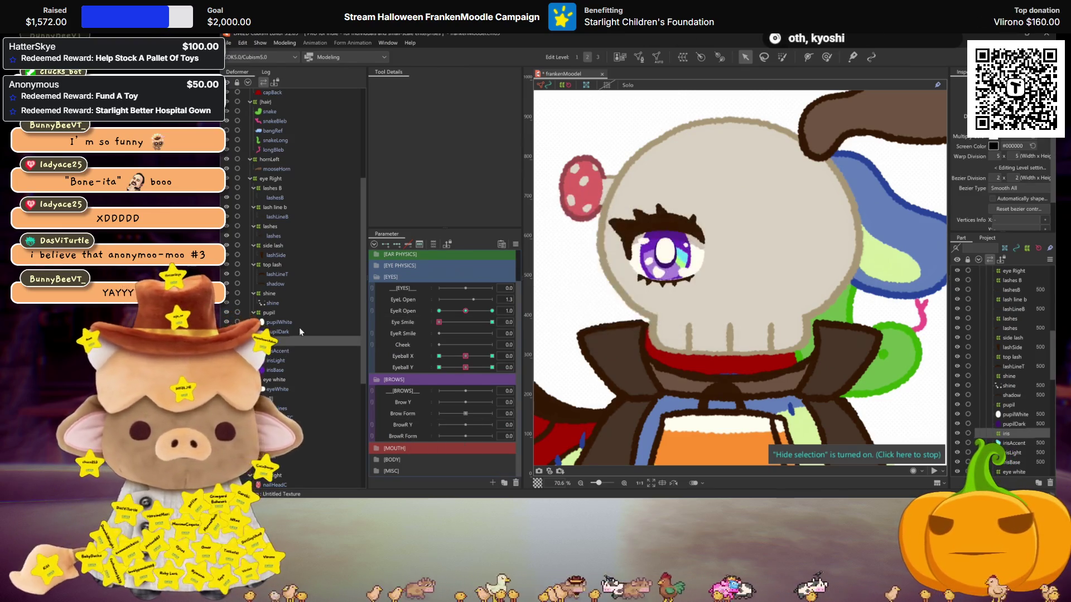
# Select the five lash deformers and add Brow Form keys at -1, 0 and 1.
pyautogui.click(276, 264)
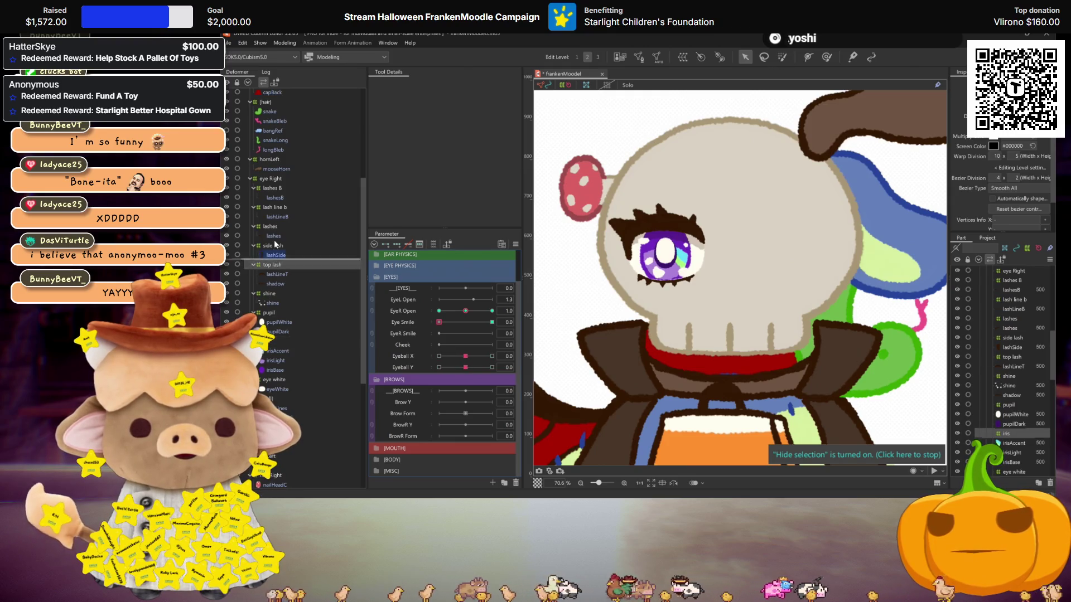
pyautogui.keyDown('ctrl'); pyautogui.click(276, 246); pyautogui.keyUp('ctrl')
pyautogui.keyDown('ctrl'); pyautogui.click(270, 227); pyautogui.keyUp('ctrl')
pyautogui.keyDown('ctrl'); pyautogui.click(273, 207); pyautogui.keyUp('ctrl')
pyautogui.keyDown('ctrl'); pyautogui.click(269, 188); pyautogui.keyUp('ctrl')
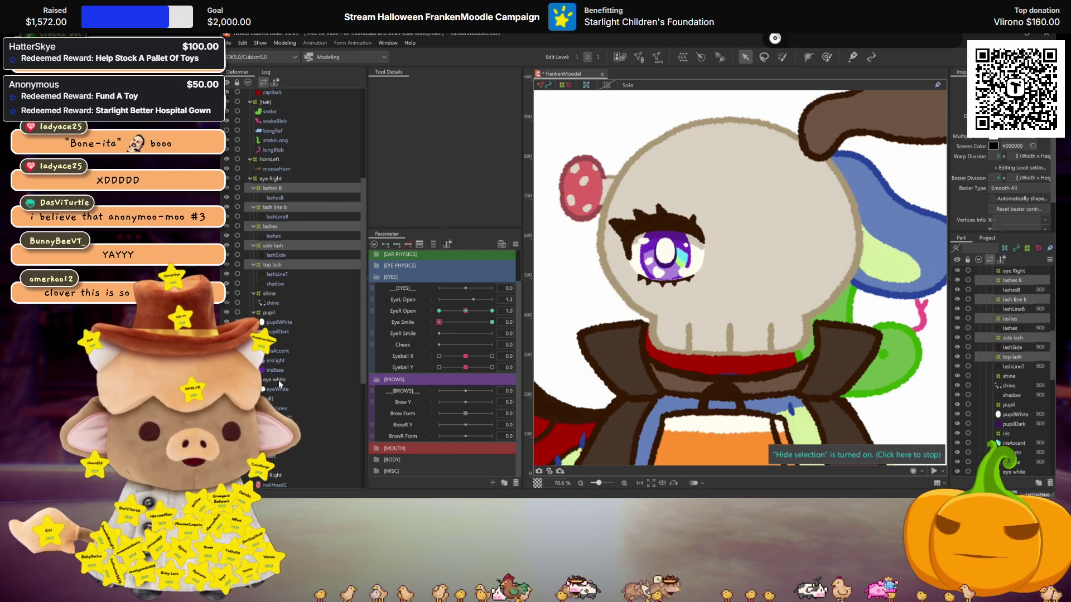
pyautogui.click(414, 414)
pyautogui.click(401, 240)
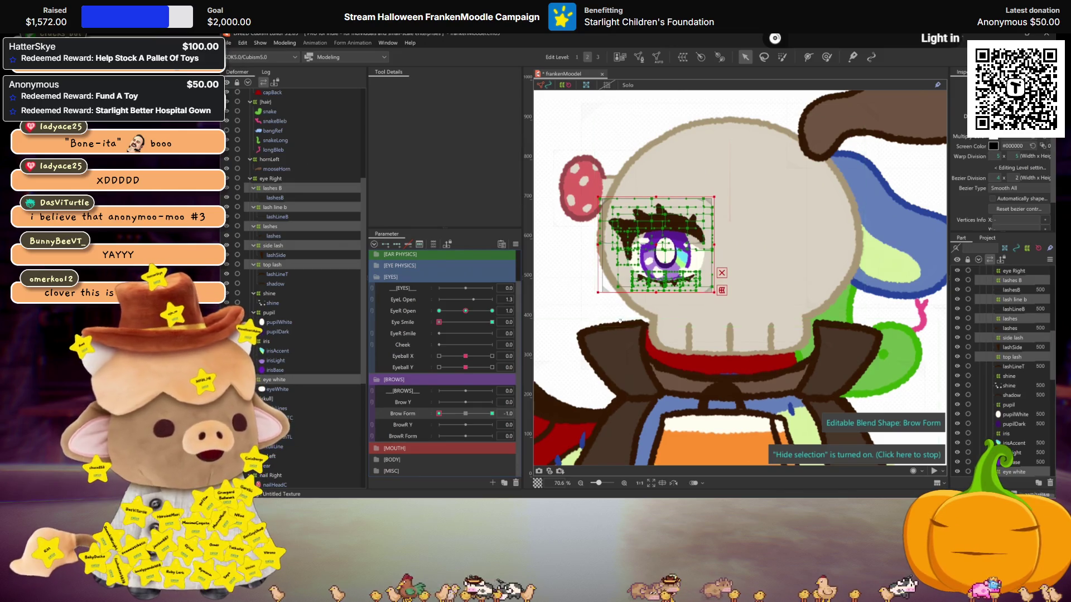
# Wrap the eye in a temporary warp and pull the lashes and outer corner down.
pyautogui.scroll(2, 583, 229)
pyautogui.click(776, 302)
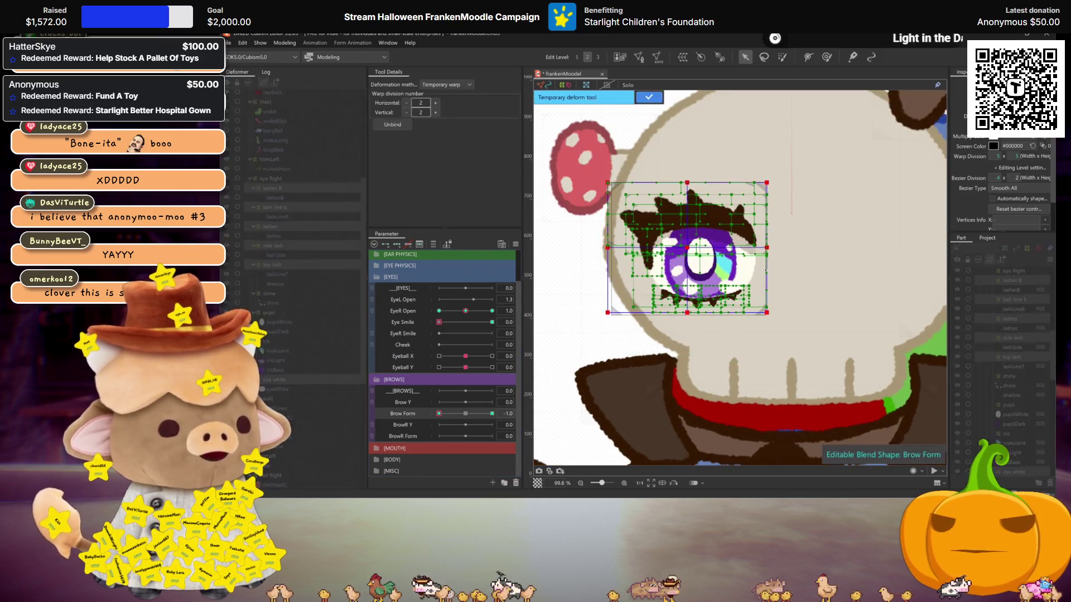
pyautogui.moveTo(767, 247); pyautogui.dragTo(767, 263)
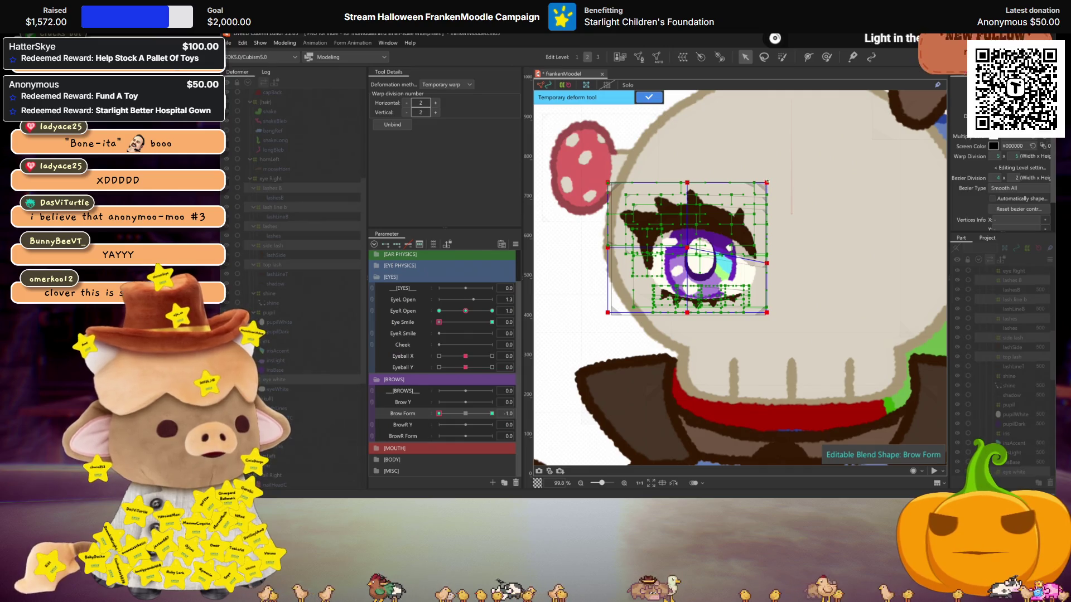
pyautogui.moveTo(687, 247); pyautogui.dragTo(690, 253)
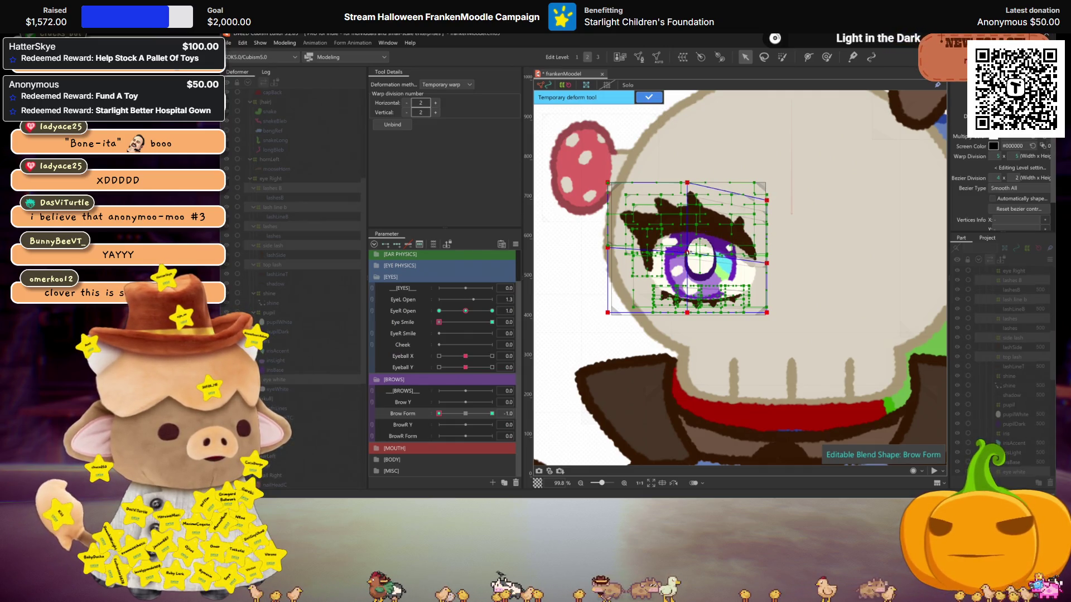
pyautogui.moveTo(688, 183); pyautogui.dragTo(688, 187)
pyautogui.moveTo(765, 204); pyautogui.dragTo(766, 220)
pyautogui.moveTo(766, 263); pyautogui.dragTo(767, 274)
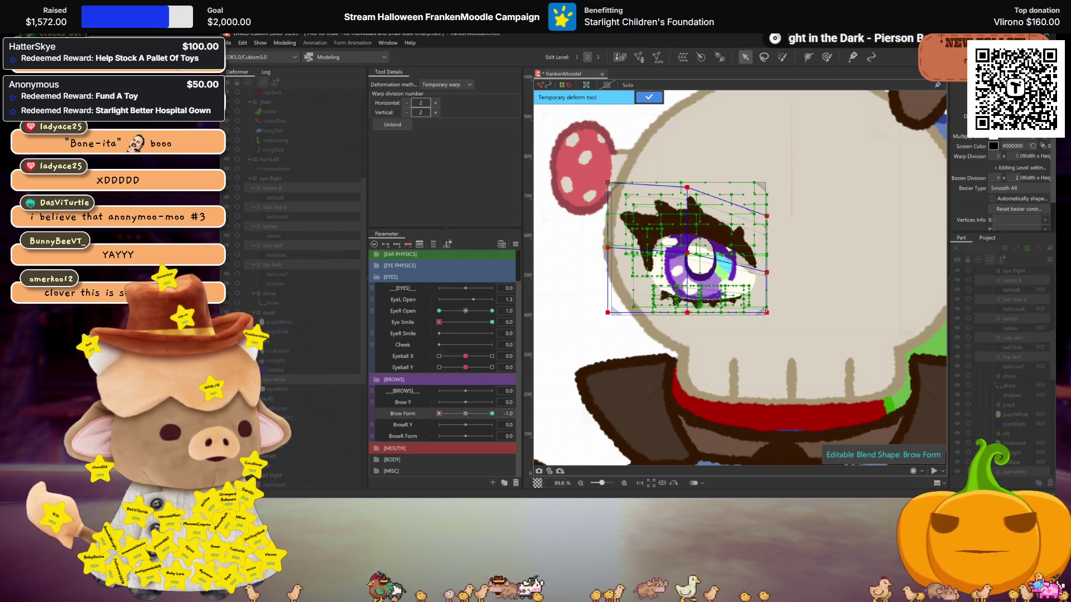
# Preview Brow Form at 0.5, then at -1 tilt the warp's upper-left and top-middle upward.
pyautogui.hotkey('ctrl', 'h')
pyautogui.scroll(-3, 725, 279)
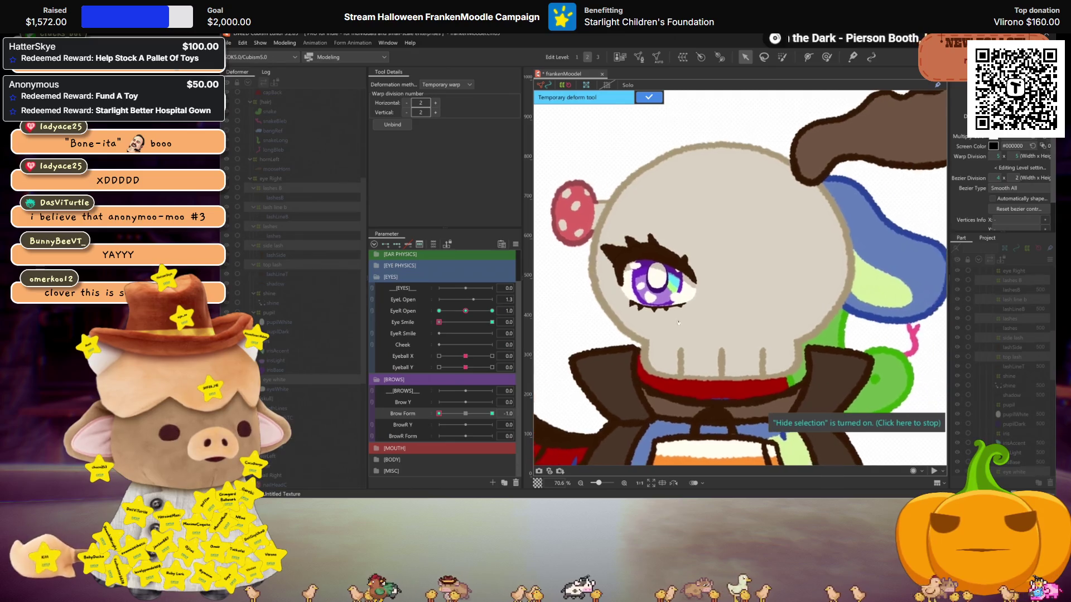
pyautogui.click(437, 415)
pyautogui.click(439, 413)
pyautogui.hotkey('ctrl', 'h')
pyautogui.scroll(4, 660, 222)
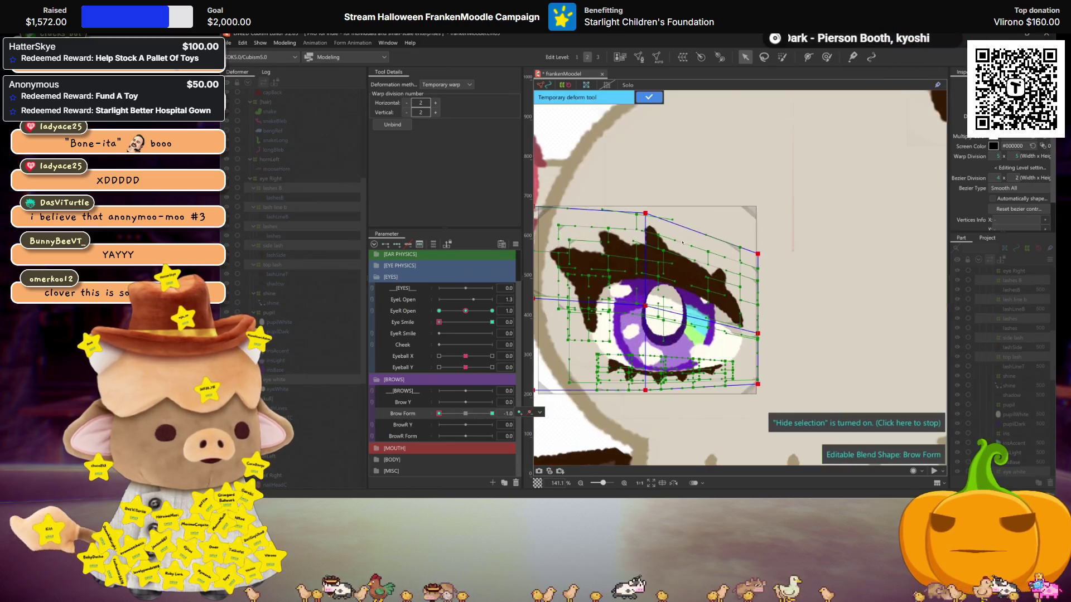
pyautogui.moveTo(641, 217); pyautogui.dragTo(642, 212)
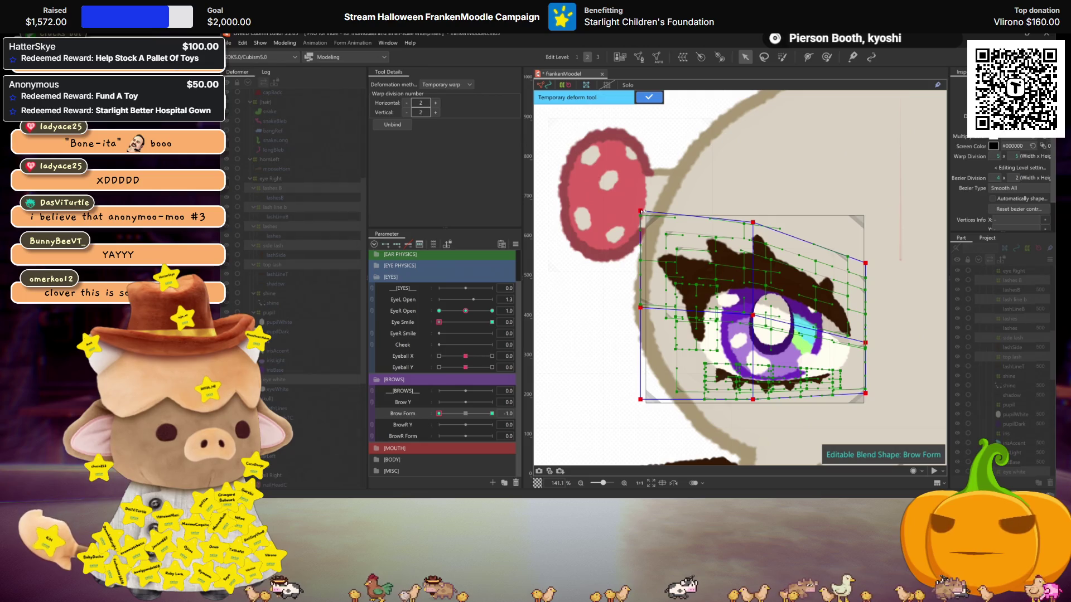
pyautogui.moveTo(758, 222); pyautogui.dragTo(761, 218)
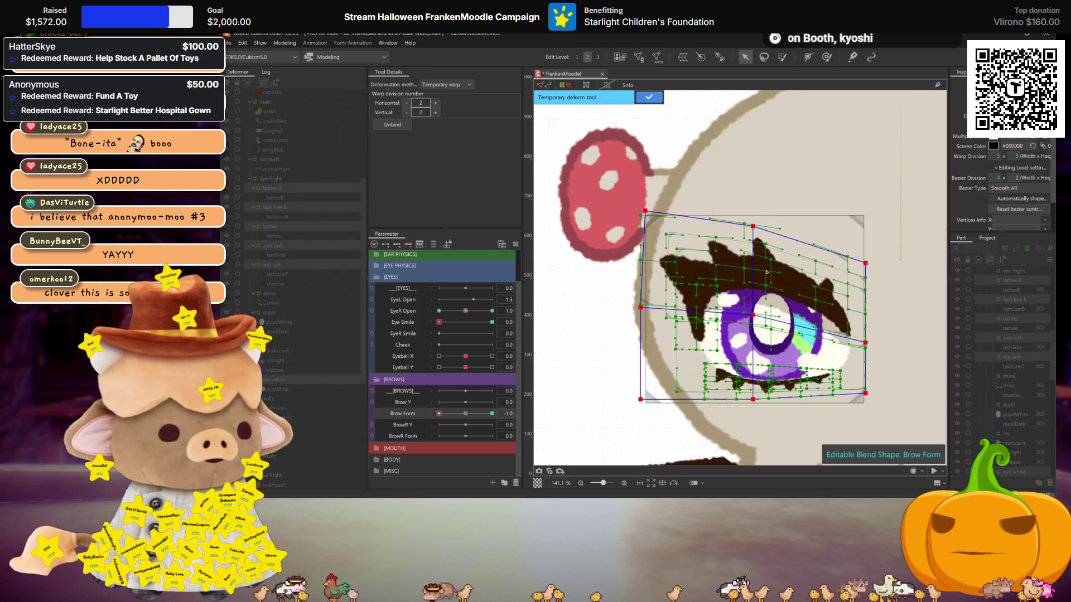
# Test the Brow Form deformation, set it back to -1.0, and finish the temporary warp.
pyautogui.hotkey('ctrl', 'h')
pyautogui.scroll(-3, 548, 353)
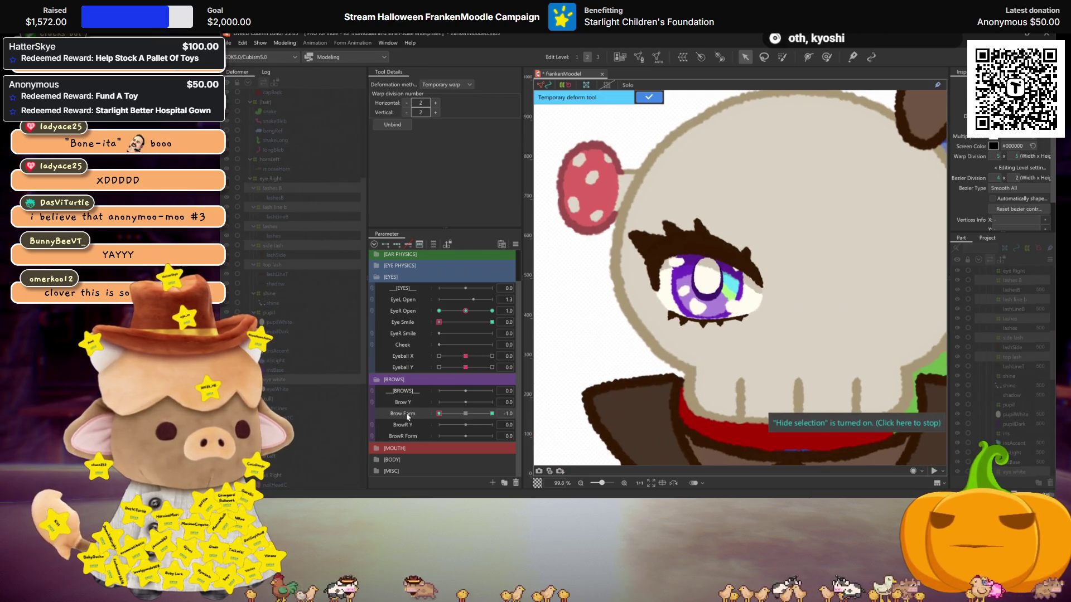
pyautogui.click(406, 413)
pyautogui.hotkey('ctrl', 'h')
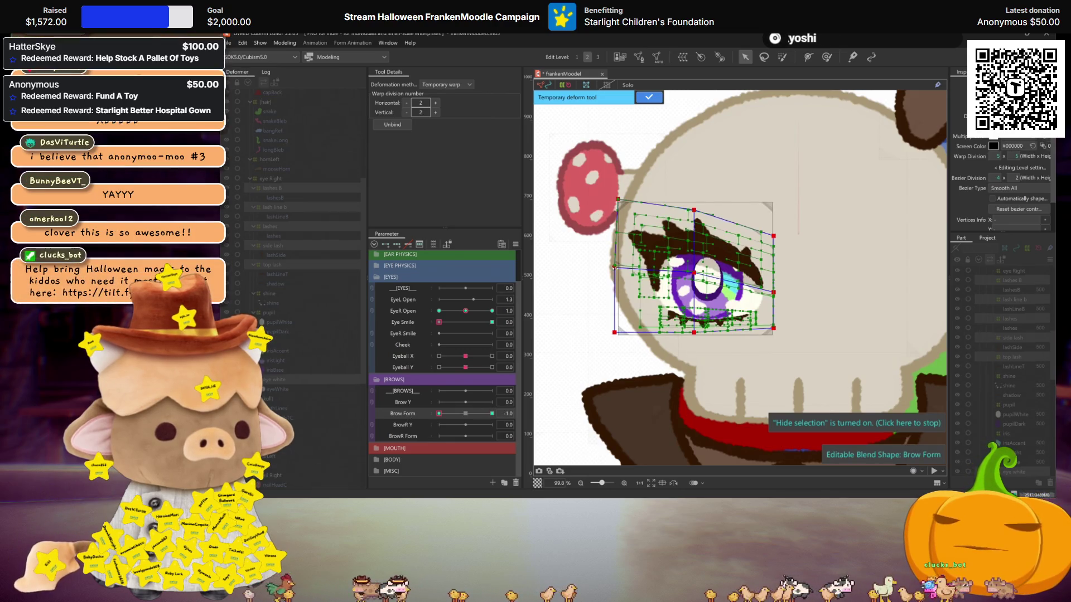
pyautogui.hotkey('ctrl', 'h')
pyautogui.scroll(-2, 639, 289)
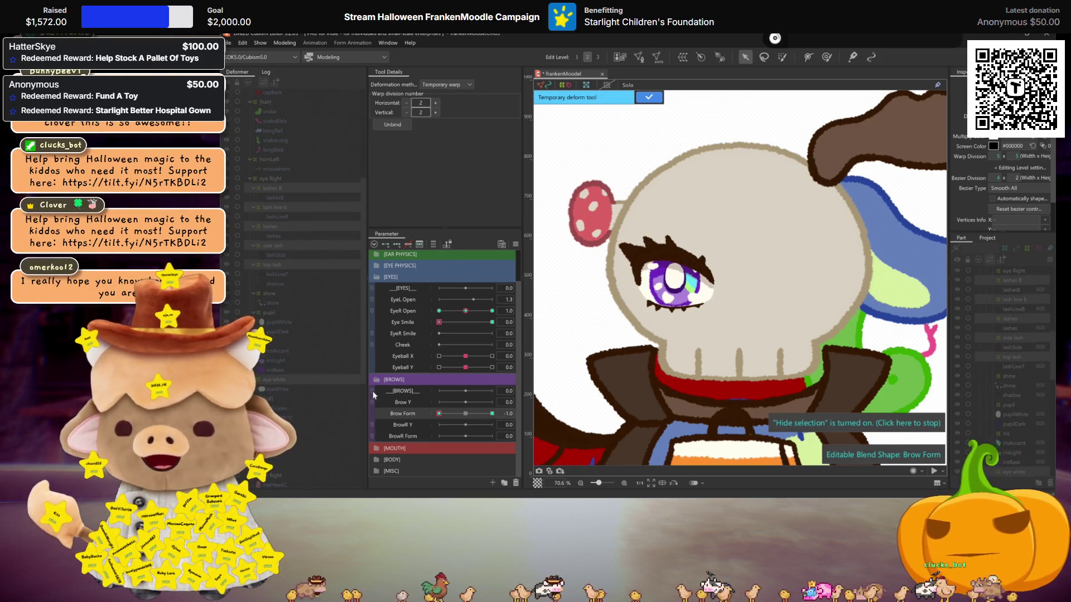
pyautogui.moveTo(439, 413)
pyautogui.mouseDown()
pyautogui.moveTo(467, 411)
pyautogui.moveTo(439, 413)
pyautogui.mouseUp()
pyautogui.moveTo(725, 320); pyautogui.dragTo(604, 220)
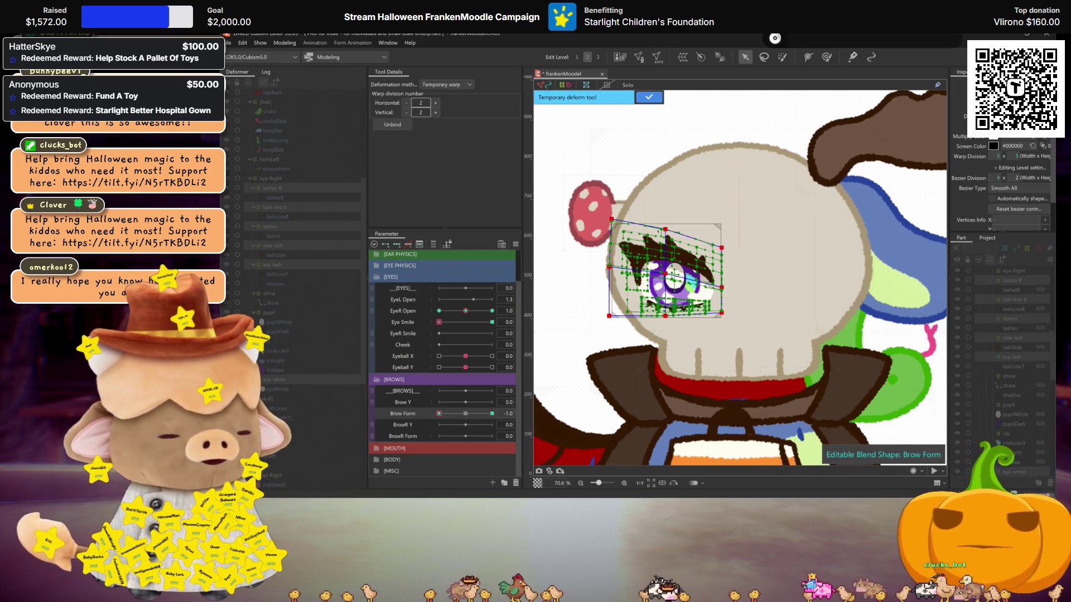
pyautogui.hotkey('ctrl', 'h')
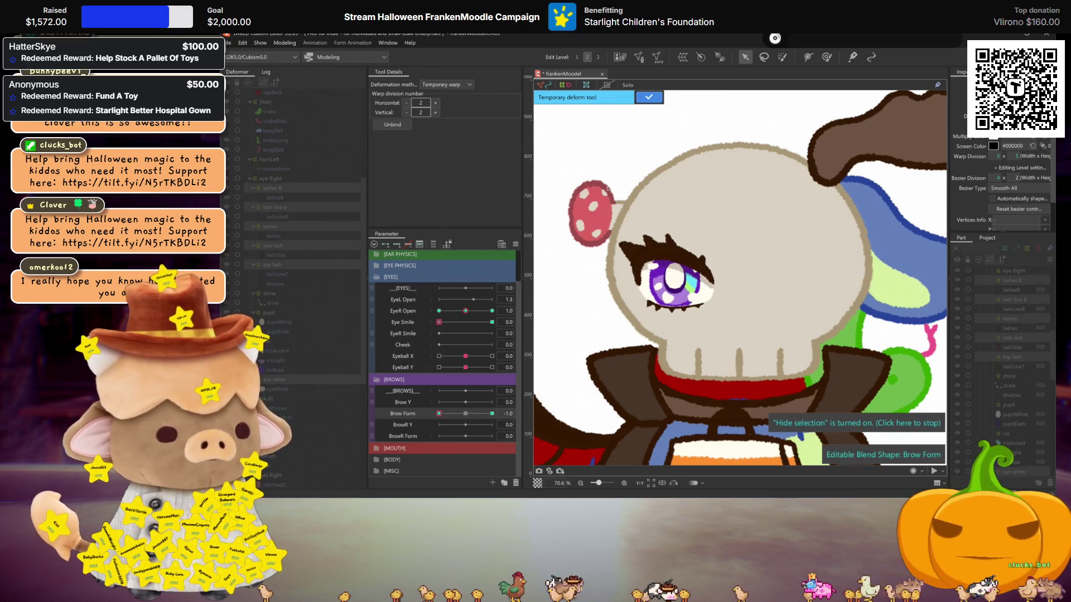
pyautogui.press('Return')
pyautogui.scroll(3, 678, 297)
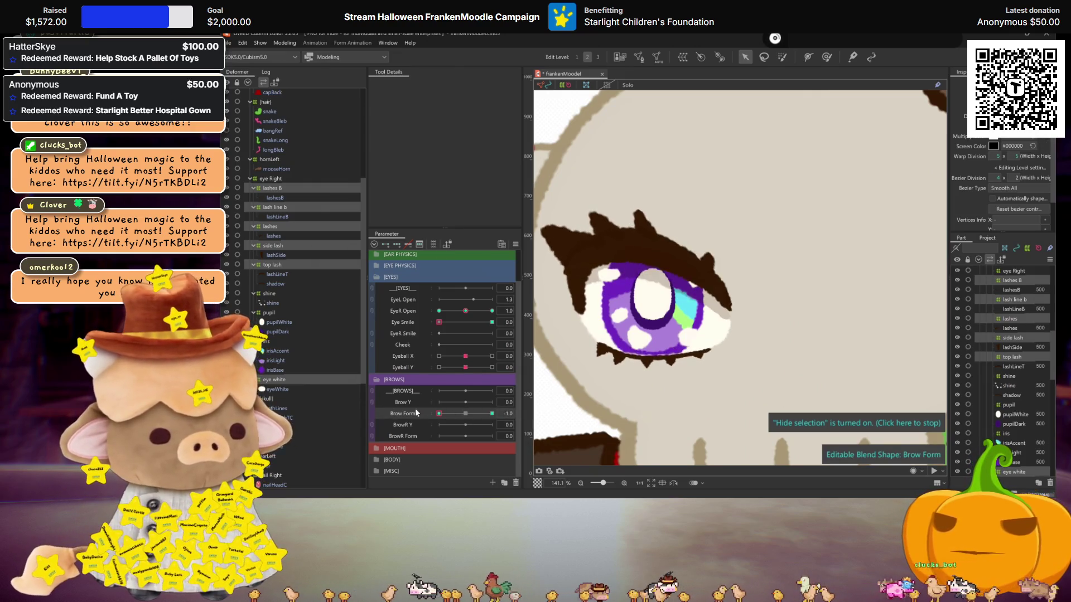
# Close the right eye and add an EyeR Open weight limit with Fold line4 to Brow Form.
pyautogui.moveTo(465, 311); pyautogui.dragTo(439, 311)
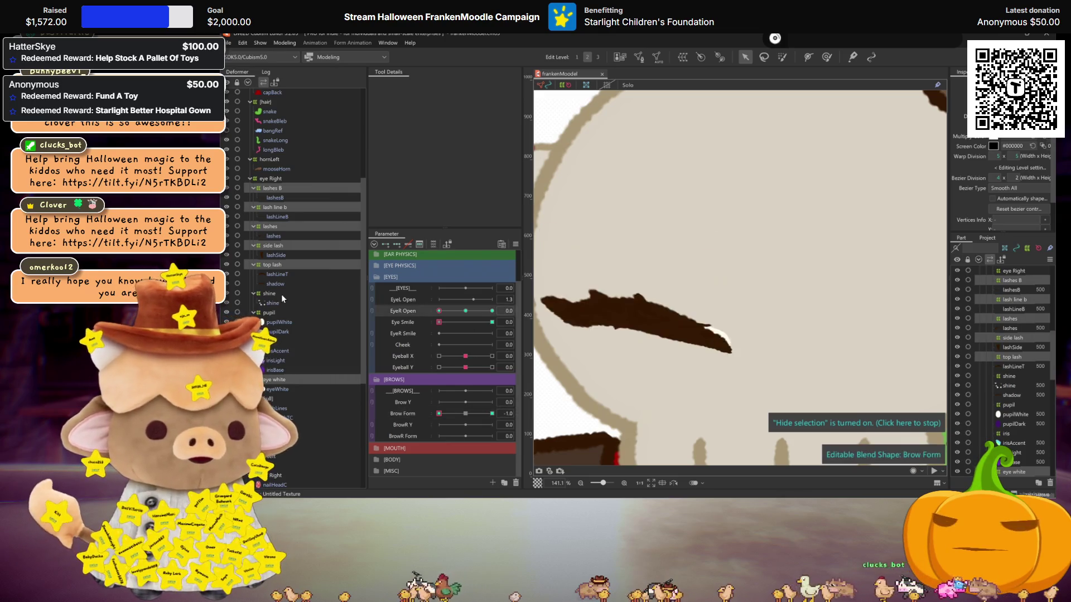
pyautogui.click(411, 413)
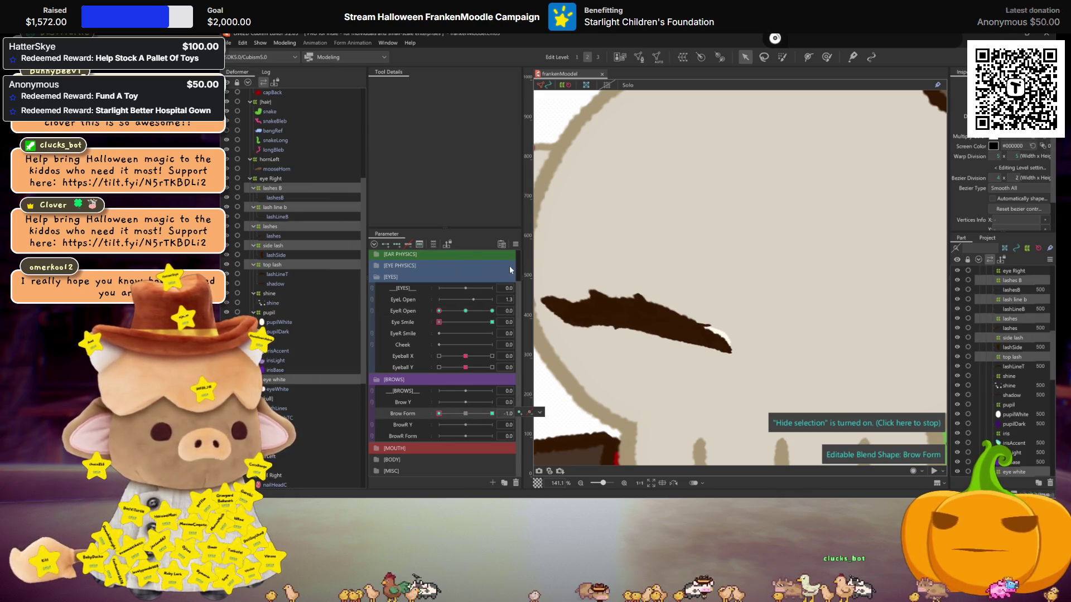
pyautogui.click(513, 245)
pyautogui.click(563, 429)
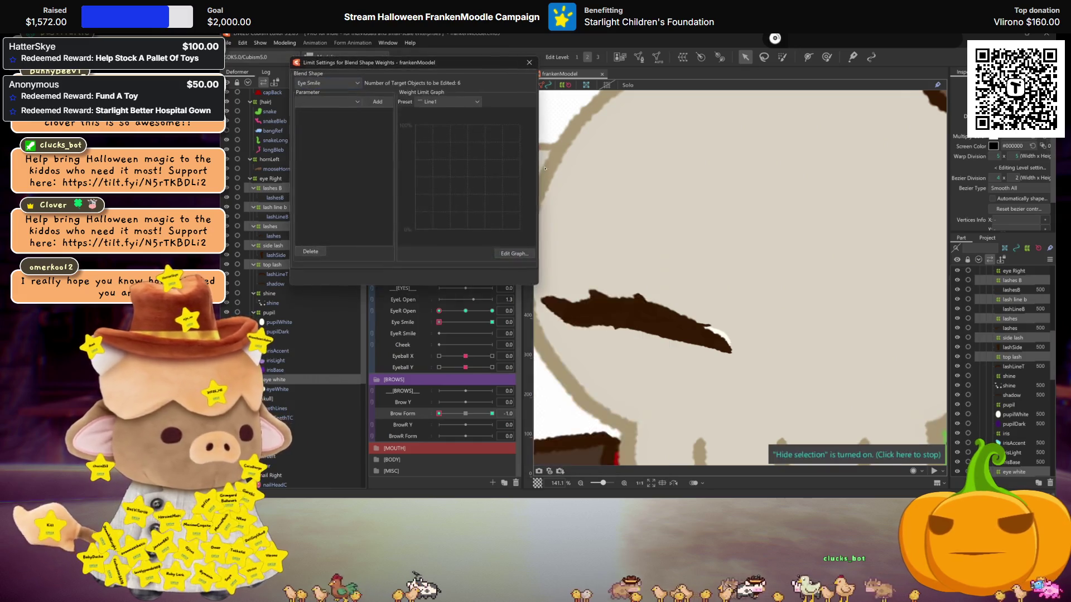
pyautogui.scroll(-1, 340, 83)
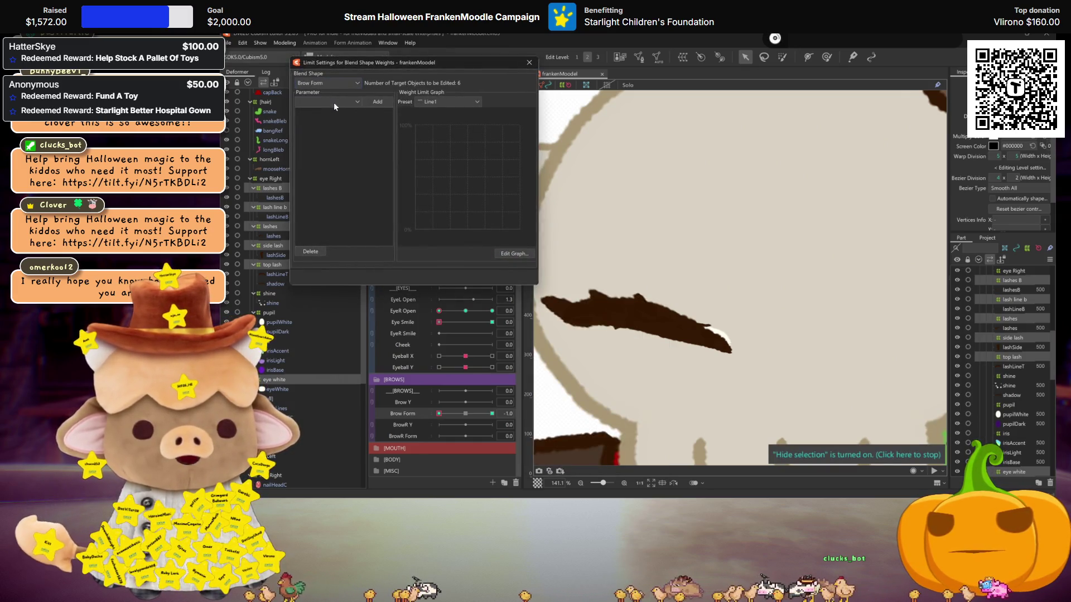
pyautogui.click(334, 102)
pyautogui.scroll(-4, 328, 155)
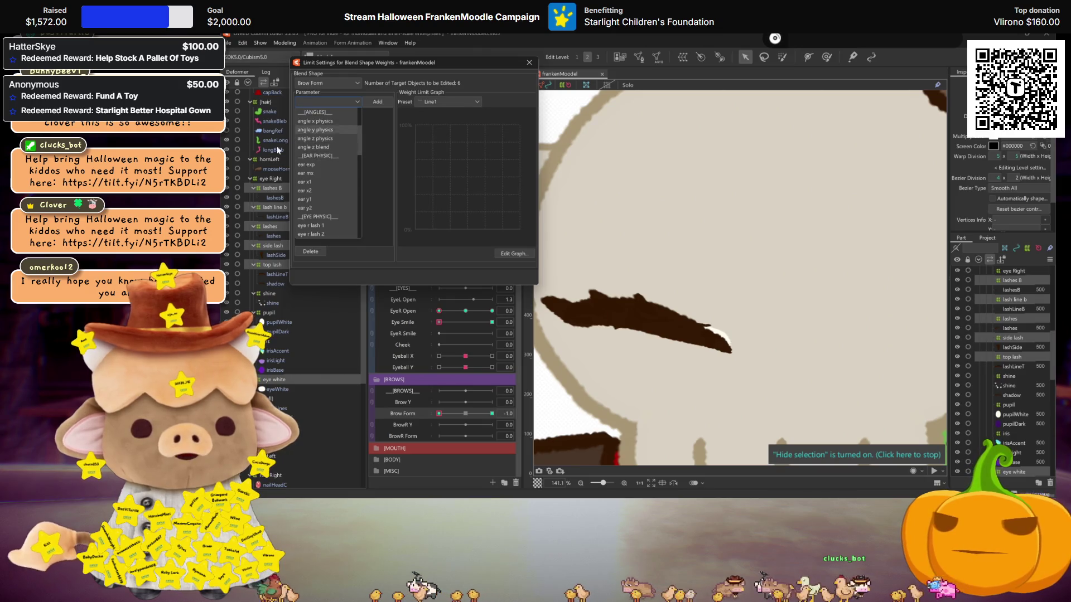
pyautogui.scroll(-3, 321, 166)
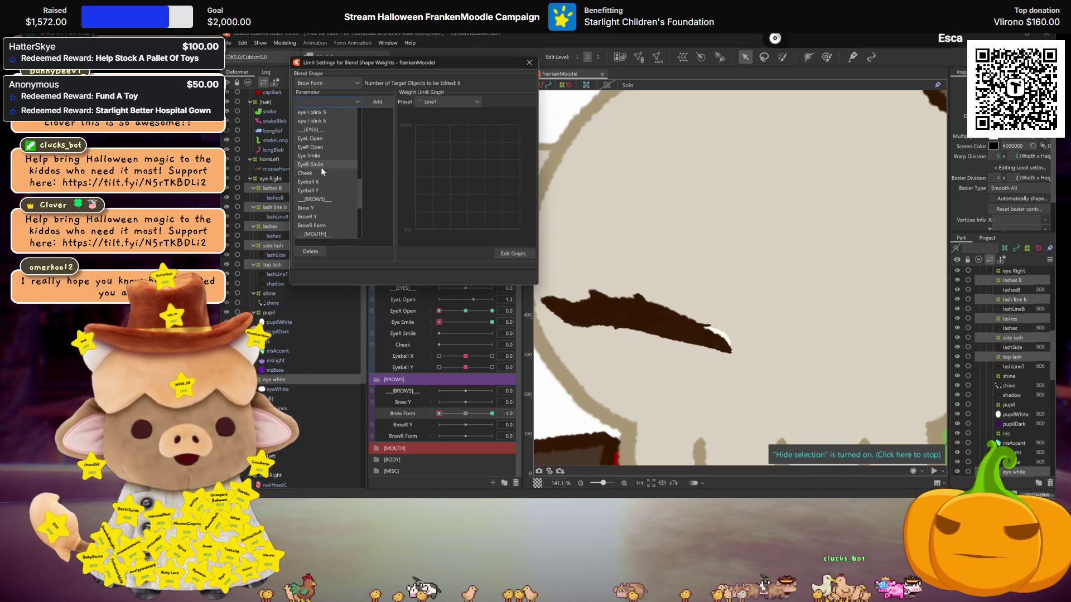
pyautogui.click(322, 167)
pyautogui.click(429, 103)
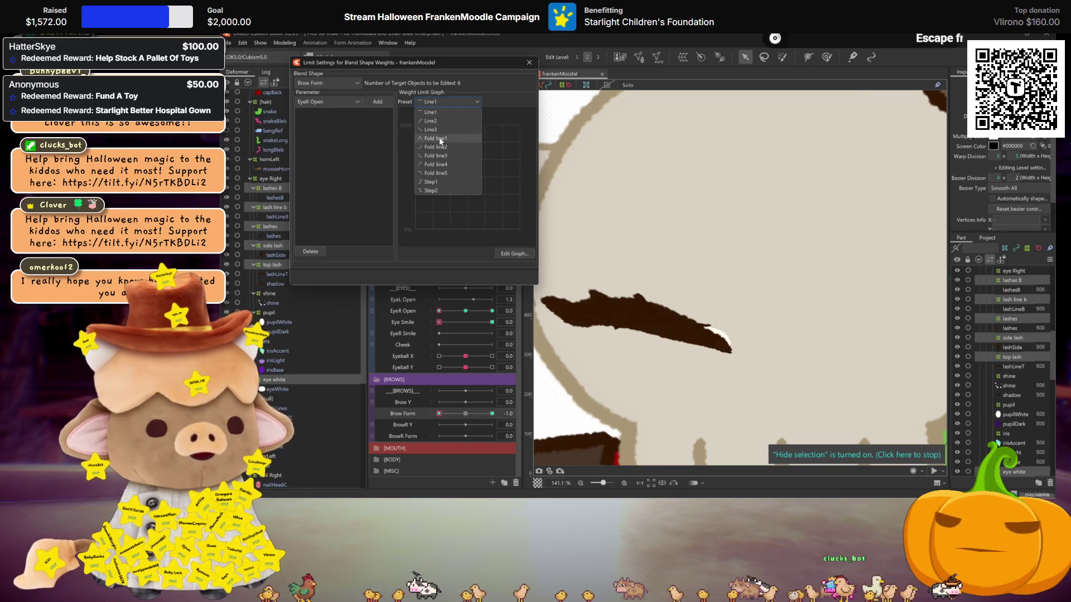
pyautogui.click(435, 165)
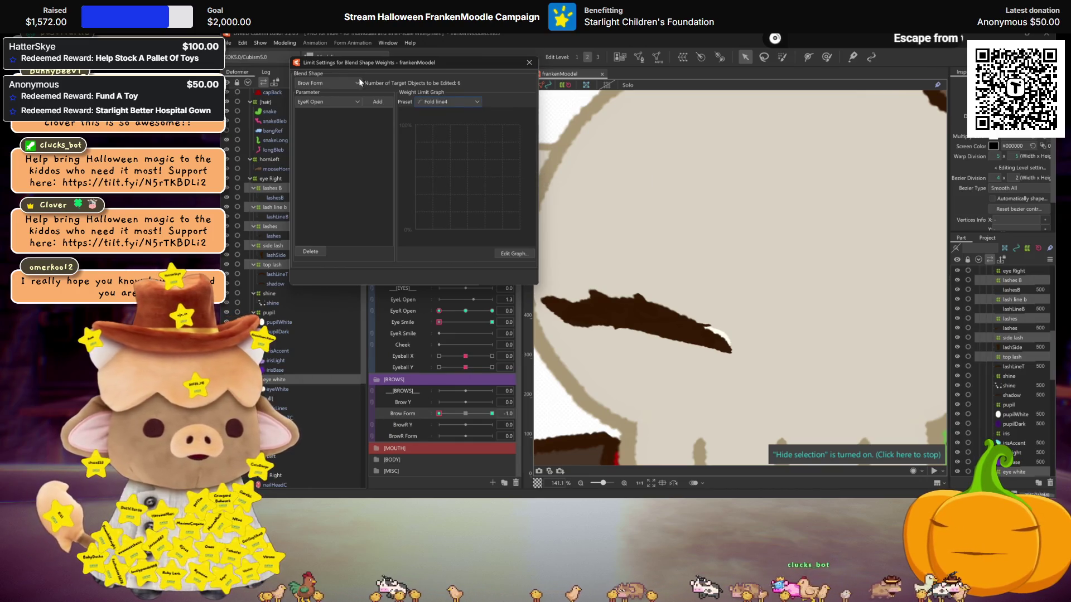
pyautogui.click(379, 101)
# Set the EyeR Open graph's 0.0 row to 20, then test the limit by blinking the eye.
pyautogui.click(520, 255)
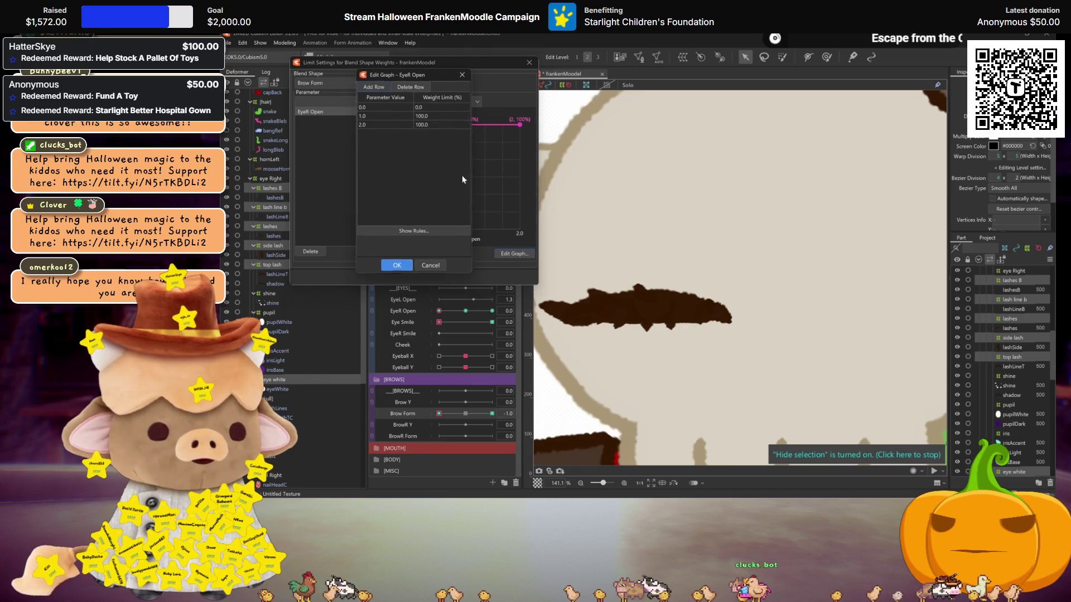
pyautogui.doubleClick(424, 107)
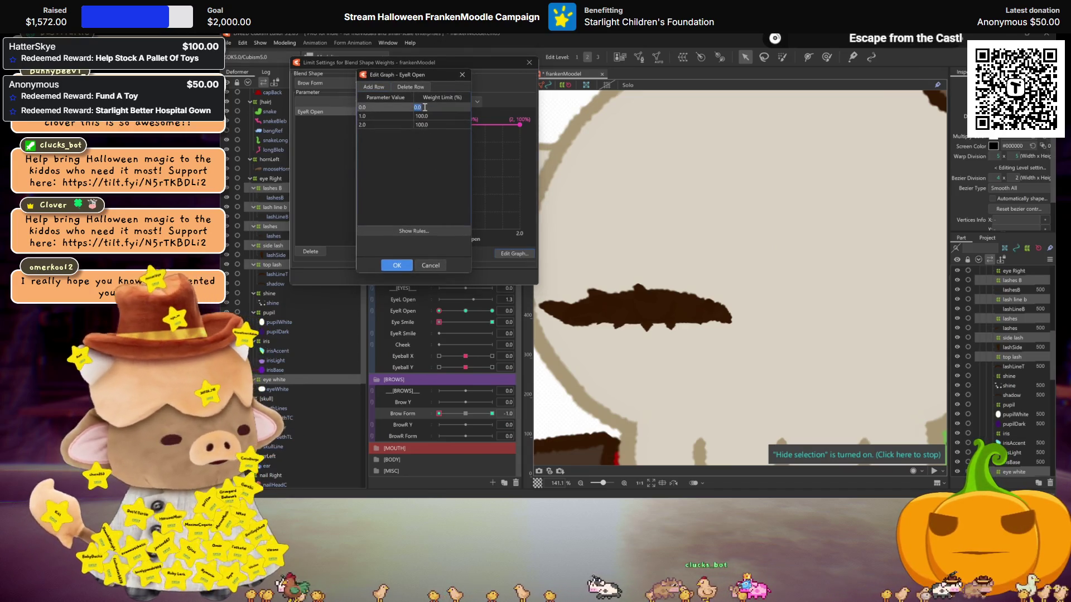
pyautogui.write('20')
pyautogui.click(397, 264)
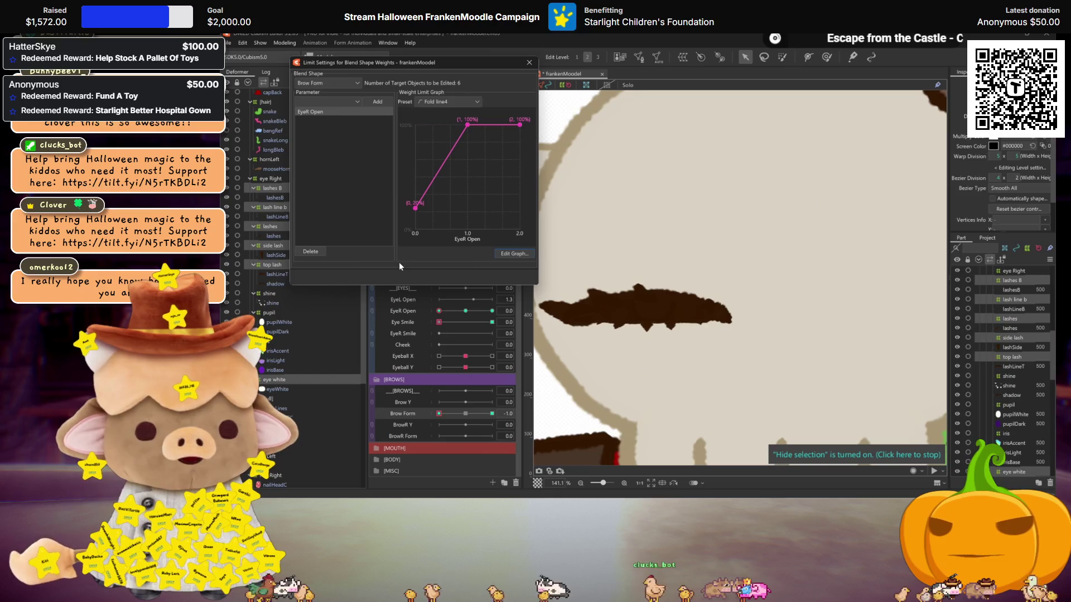
pyautogui.moveTo(468, 311)
pyautogui.mouseDown()
pyautogui.moveTo(490, 311)
pyautogui.moveTo(437, 315)
pyautogui.moveTo(459, 311)
pyautogui.moveTo(418, 305)
pyautogui.moveTo(466, 311)
pyautogui.moveTo(468, 166)
pyautogui.mouseUp()
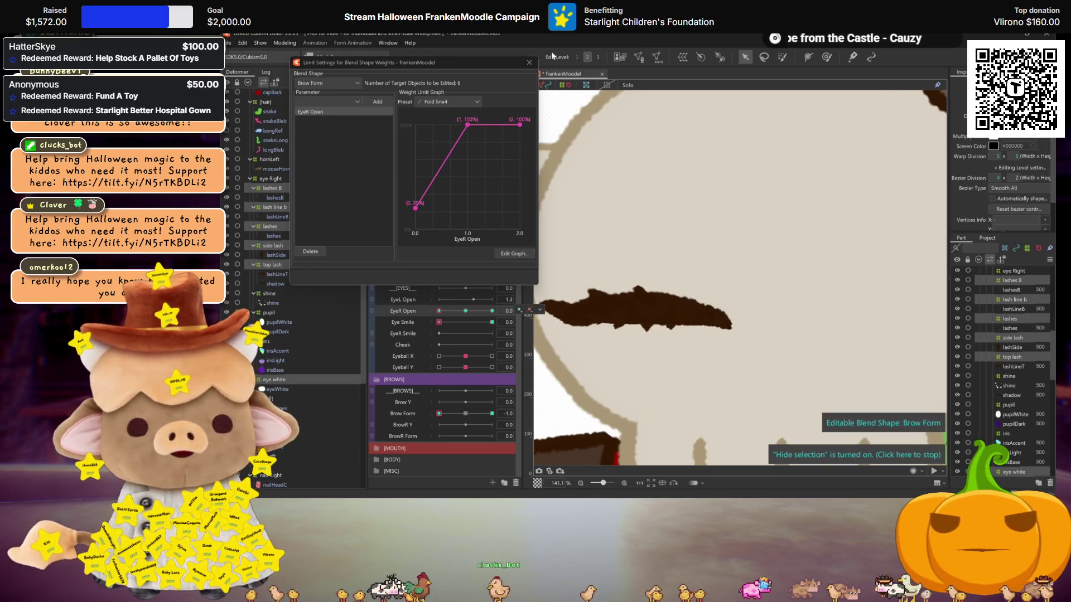
pyautogui.click(530, 62)
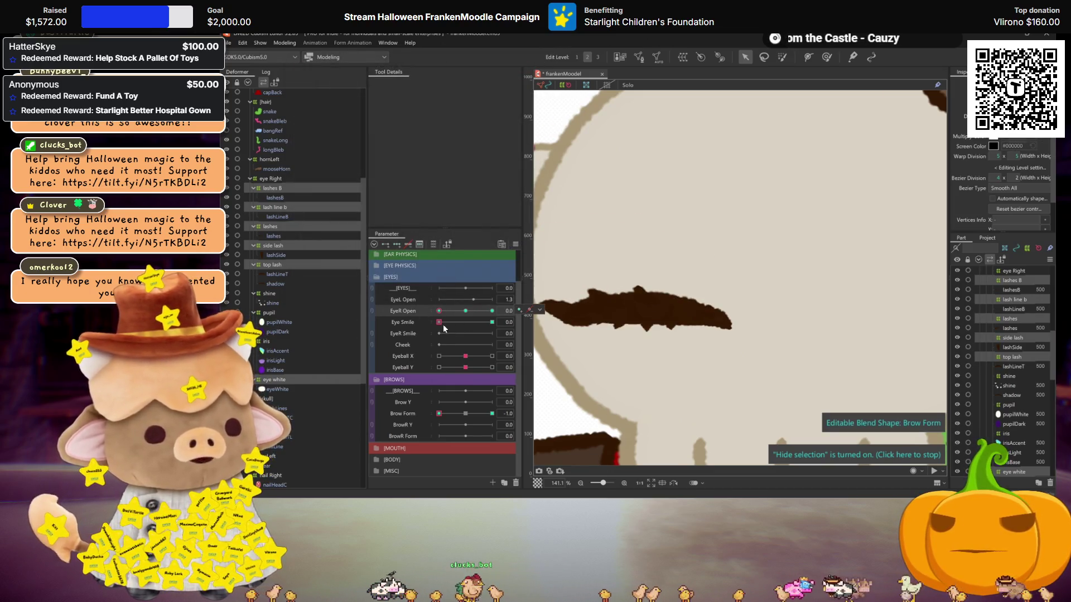
# Test Eye Smile at full strength alongside Brow Form, then set Brow Form back to -1.0.
pyautogui.moveTo(444, 325); pyautogui.dragTo(571, 323)
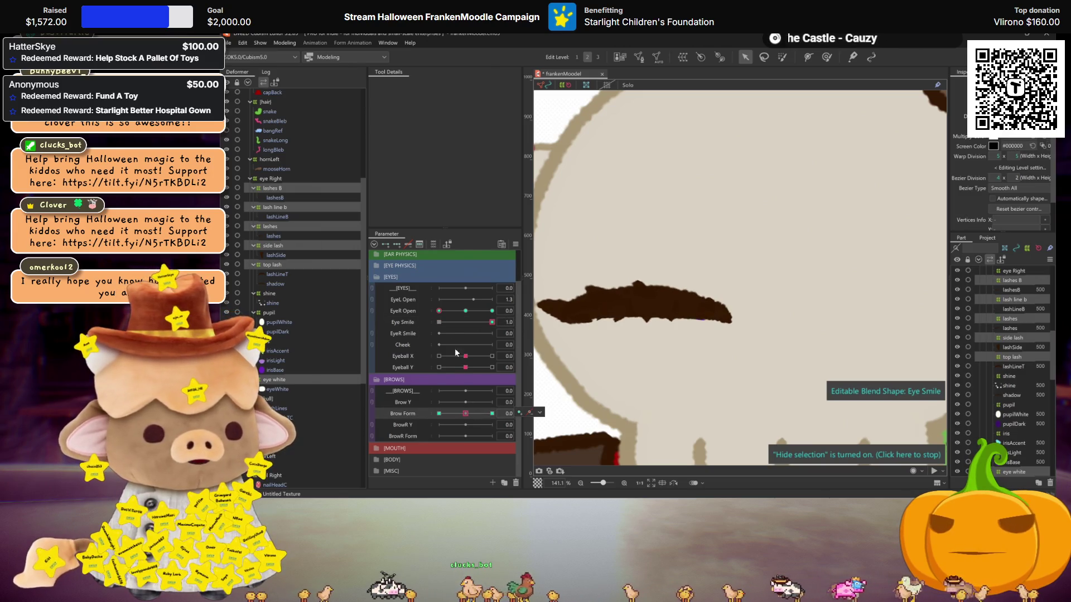
pyautogui.moveTo(473, 414); pyautogui.dragTo(465, 413)
pyautogui.moveTo(492, 322)
pyautogui.mouseDown()
pyautogui.moveTo(439, 322)
pyautogui.moveTo(492, 322)
pyautogui.mouseUp()
pyautogui.scroll(3, 654, 313)
pyautogui.scroll(-3, 654, 313)
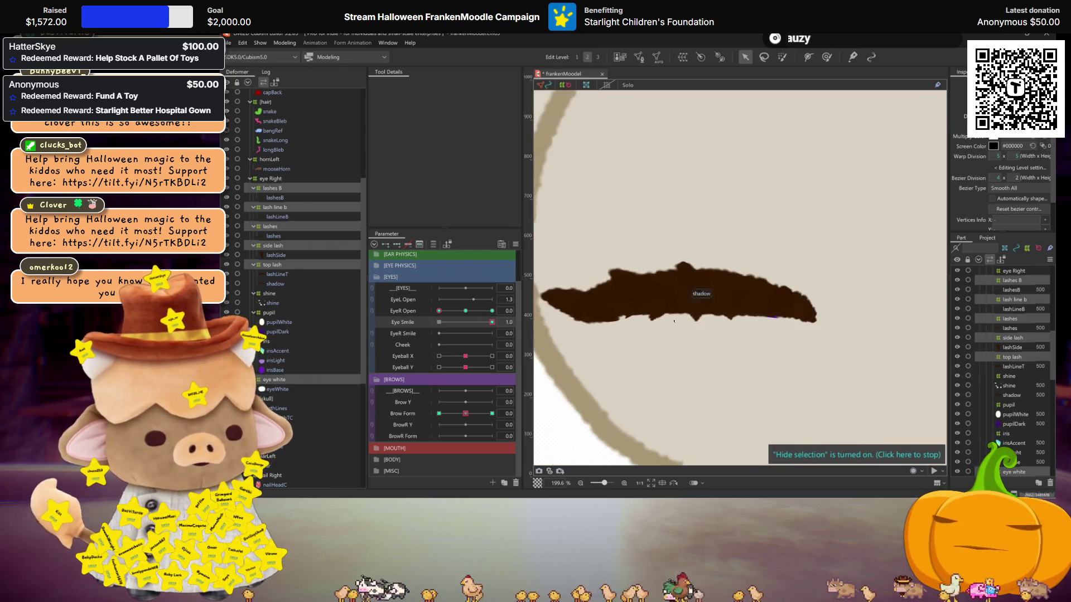
pyautogui.click(438, 413)
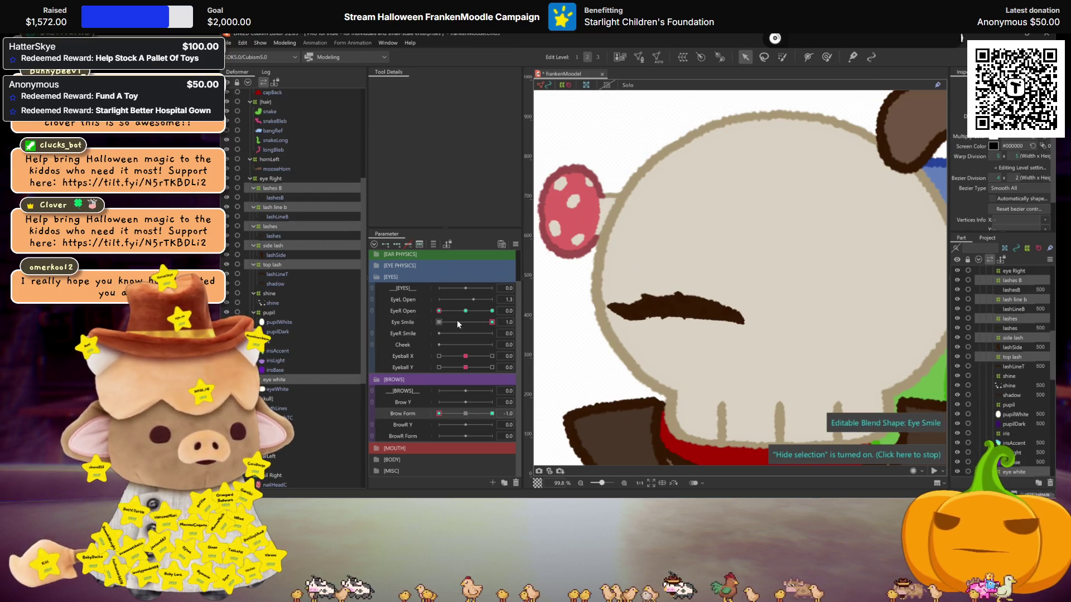
# Set EyeR Open to 1.0 and Brow Form to 0.0, then collapse the EYES and BROWS groups.
pyautogui.rightClick(434, 316)
pyautogui.press('Escape')
pyautogui.rightClick(427, 319)
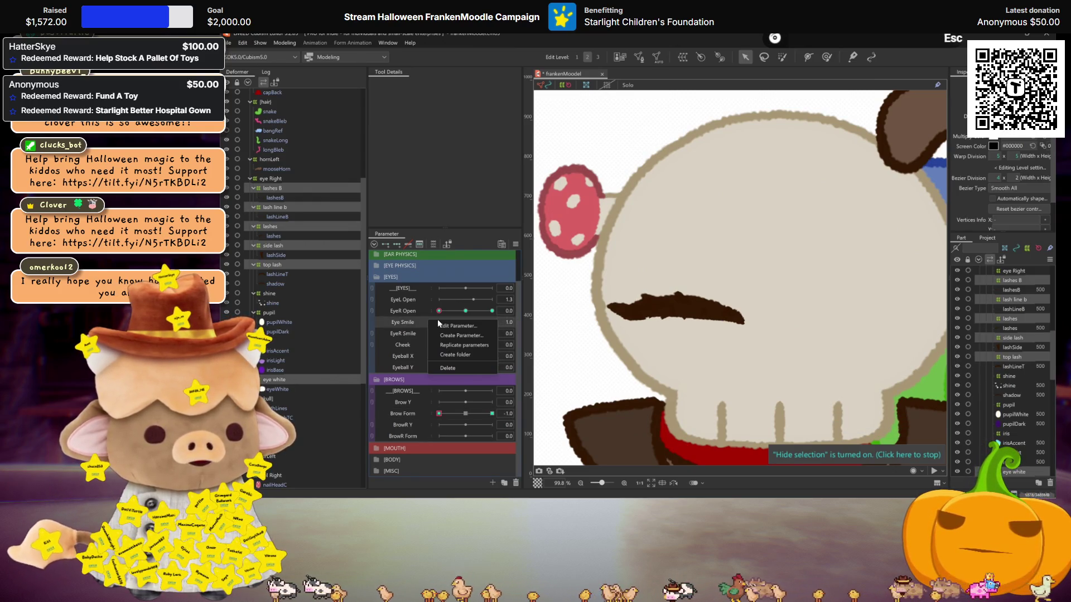
pyautogui.press('Escape')
pyautogui.click(466, 311)
pyautogui.click(465, 413)
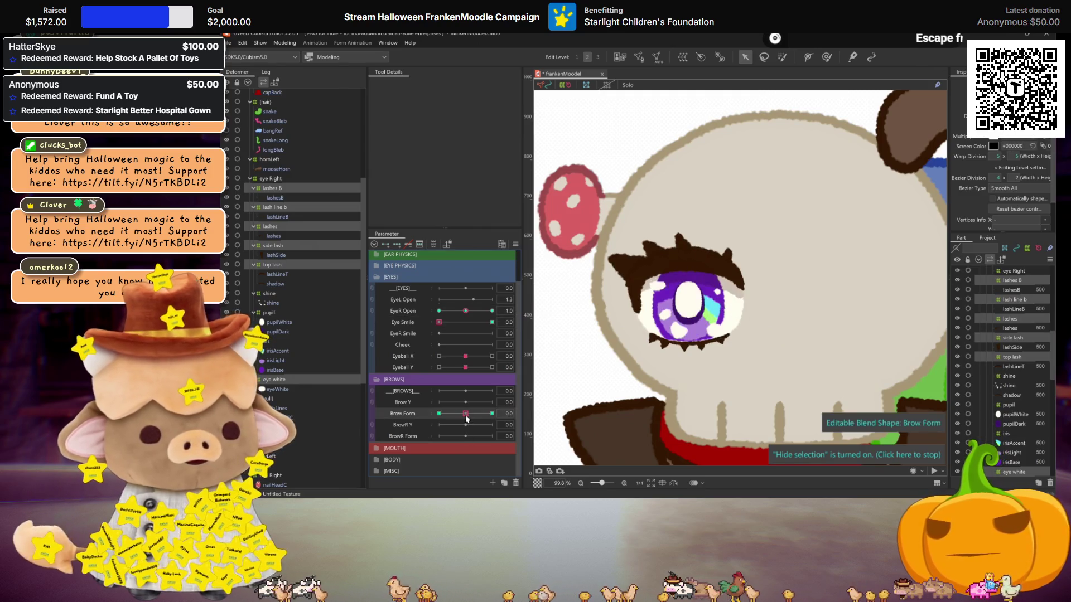
pyautogui.click(377, 275)
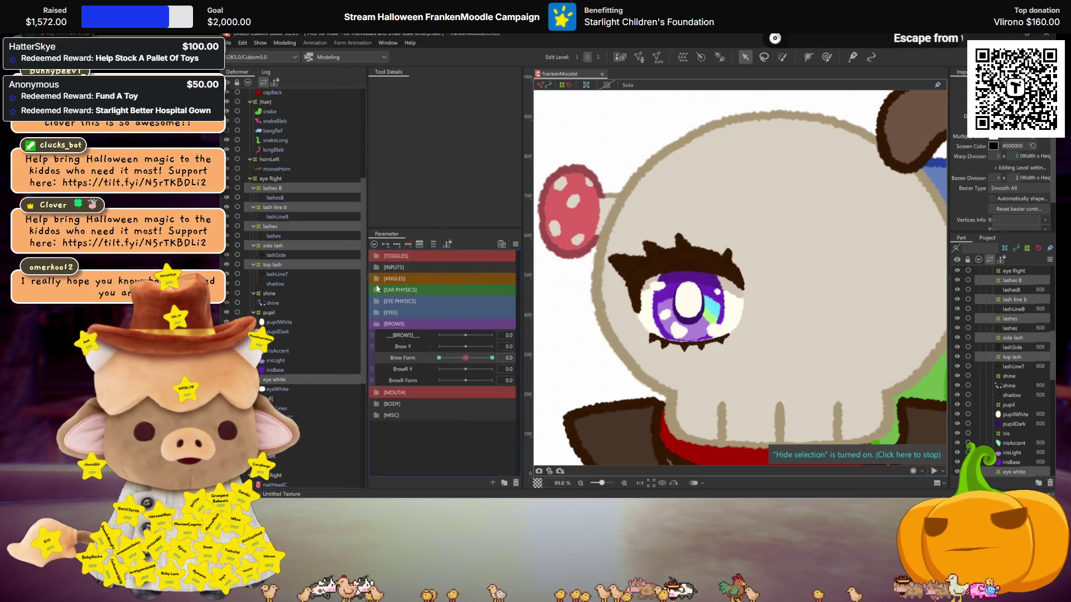
pyautogui.click(377, 323)
# Expand EYE PHYSICS and make eye r lash 1 and eye r lash 2 blend shapes.
pyautogui.click(377, 301)
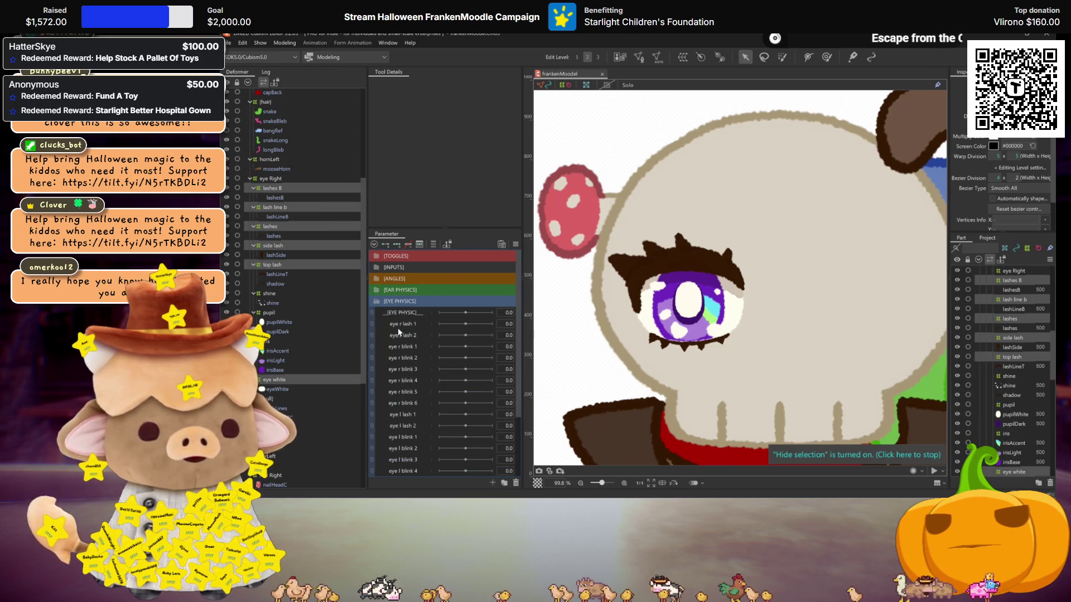
pyautogui.scroll(-1, 405, 329)
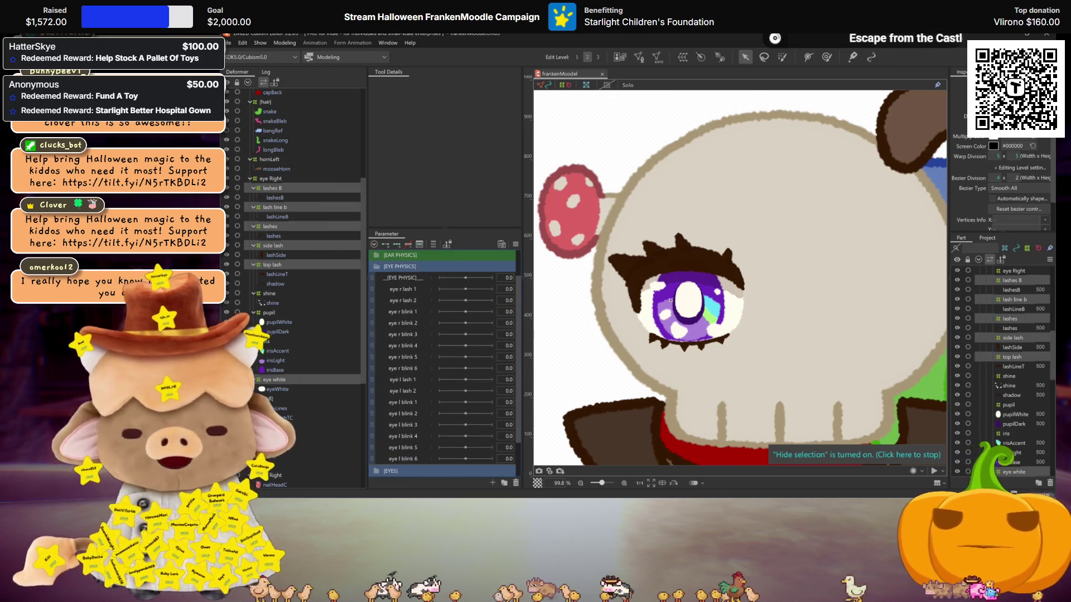
pyautogui.rightClick(417, 284)
pyautogui.click(440, 295)
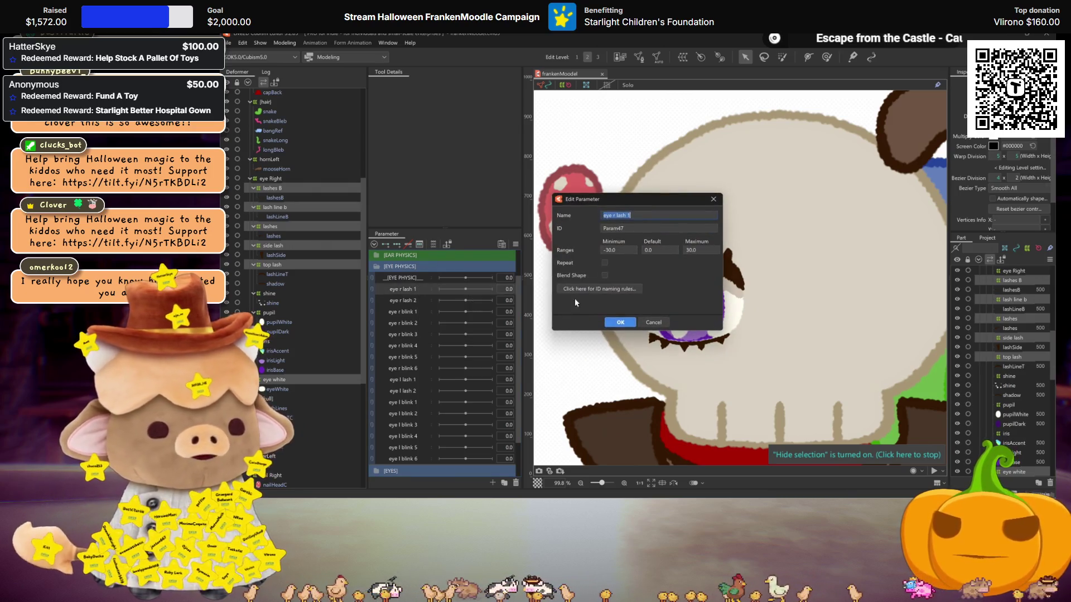
pyautogui.click(620, 320)
pyautogui.rightClick(417, 299)
pyautogui.click(441, 311)
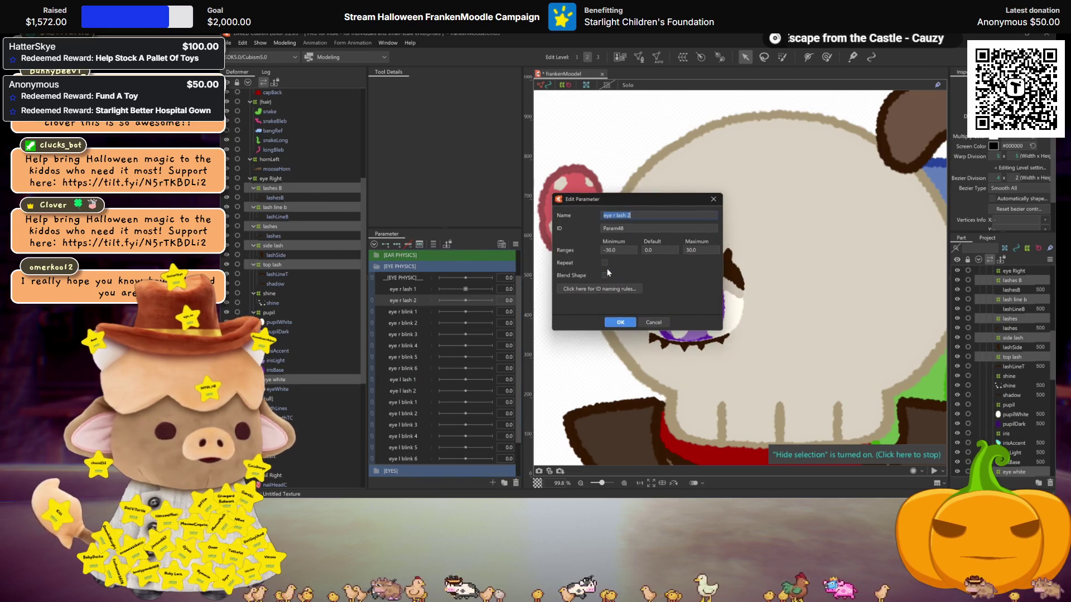
pyautogui.click(622, 322)
# Make eye r blink 1, 2 and 3 blend shapes.
pyautogui.rightClick(402, 312)
pyautogui.click(441, 324)
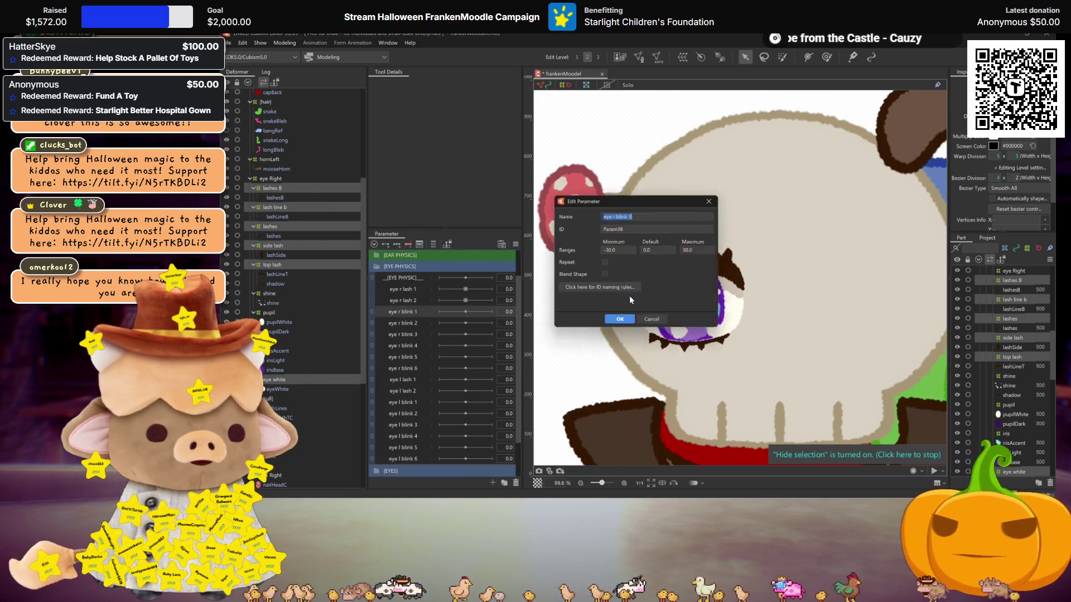
pyautogui.click(617, 323)
pyautogui.rightClick(415, 323)
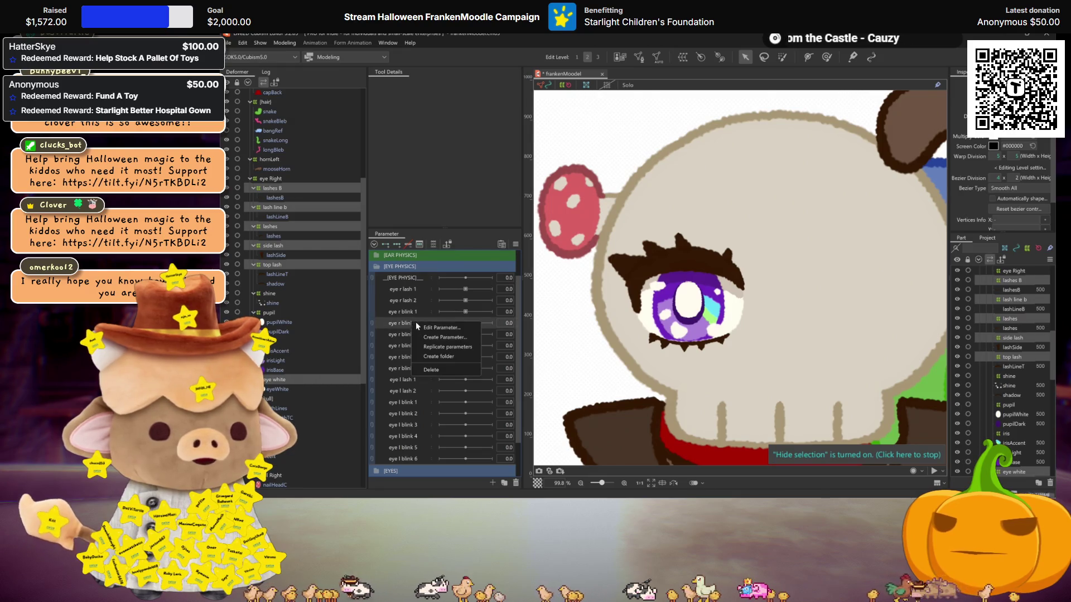
pyautogui.click(447, 329)
pyautogui.click(620, 322)
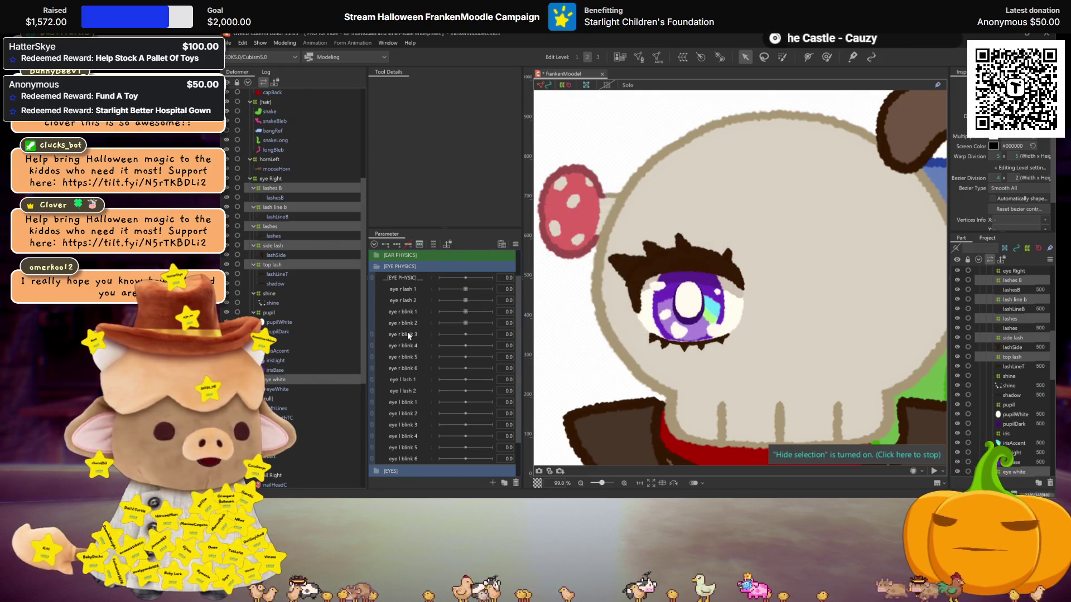
pyautogui.rightClick(407, 333)
pyautogui.click(440, 340)
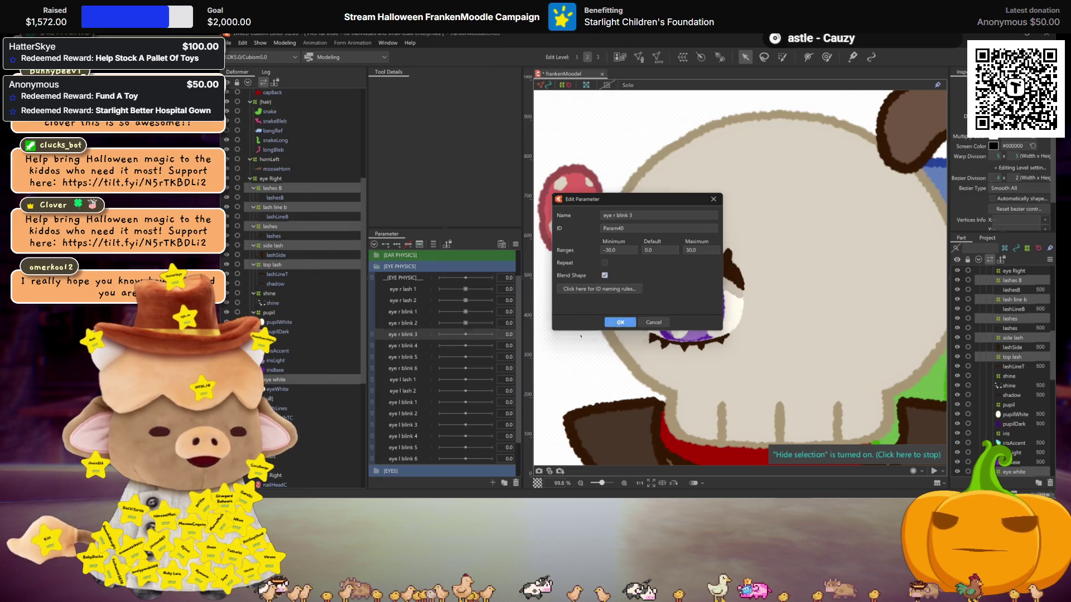
pyautogui.click(619, 323)
# Make eye r blink 4, 5 and 6 blend shapes.
pyautogui.click(410, 345)
pyautogui.hotkey('ctrl', 'shift', 'v')
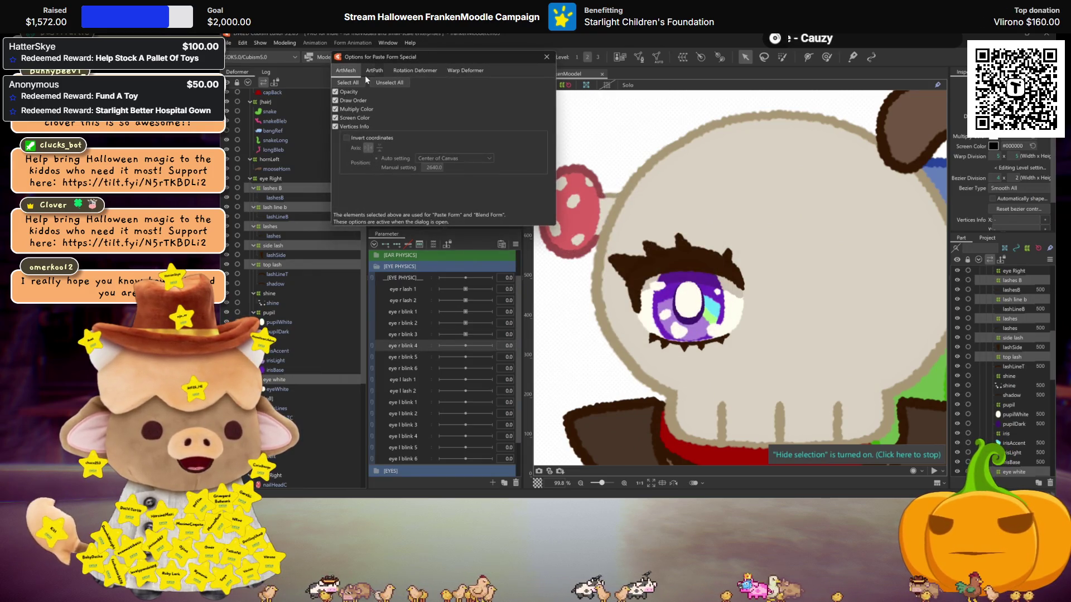
pyautogui.press('Escape')
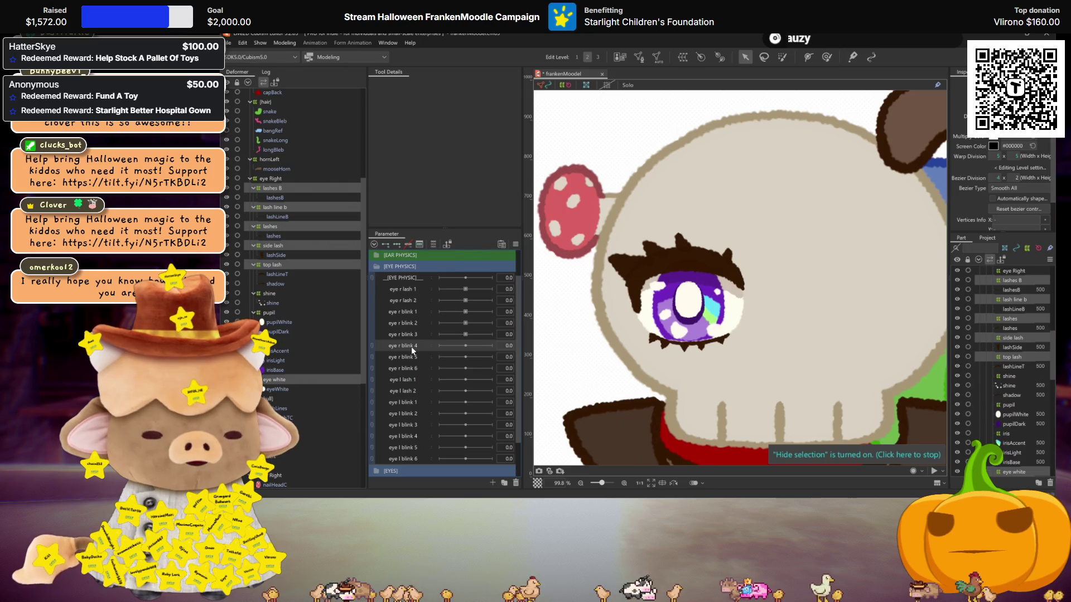
pyautogui.hotkey('ctrl', 'shift', 'v')
pyautogui.press('Escape')
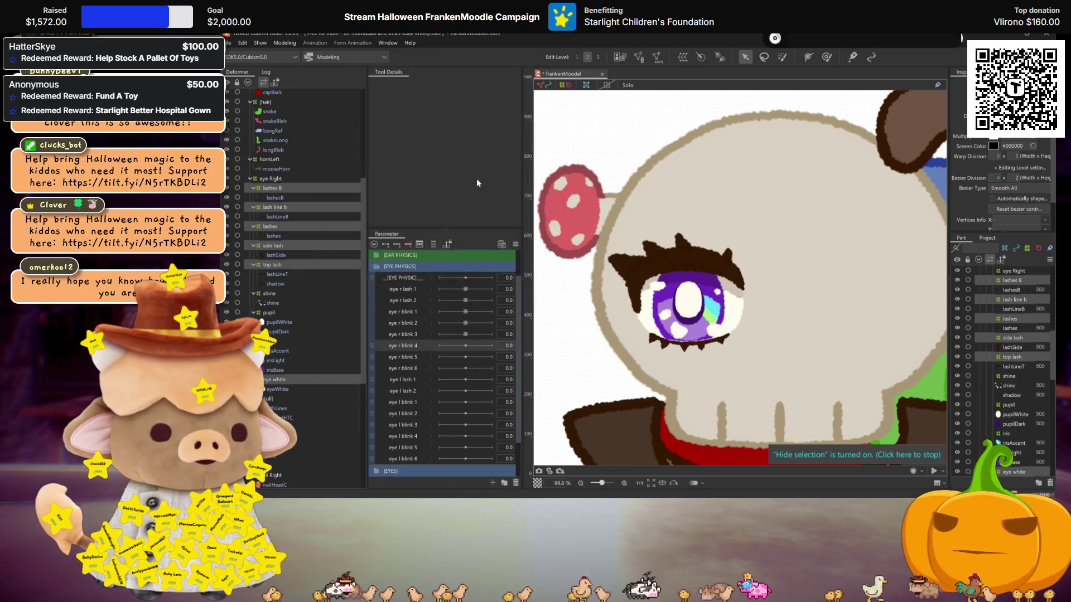
pyautogui.press('Return')
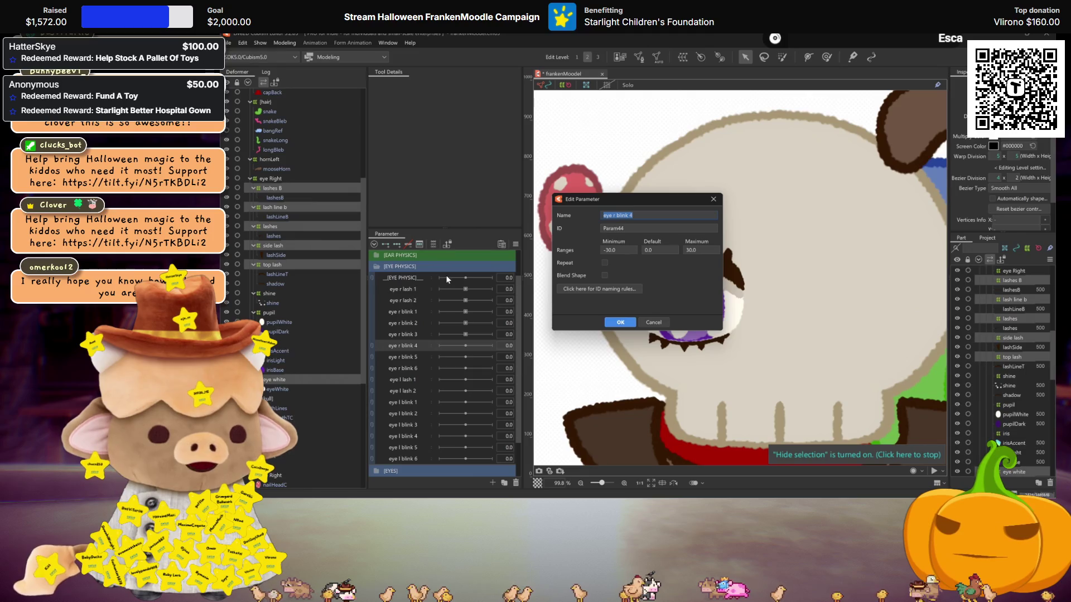
pyautogui.click(613, 323)
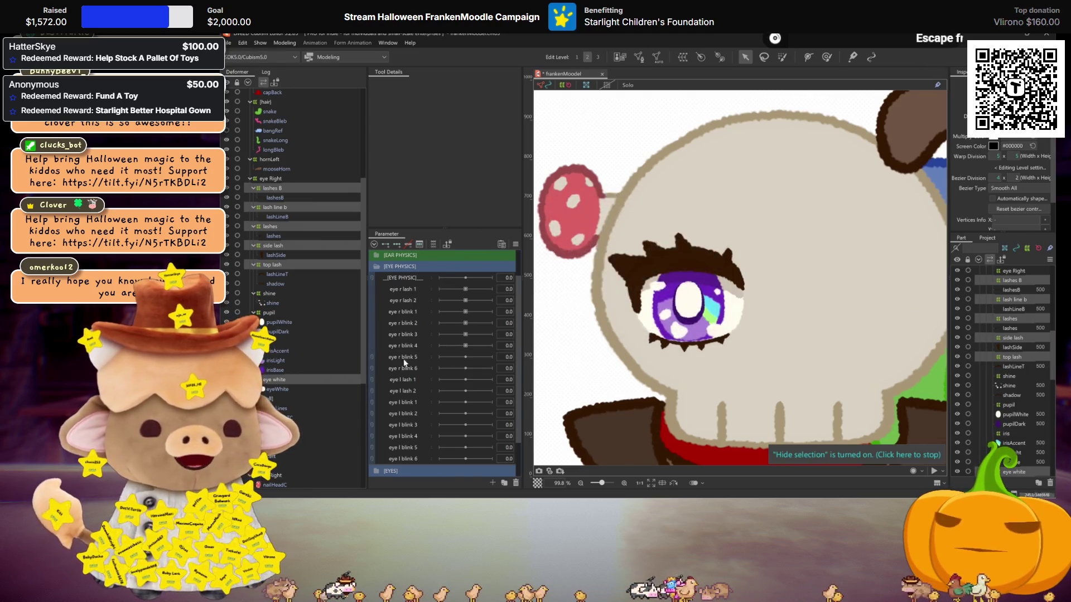
pyautogui.rightClick(403, 361)
pyautogui.press('Escape')
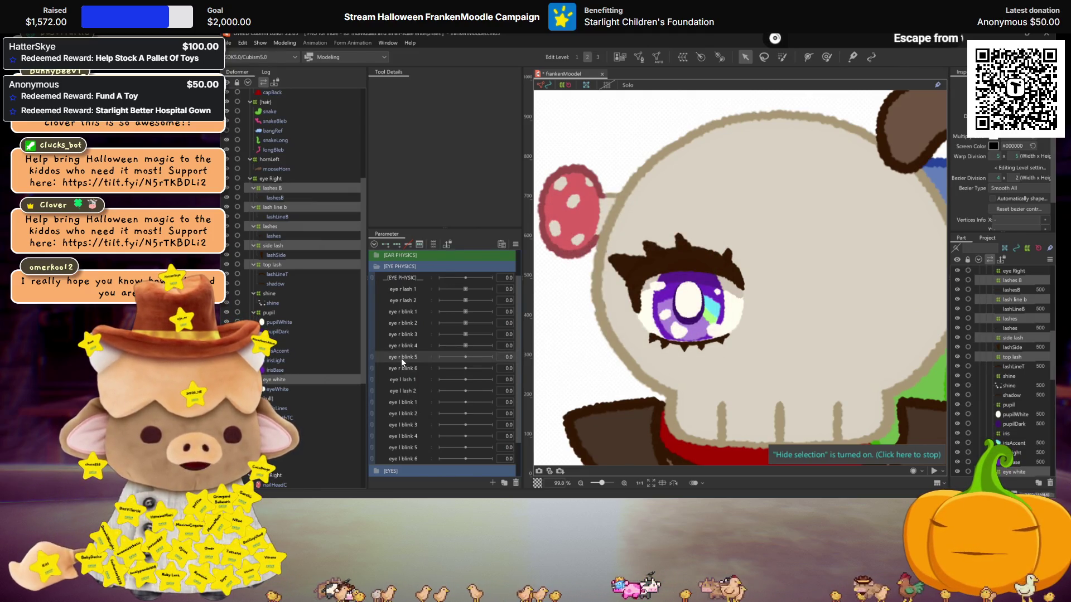
pyautogui.doubleClick(407, 361)
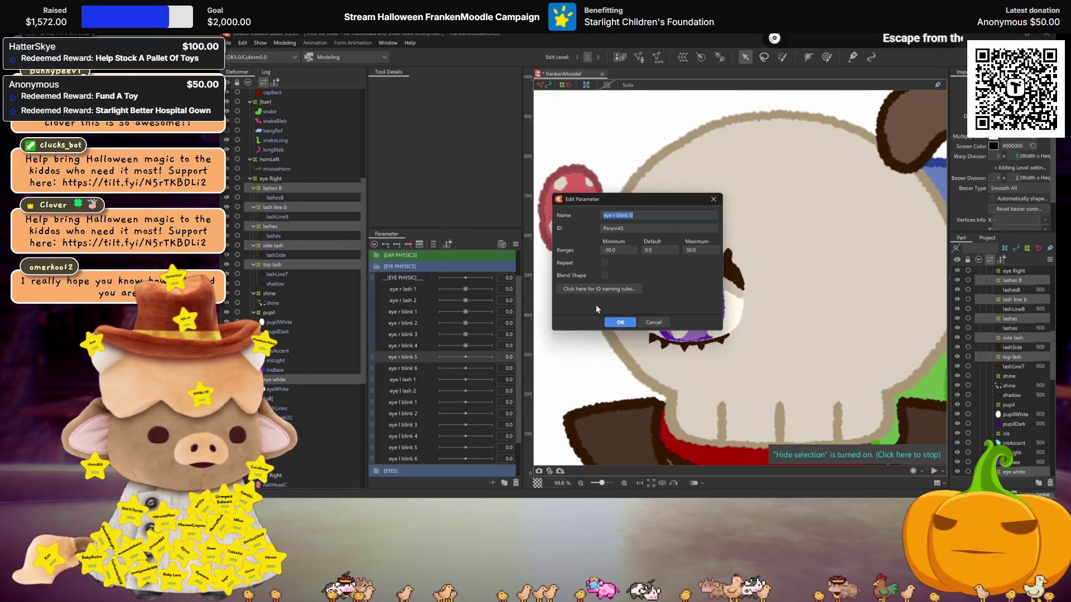
pyautogui.click(620, 322)
pyautogui.doubleClick(400, 366)
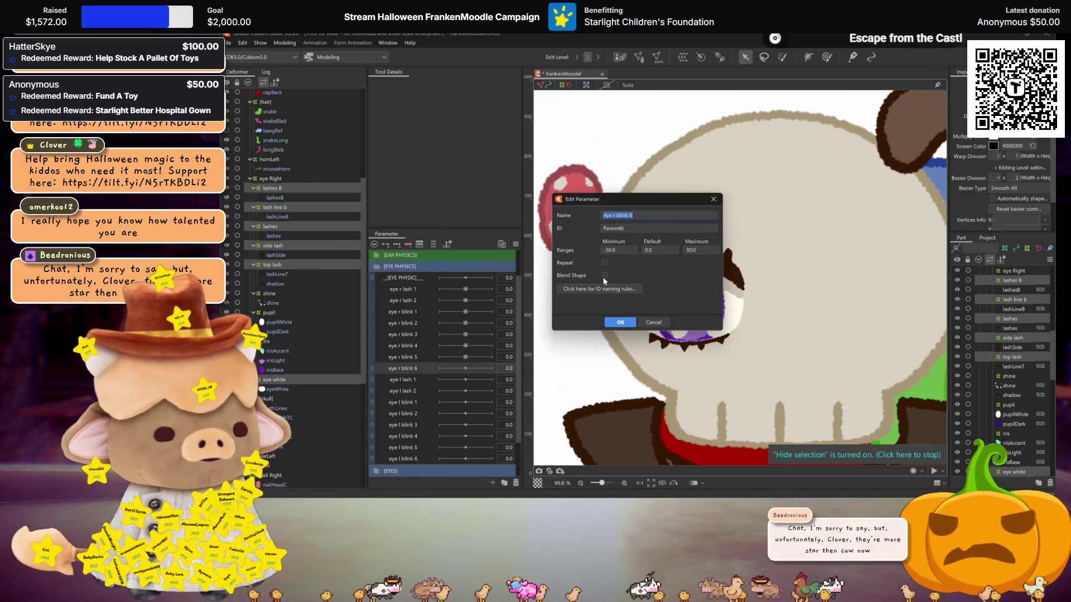
pyautogui.click(618, 322)
# Make the eye l lash 1, lash 2, blink 1 and blink 2 parameters blend shapes.
pyautogui.doubleClick(398, 378)
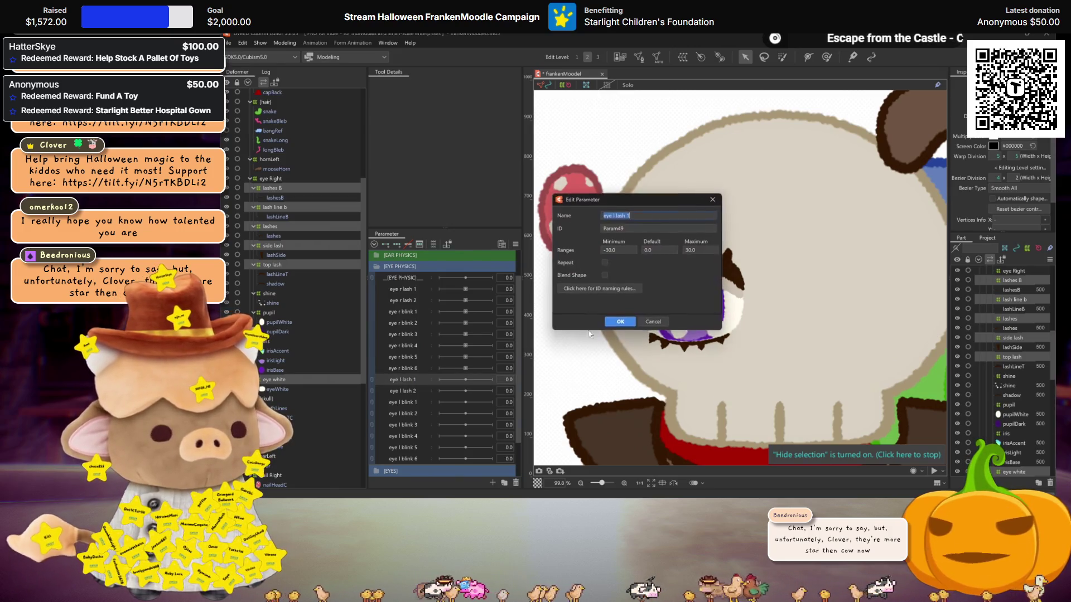
pyautogui.click(620, 322)
pyautogui.doubleClick(400, 390)
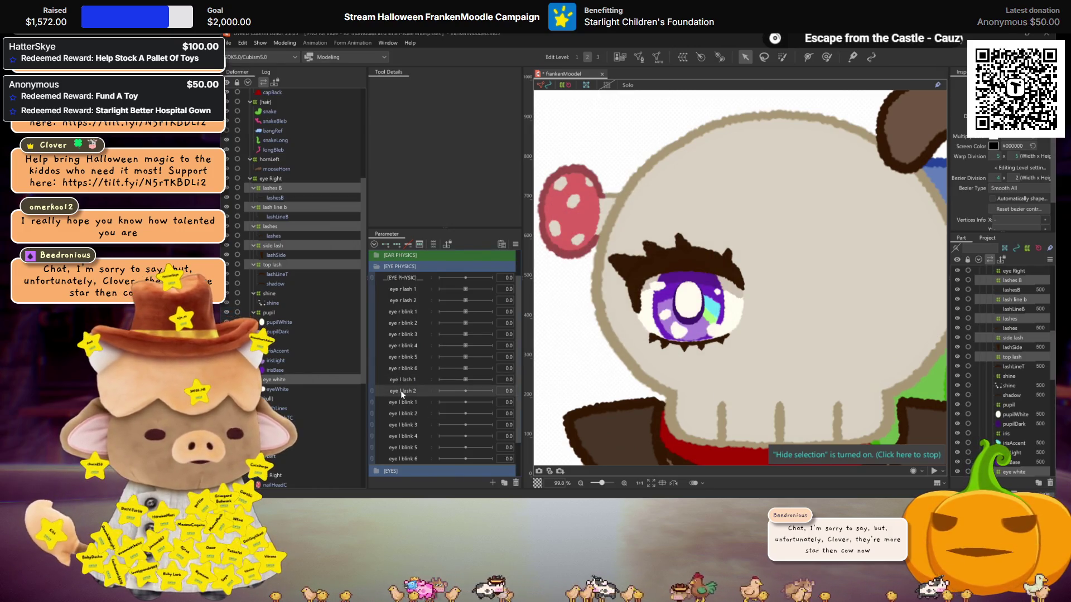
pyautogui.click(620, 323)
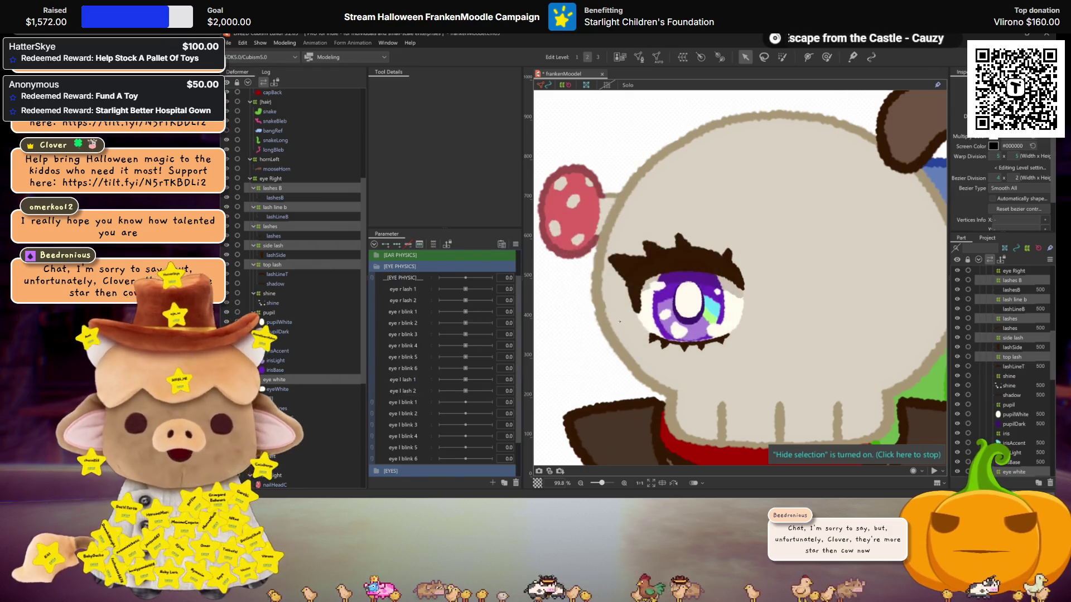
pyautogui.doubleClick(409, 403)
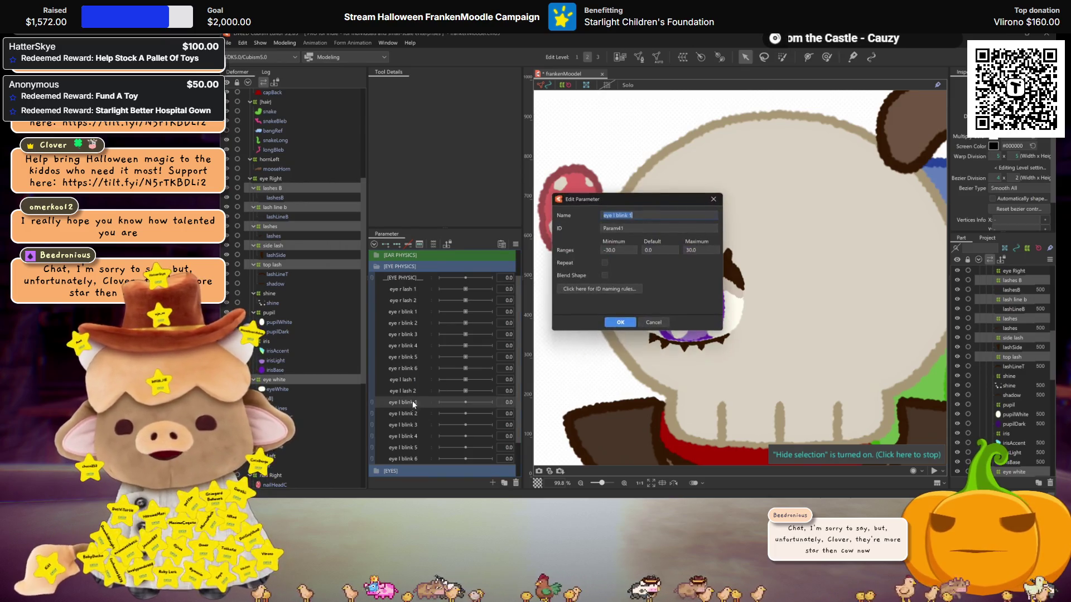
pyautogui.click(619, 323)
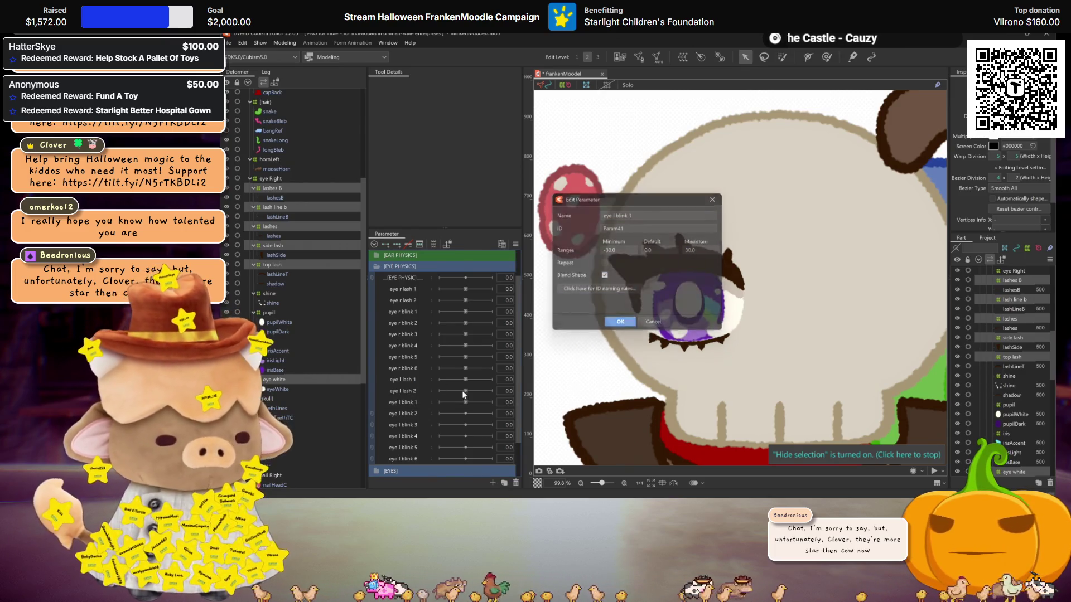
pyautogui.doubleClick(441, 413)
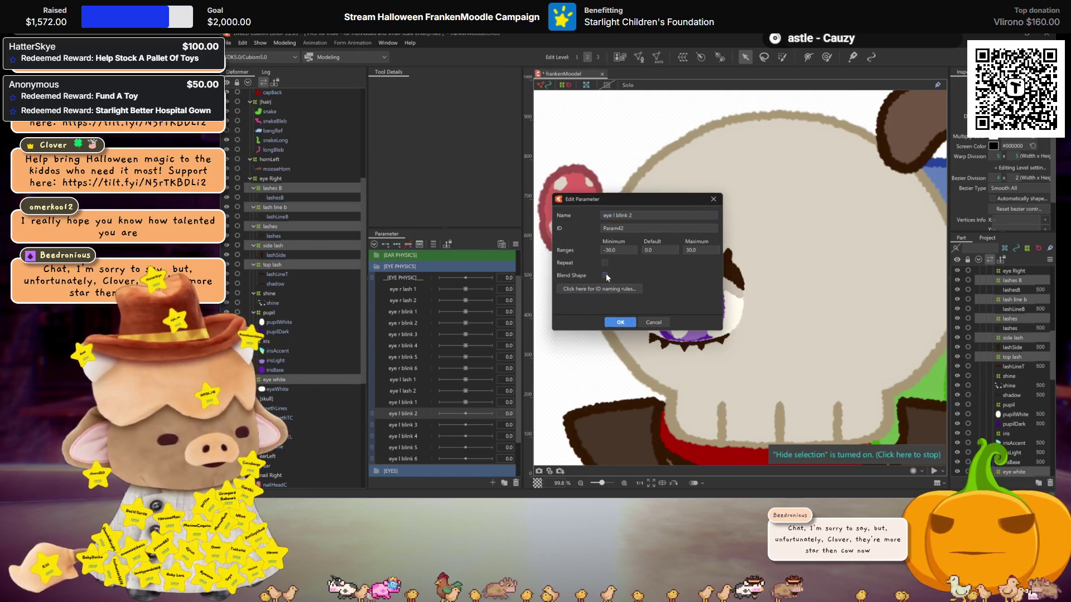
pyautogui.click(620, 322)
# Make the eye l blink 3, blink 4 and blink 5 parameters blend shapes.
pyautogui.doubleClick(412, 425)
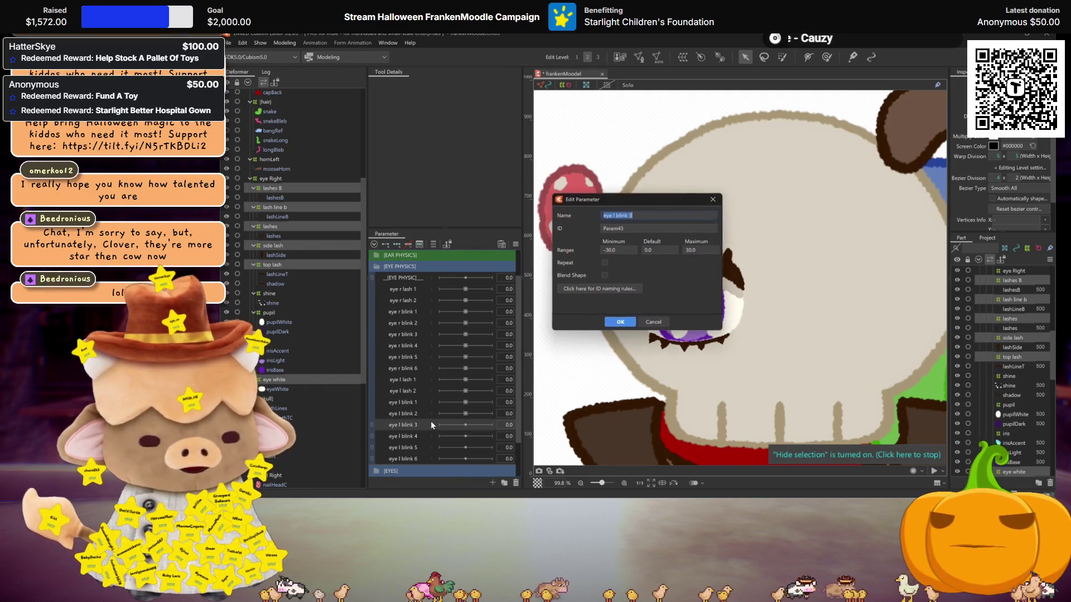
pyautogui.click(605, 275)
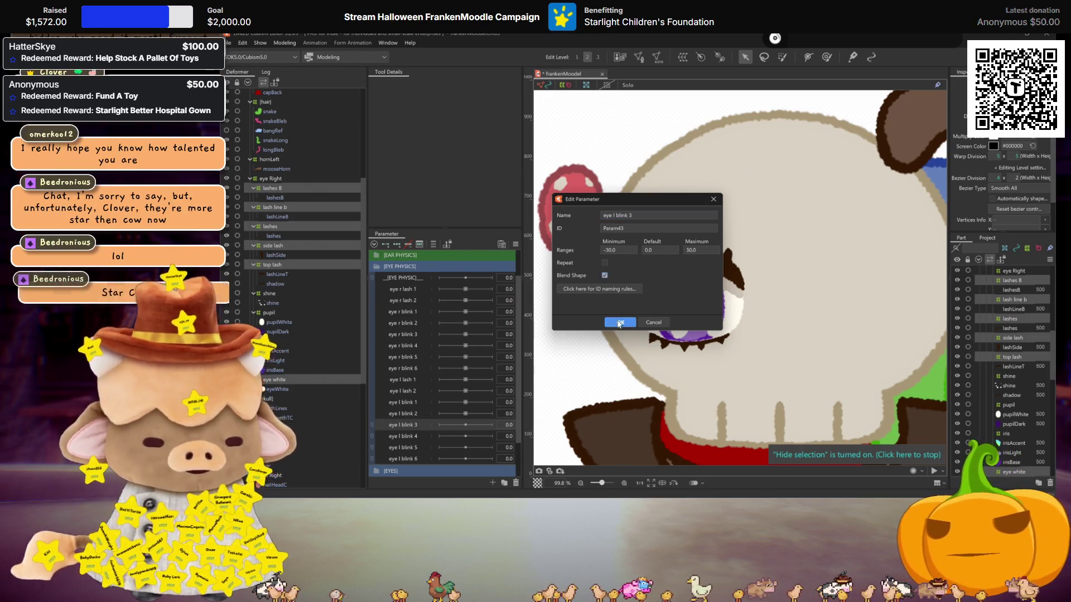
pyautogui.click(612, 320)
pyautogui.click(420, 434)
pyautogui.doubleClick(420, 436)
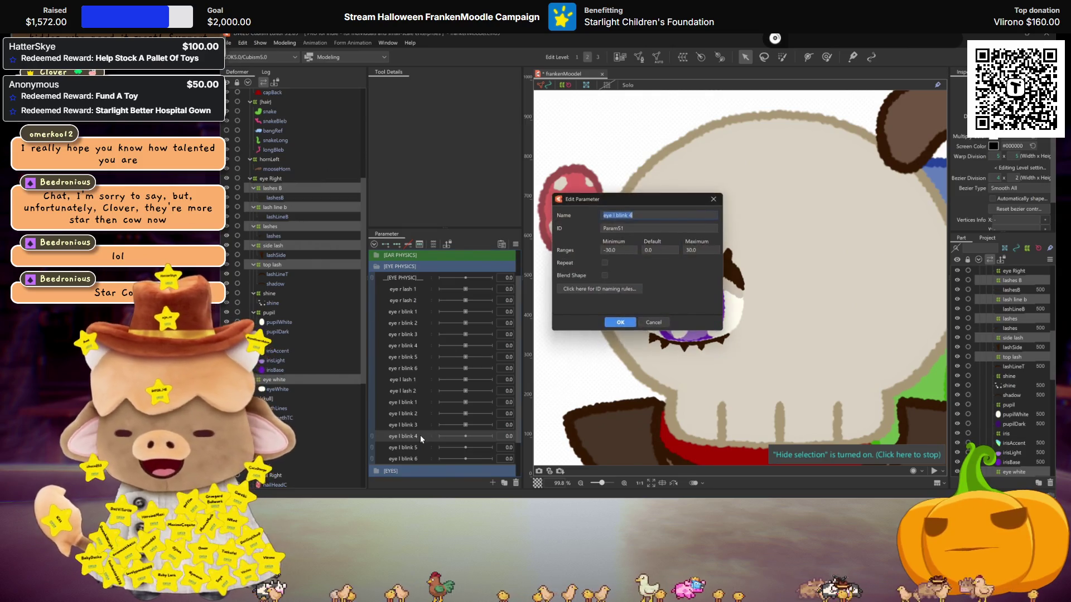
pyautogui.click(608, 321)
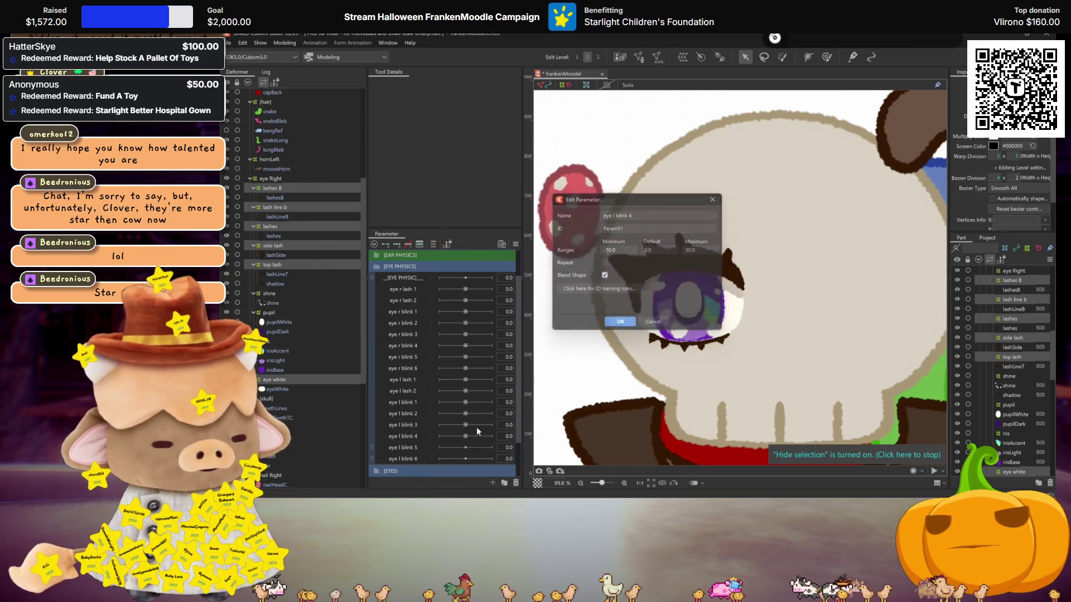
pyautogui.doubleClick(406, 450)
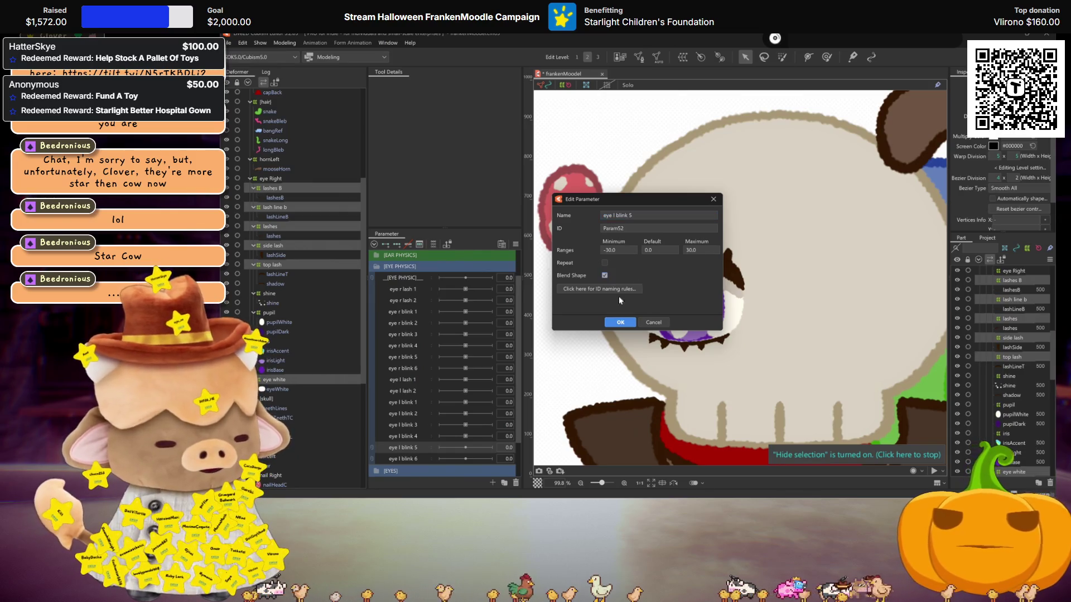
pyautogui.click(631, 324)
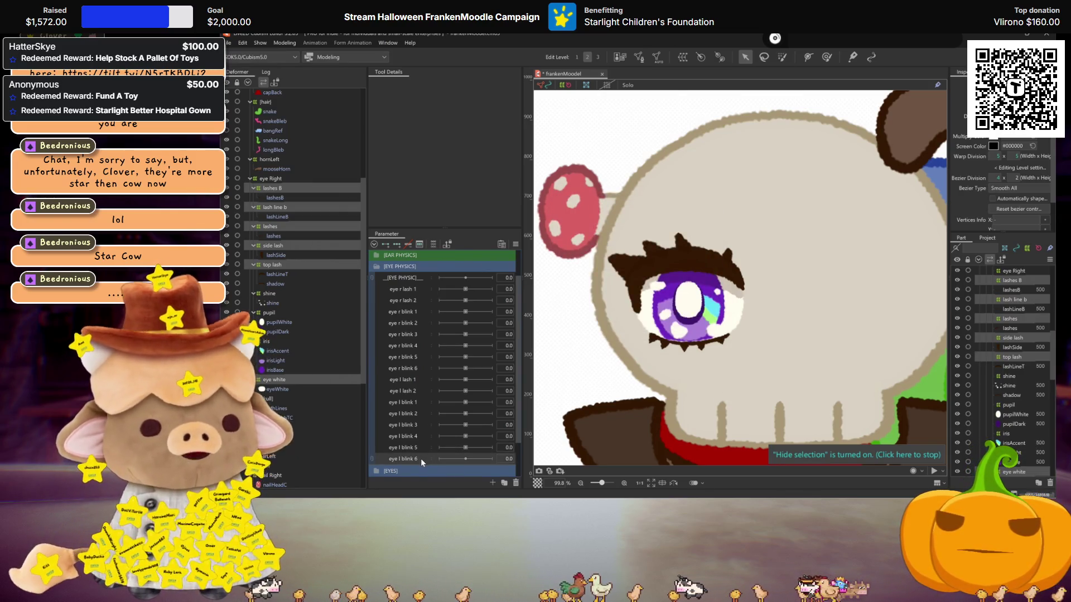